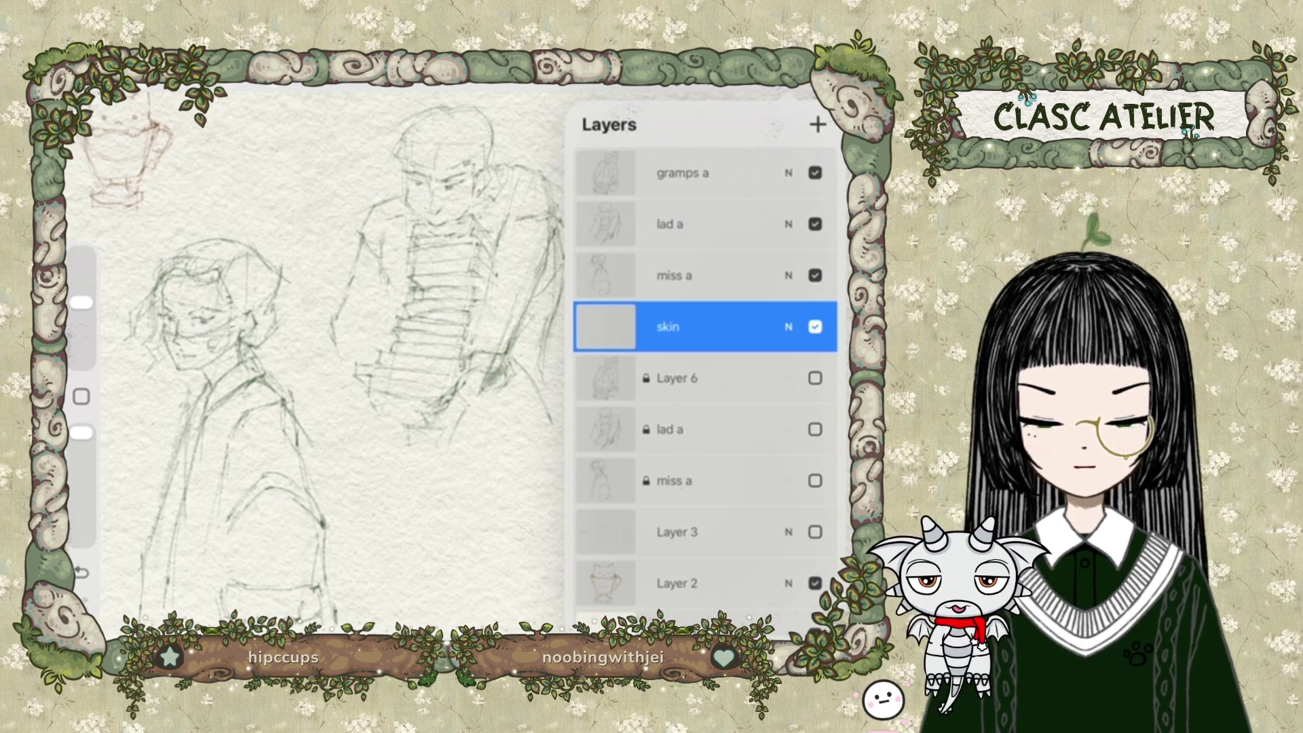
Preview the blend modes on the 'miss a' sketch layer and settle on Multiply.
click(788, 275)
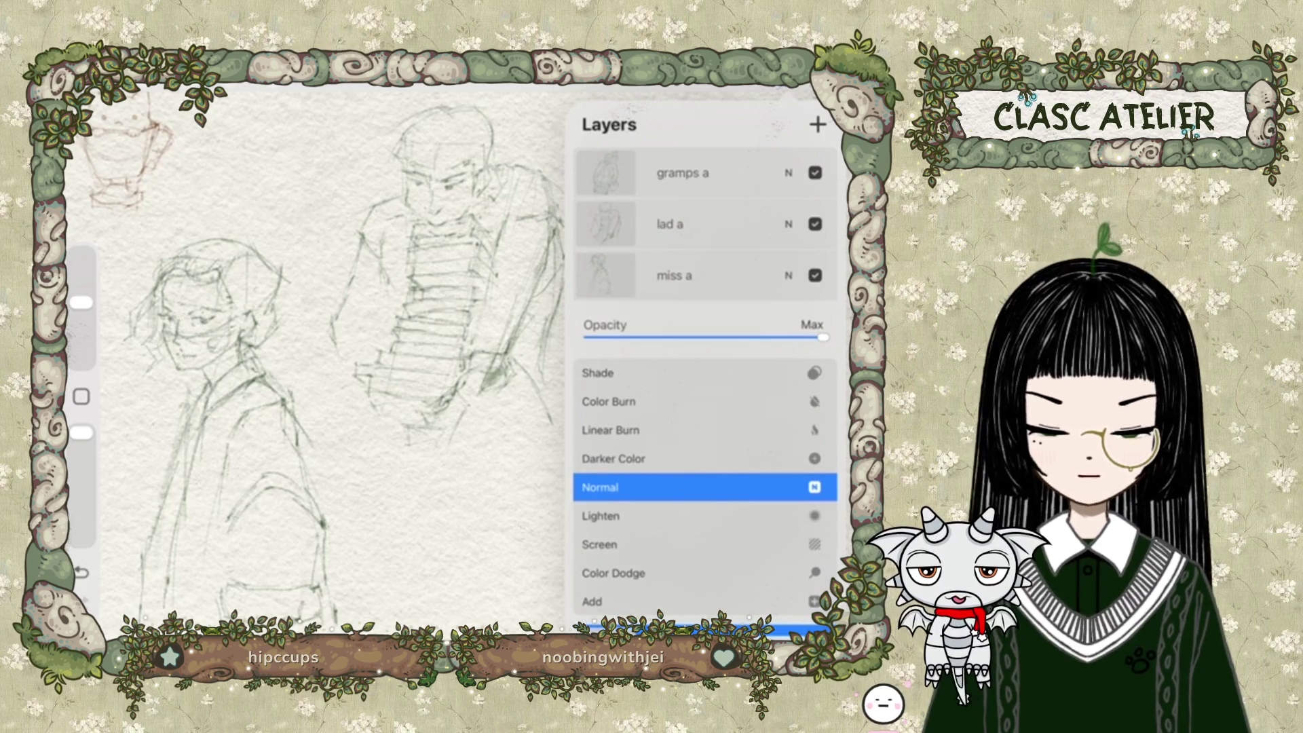
scroll(706, 487, down, 9)
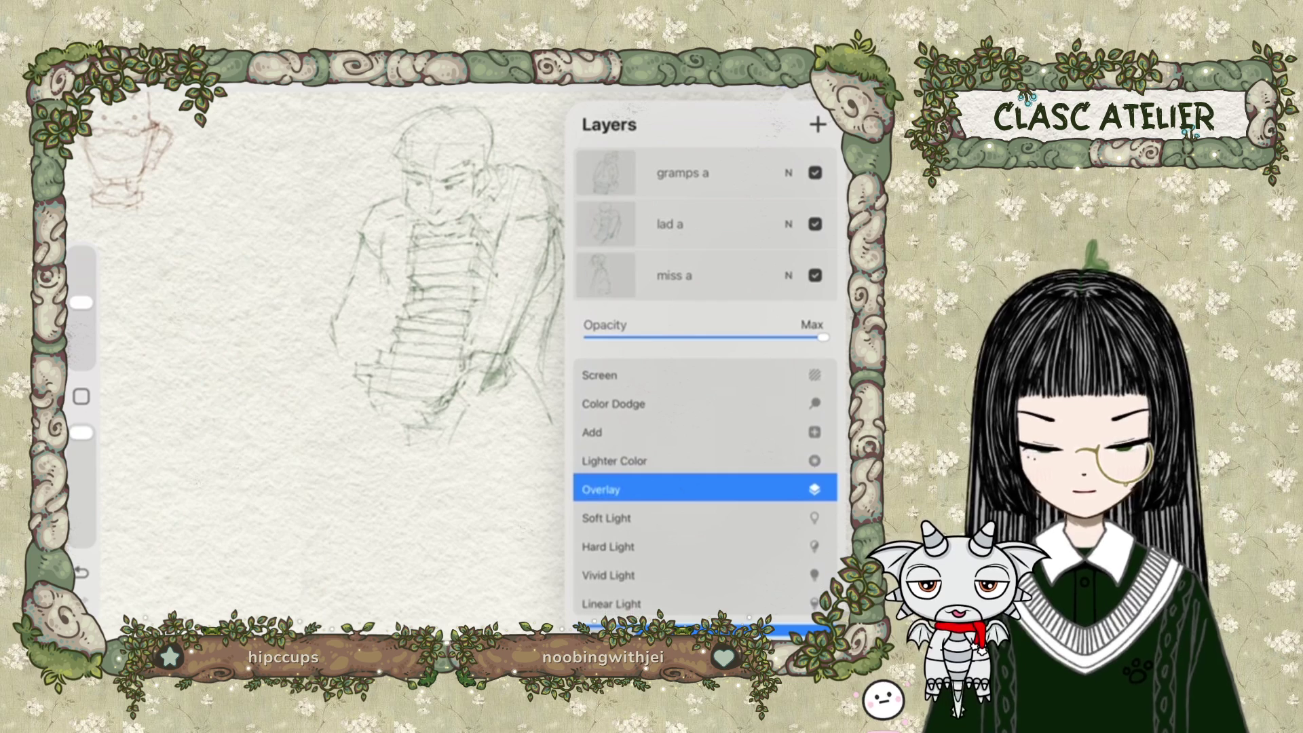
scroll(706, 487, up, 12)
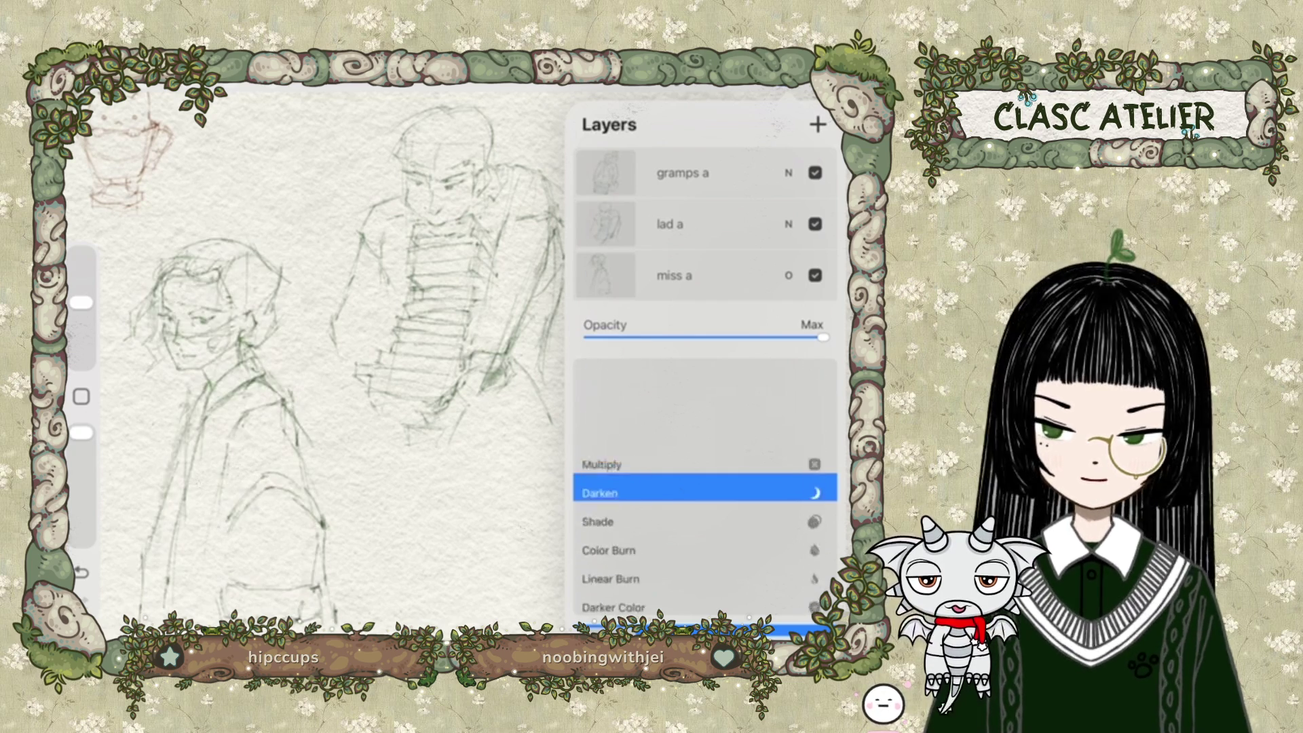
scroll(706, 486, down, 13)
scroll(706, 487, down, 13)
scroll(706, 487, up, 15)
scroll(706, 487, down, 3)
scroll(706, 487, up, 1)
scroll(706, 487, up, 3)
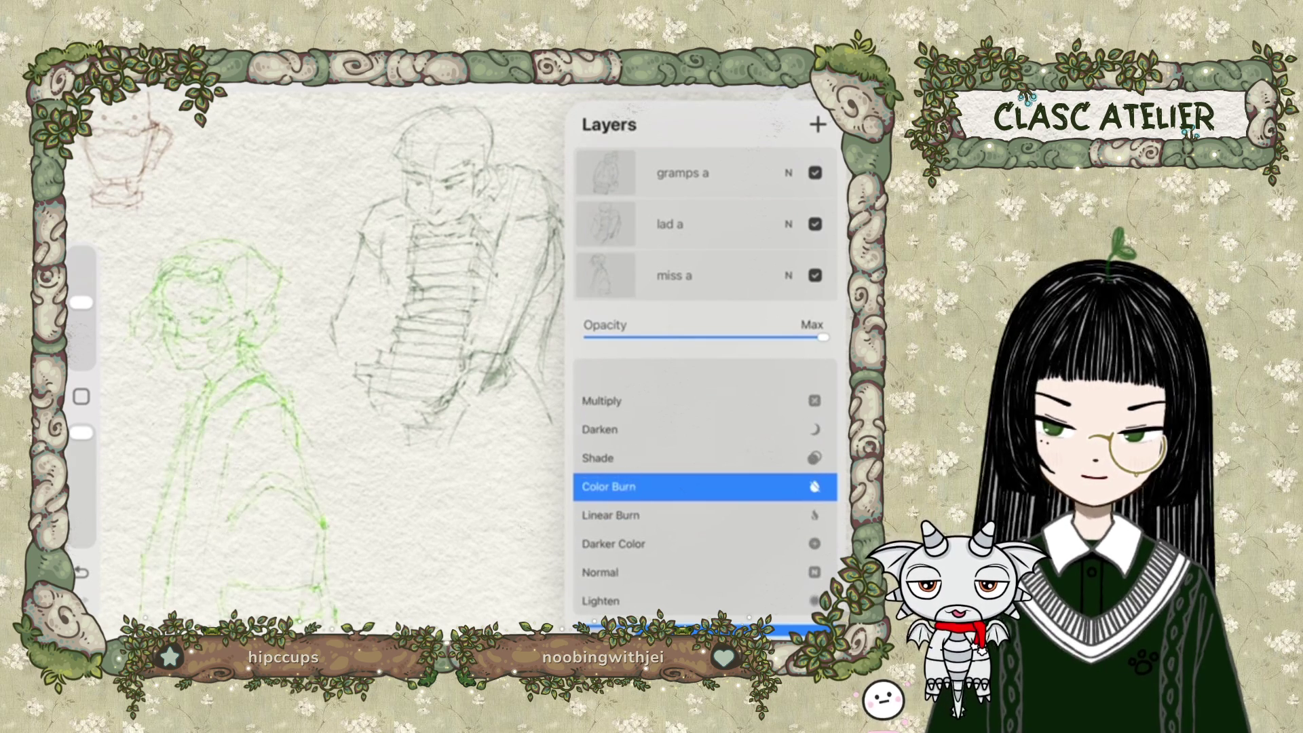
scroll(706, 486, up, 2)
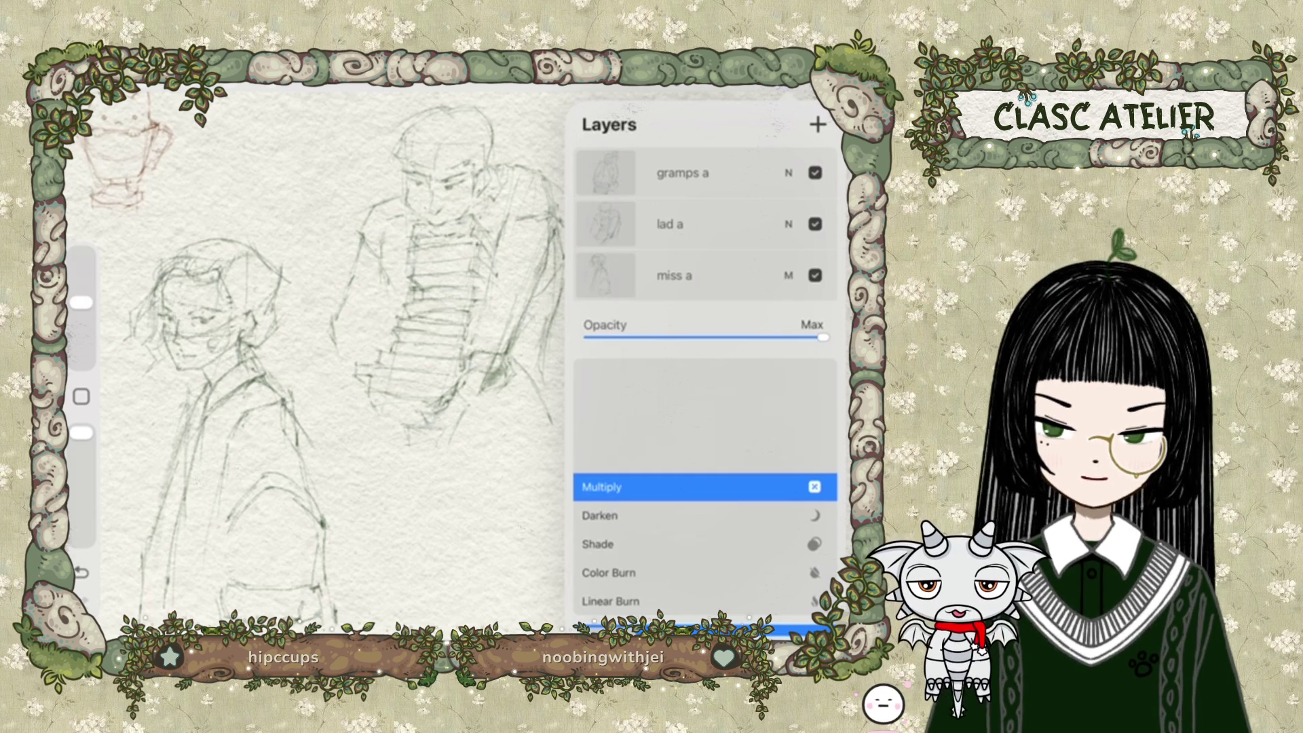
scroll(706, 487, down, 6)
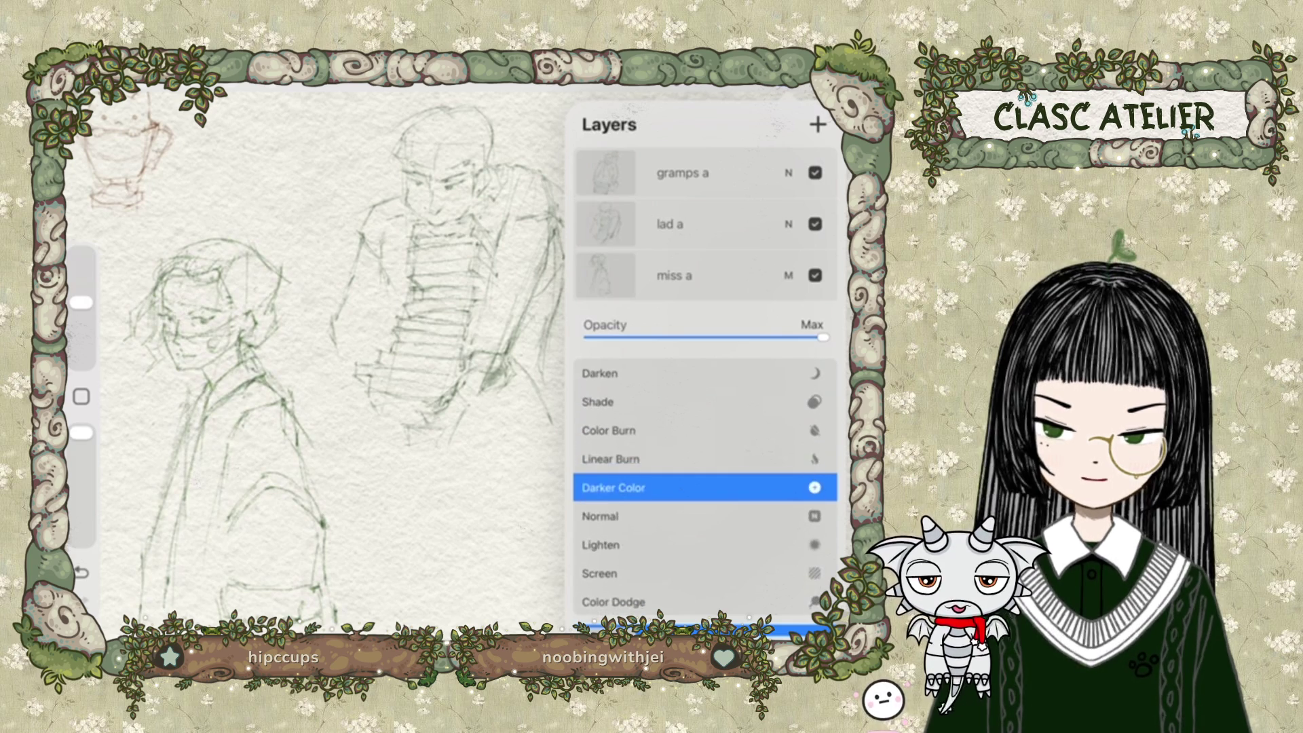
scroll(706, 487, up, 5)
scroll(706, 487, up, 1)
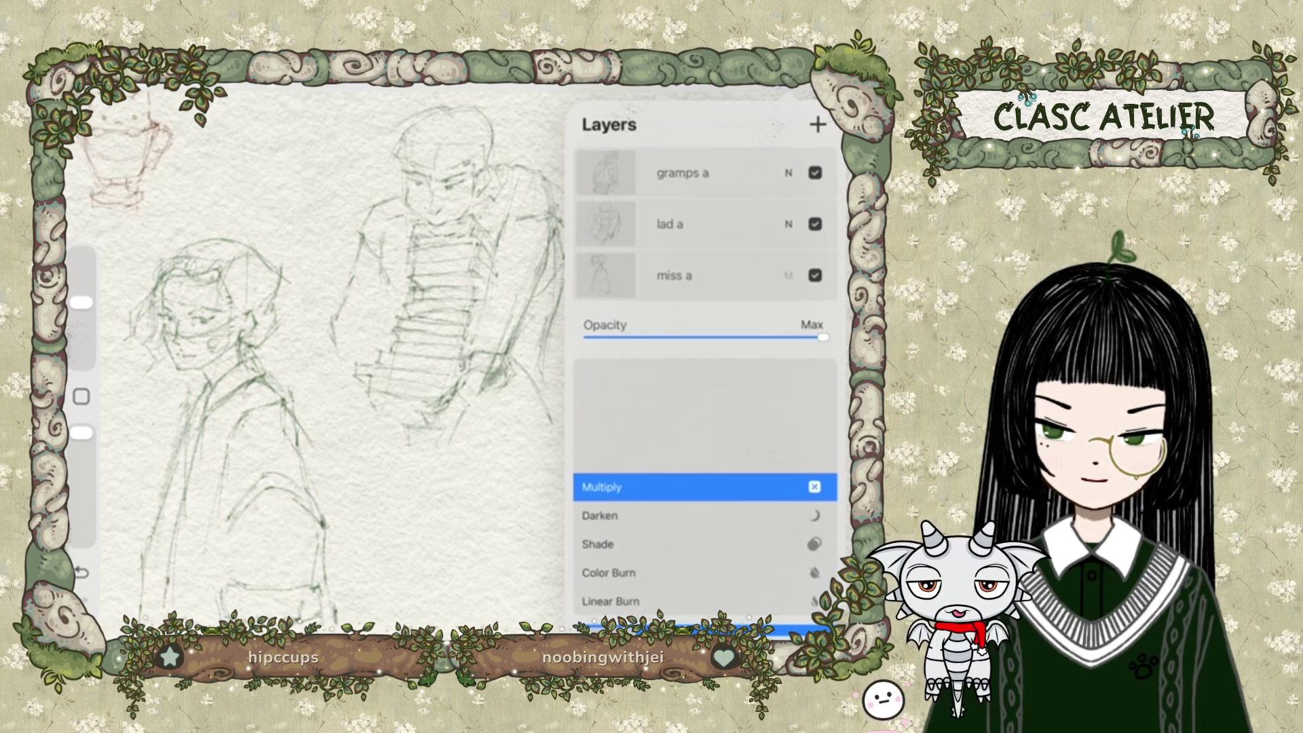
scroll(706, 487, down, 6)
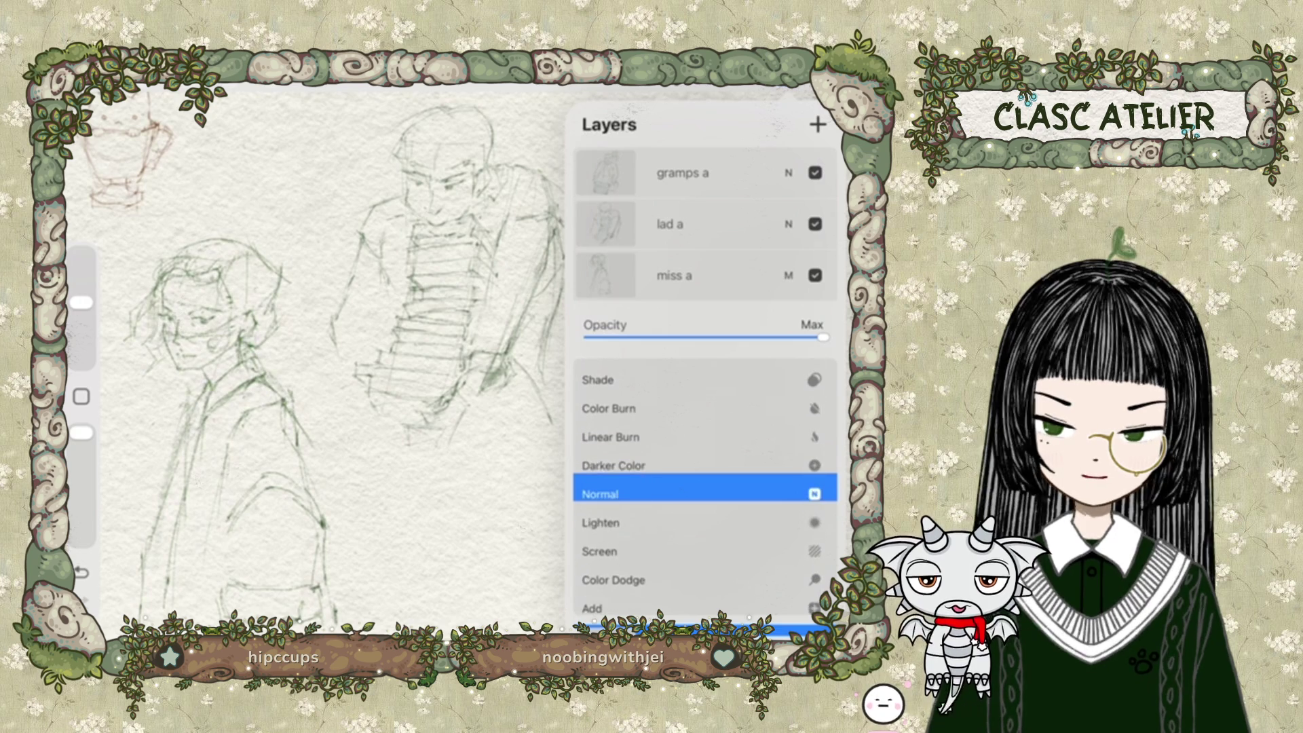
scroll(706, 486, up, 6)
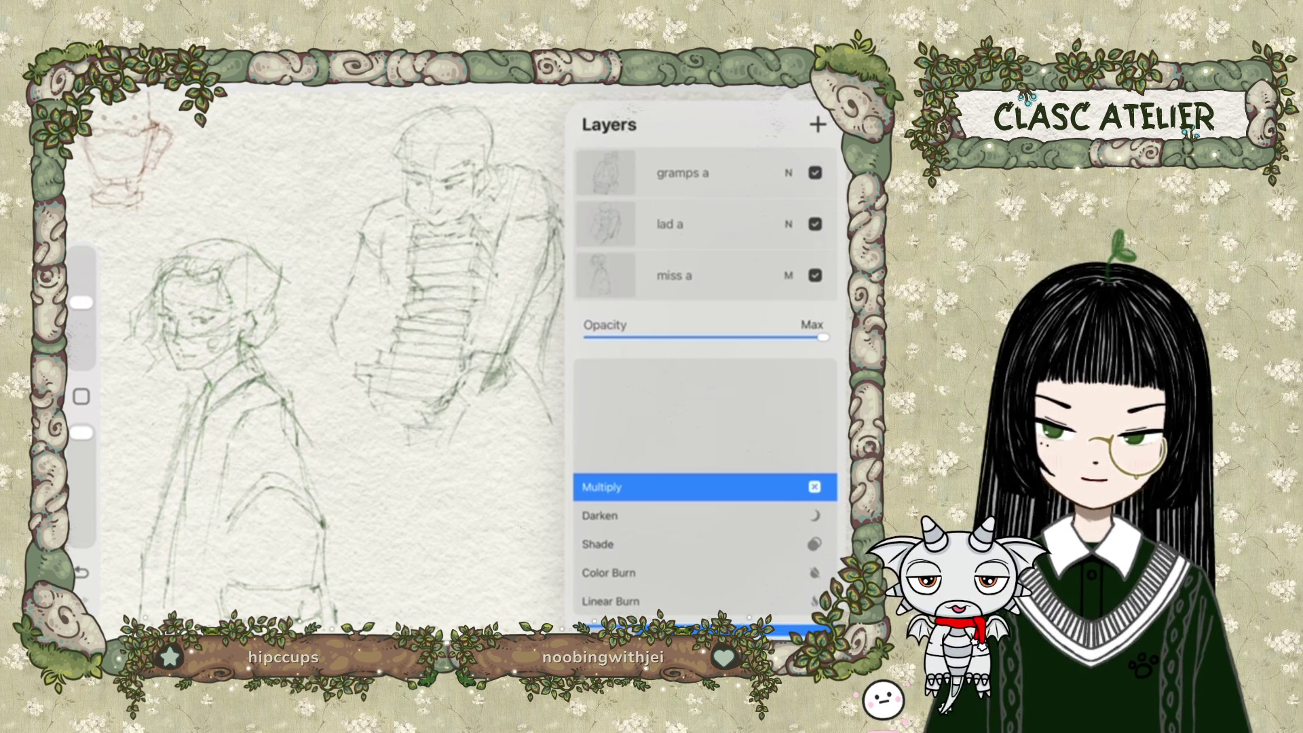
click(788, 274)
scroll(312, 360, up, 3)
scroll(271, 360, up, 2)
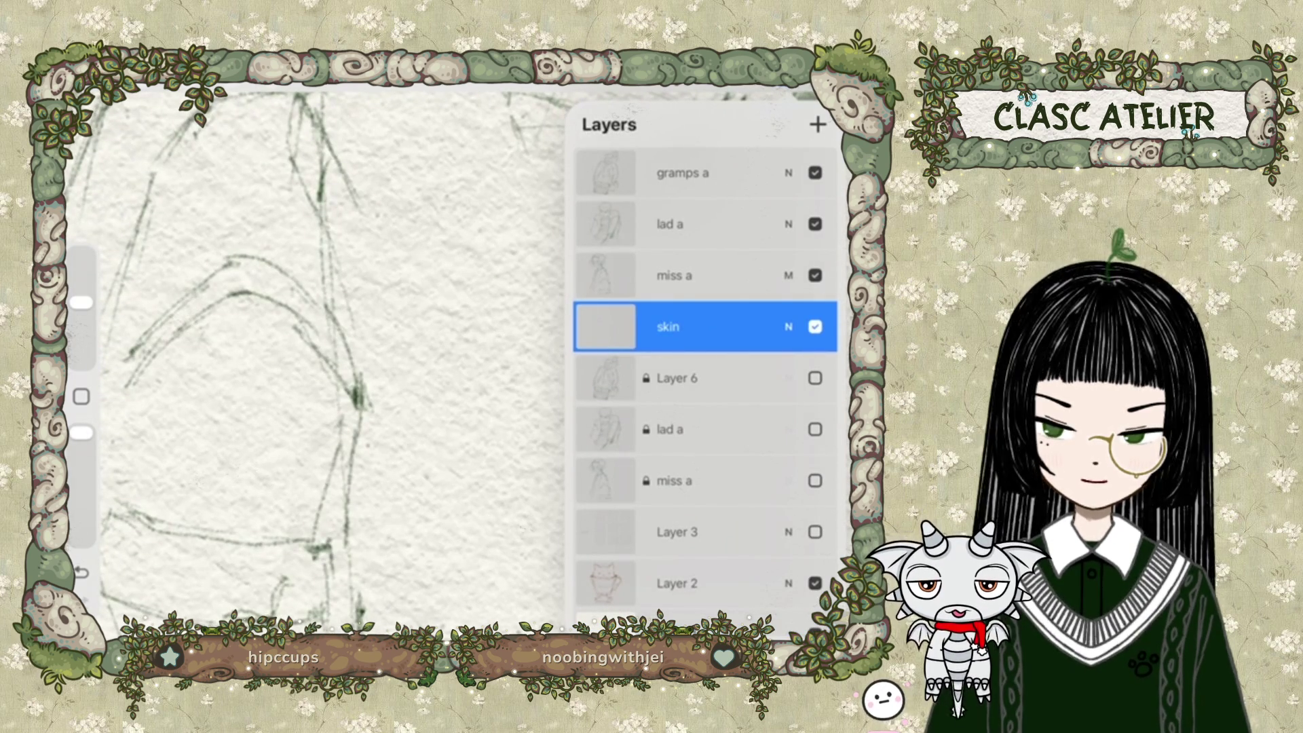
Try Multiply on the skin layer, then leave it on Normal blending.
click(788, 326)
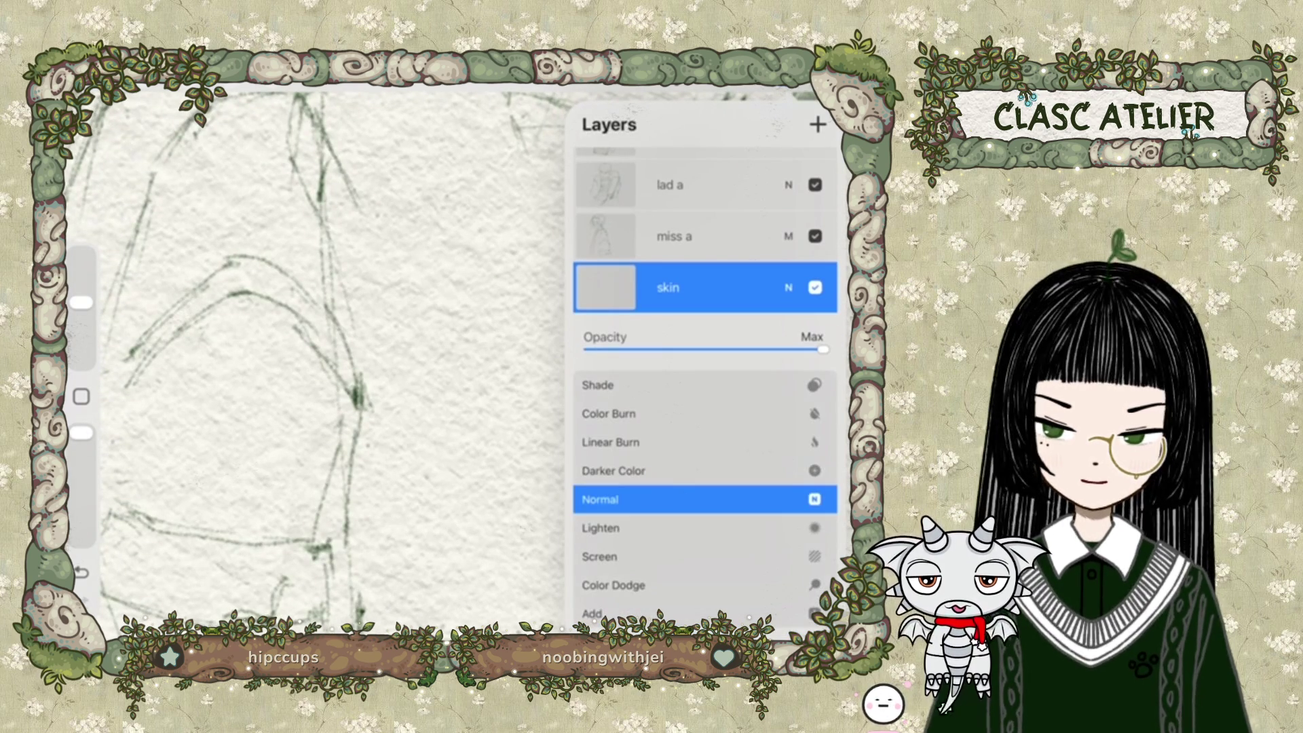
click(788, 288)
click(788, 288)
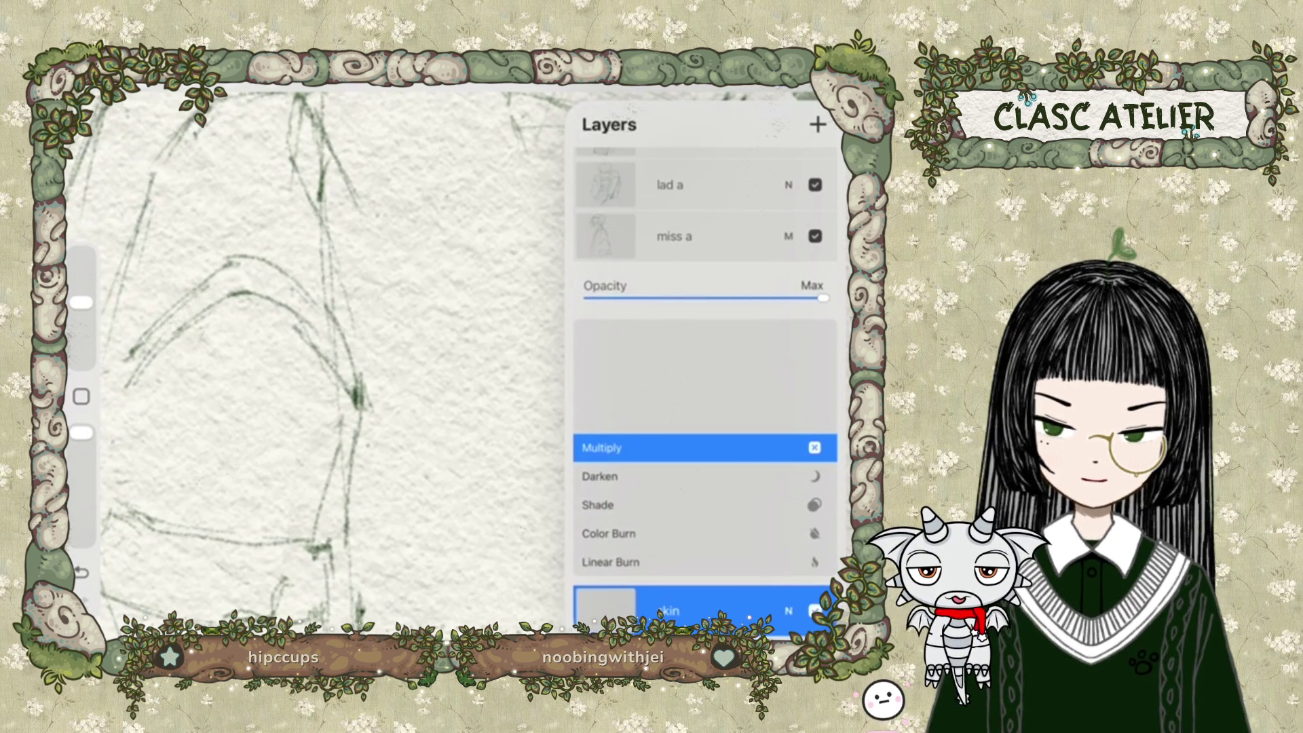
click(788, 611)
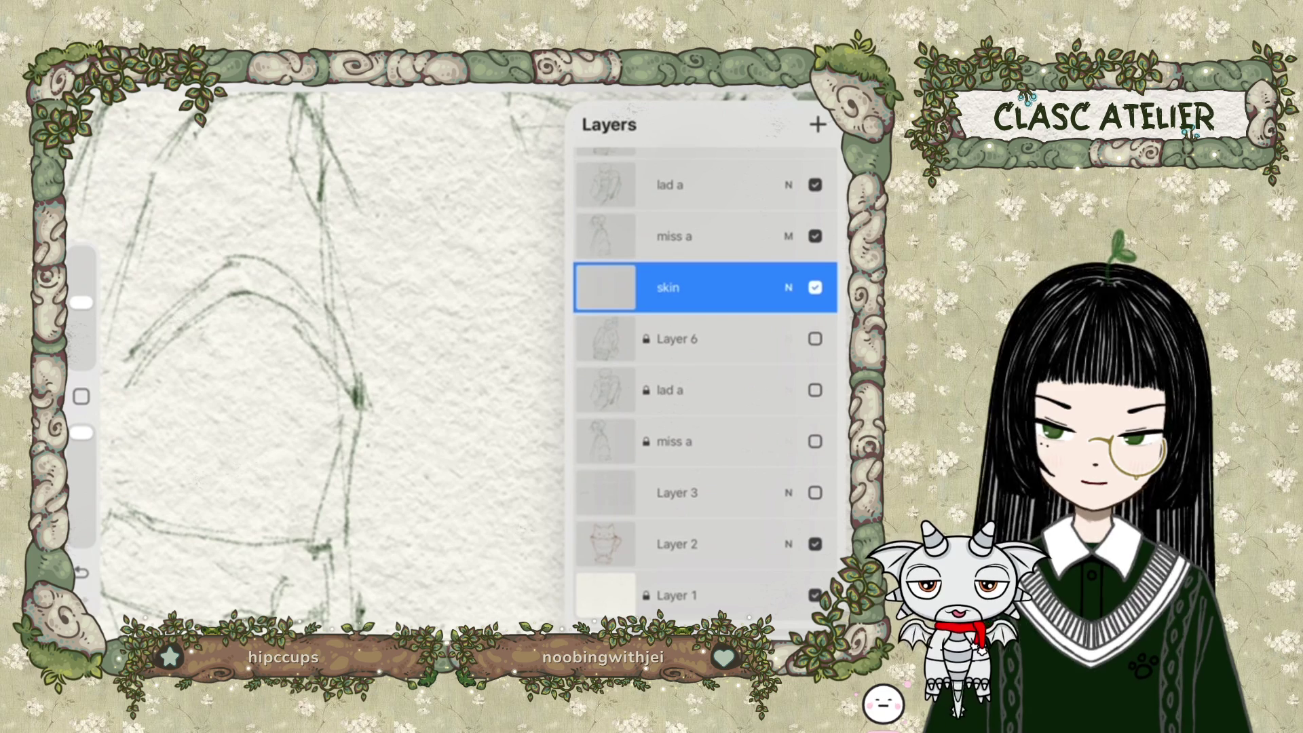
click(788, 288)
scroll(705, 486, down, 5)
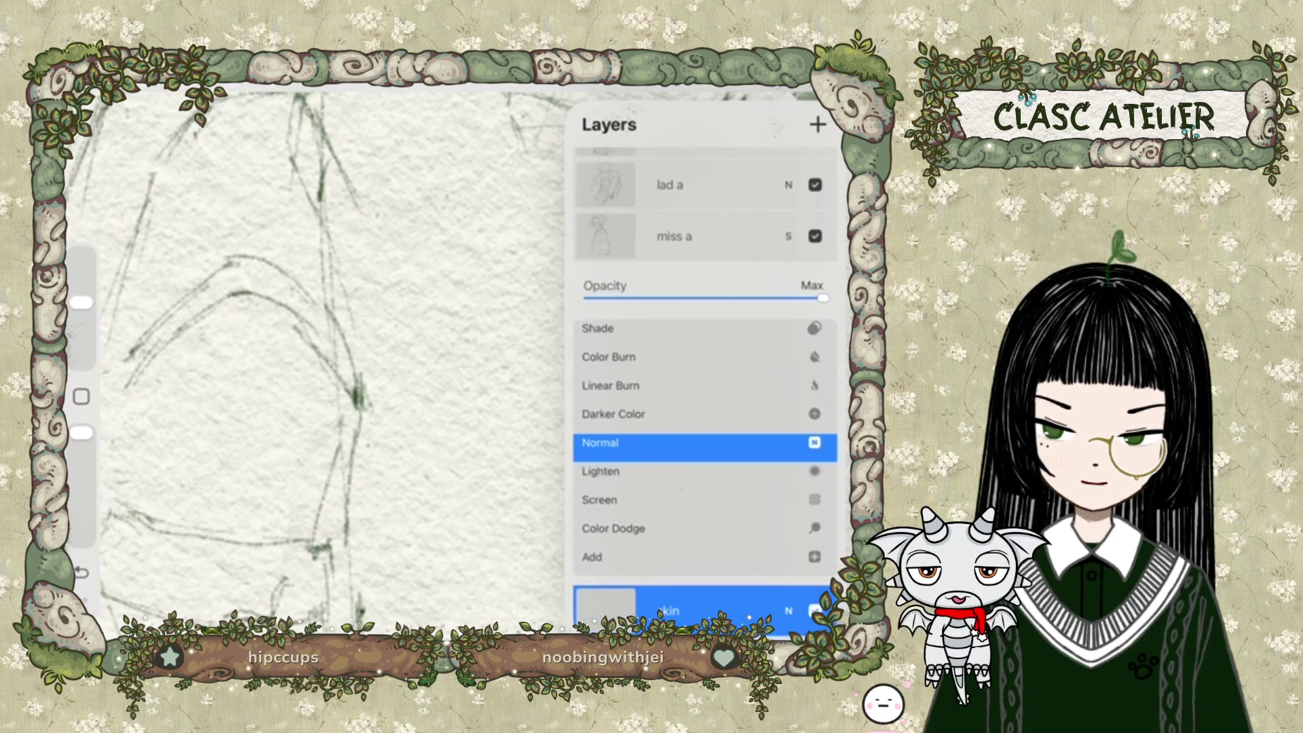
scroll(705, 448, up, 5)
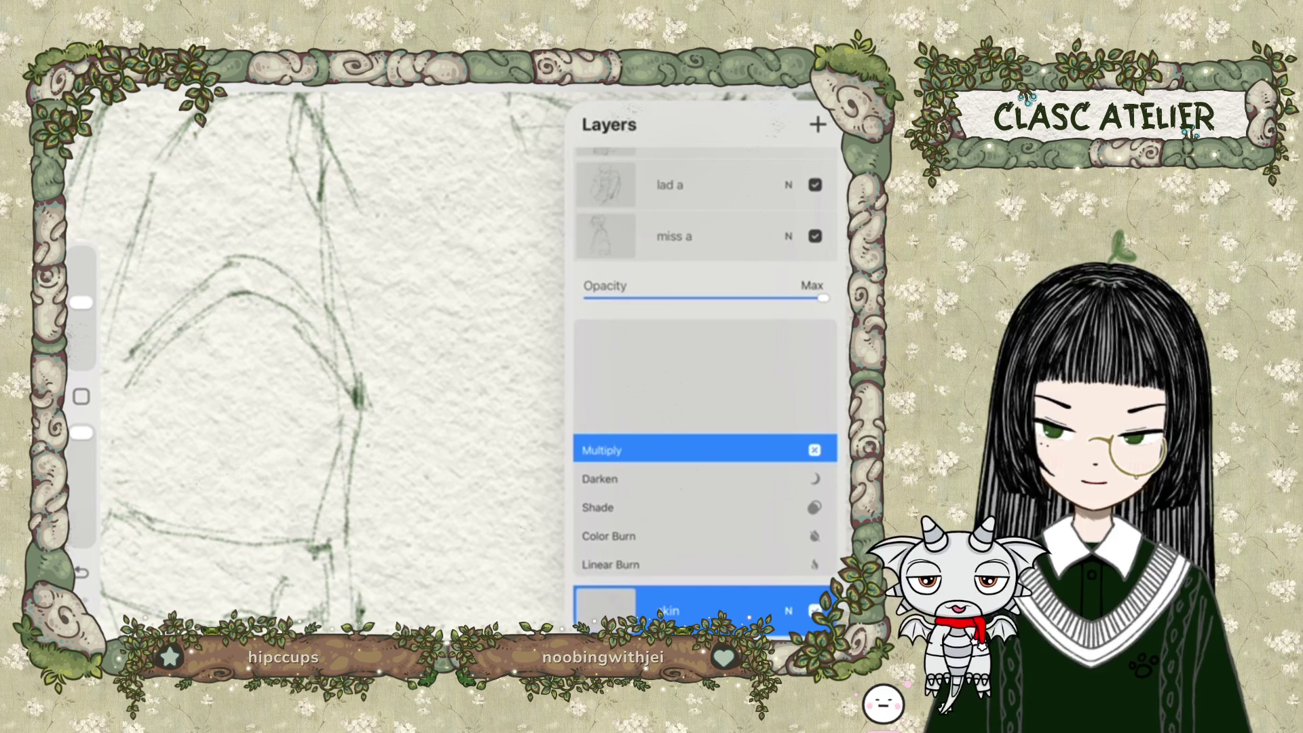
scroll(705, 448, down, 5)
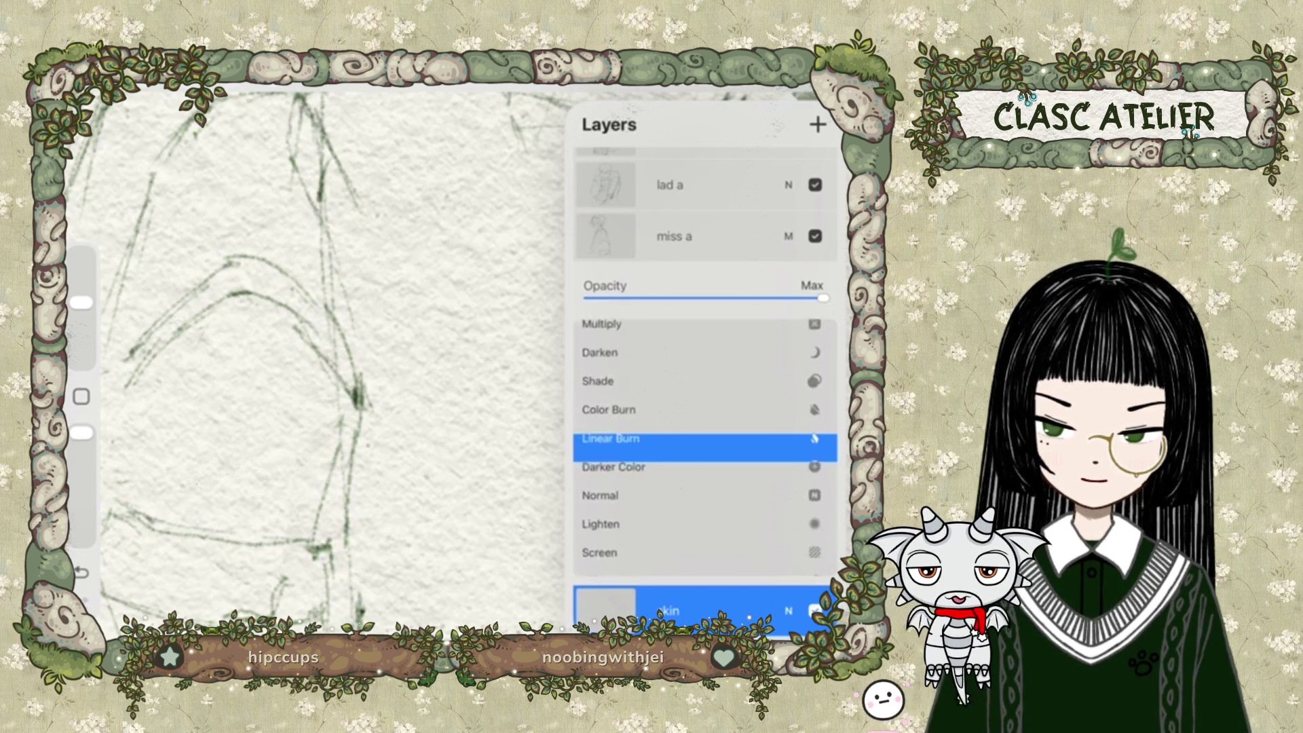
scroll(704, 448, up, 5)
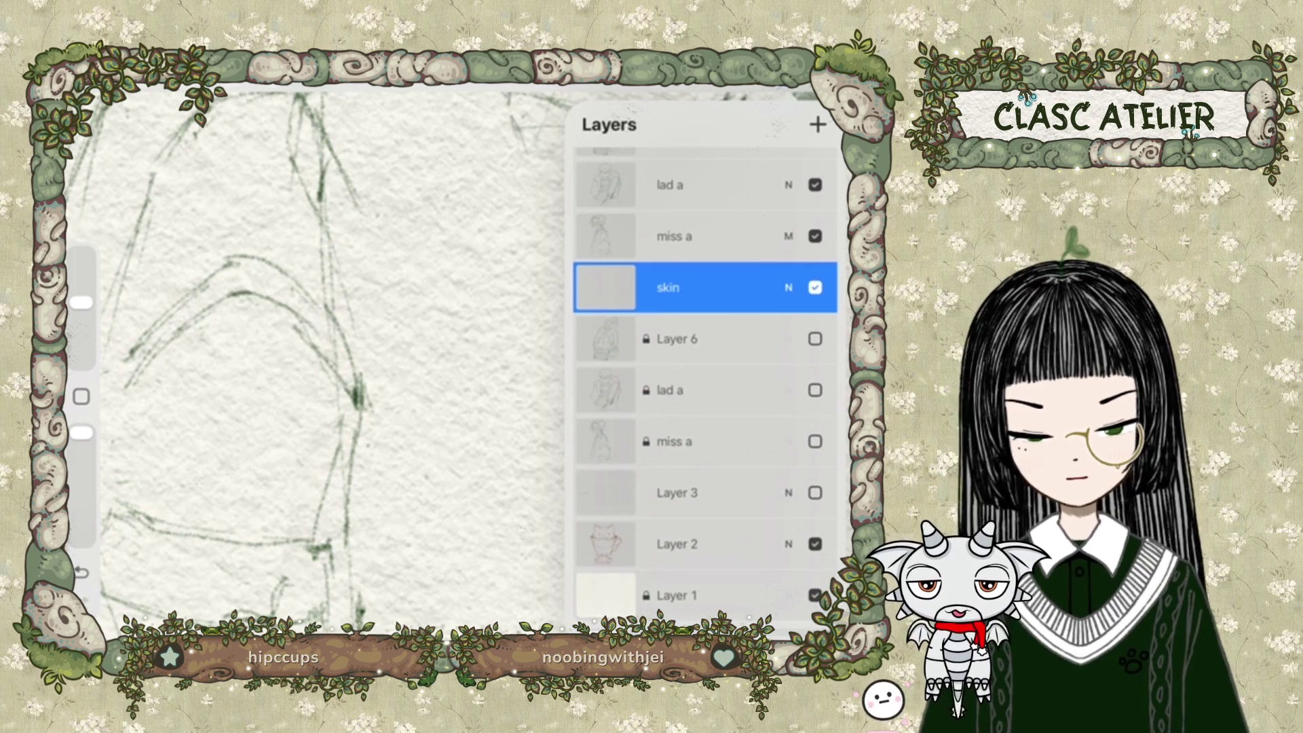
Set the 'lad a' sketch layer to Multiply blending.
click(706, 236)
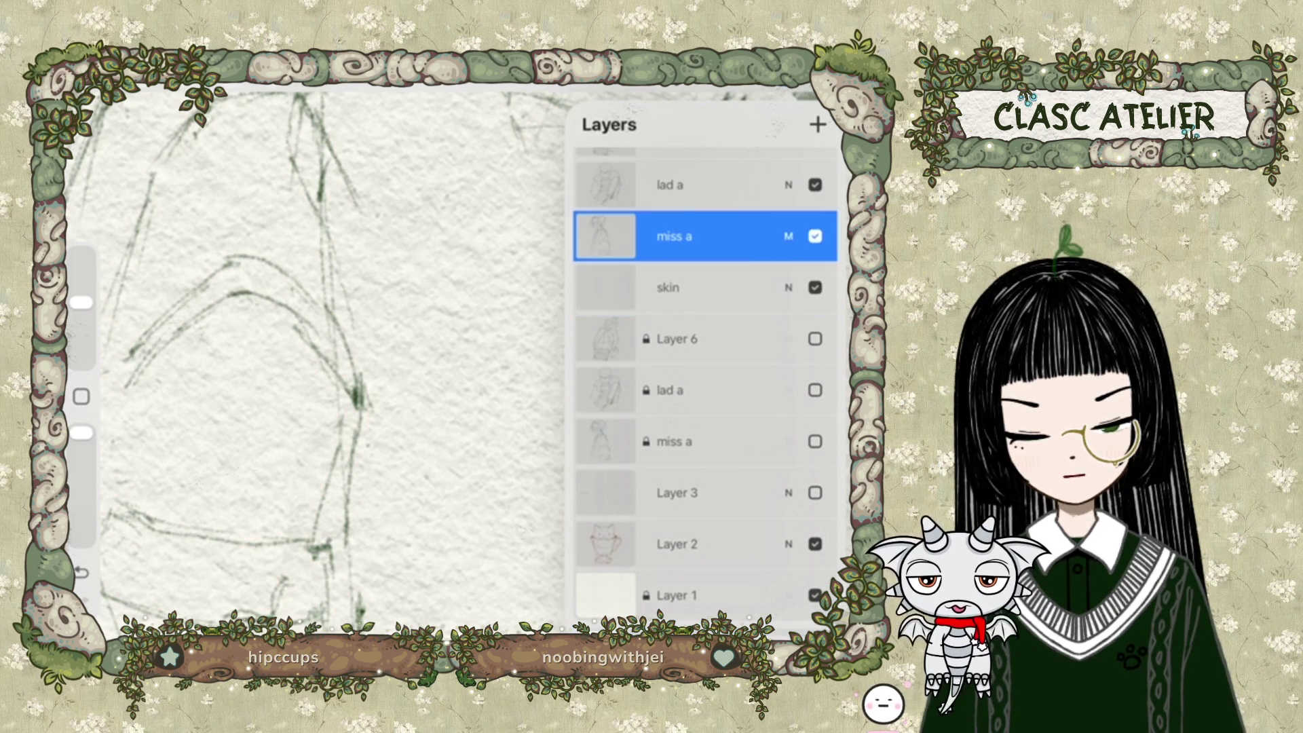
click(788, 237)
scroll(703, 397, up, 5)
click(703, 397)
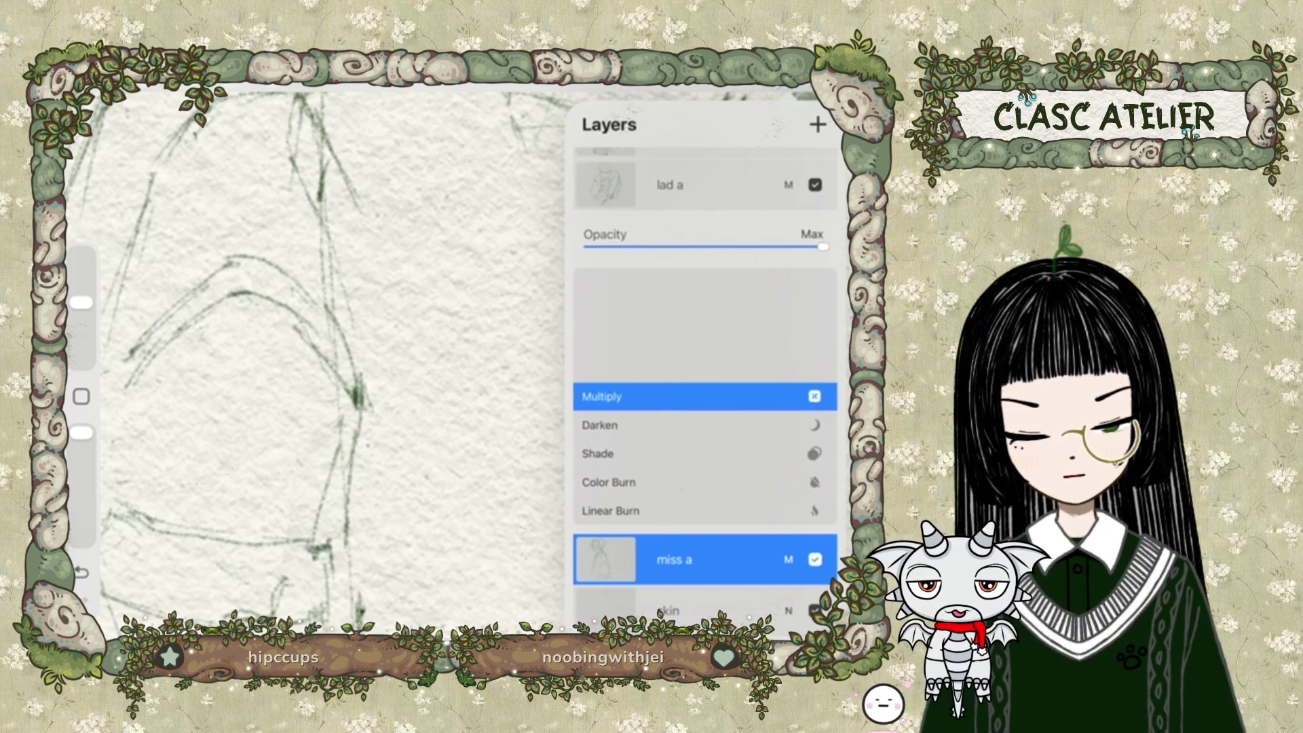
click(788, 559)
Set the 'gramps a' sketch layer to Multiply and close the layers list.
scroll(702, 339, up, 2)
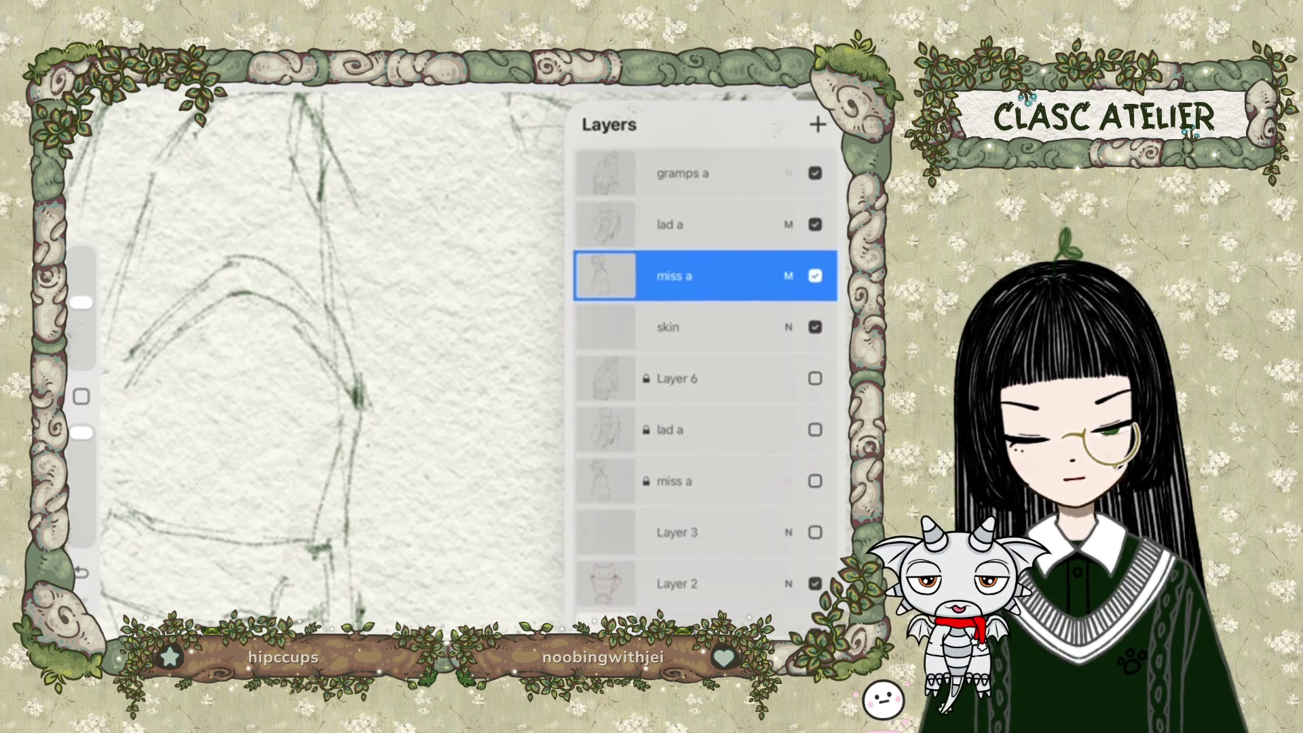
click(788, 173)
scroll(702, 381, up, 3)
click(702, 385)
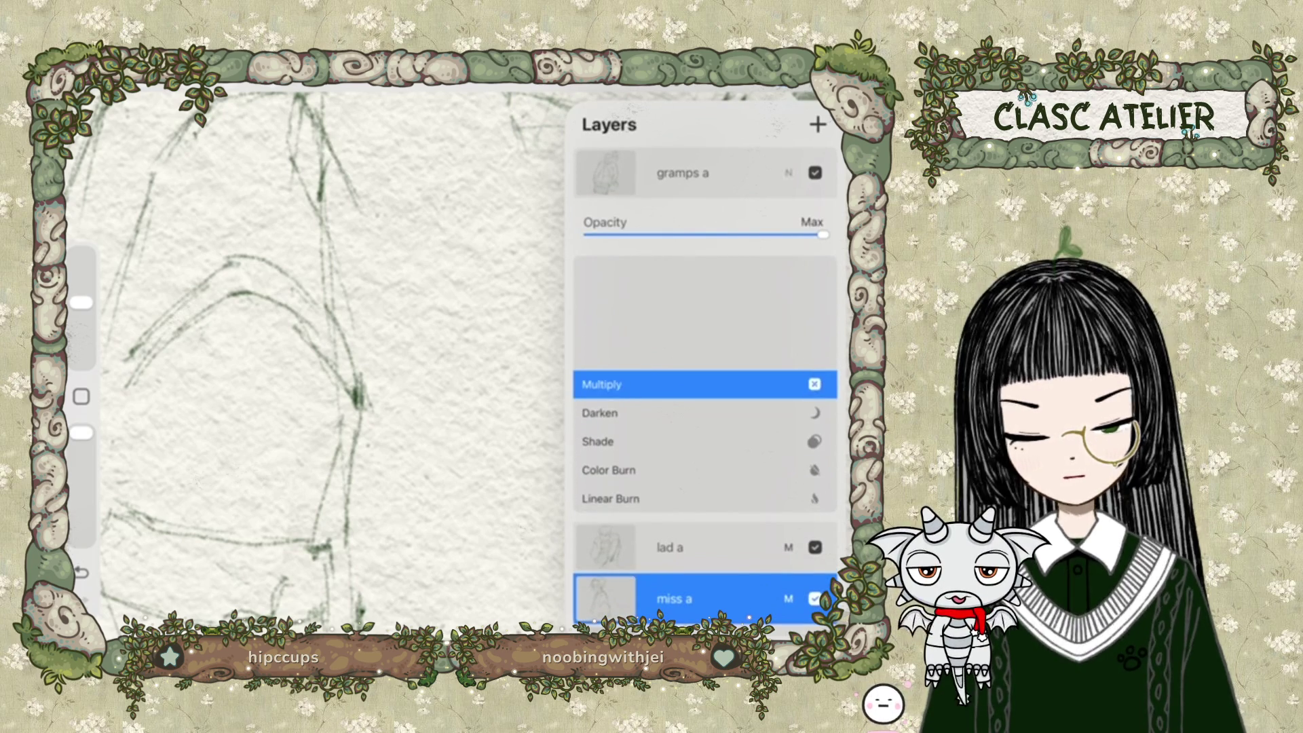
click(788, 173)
click(407, 339)
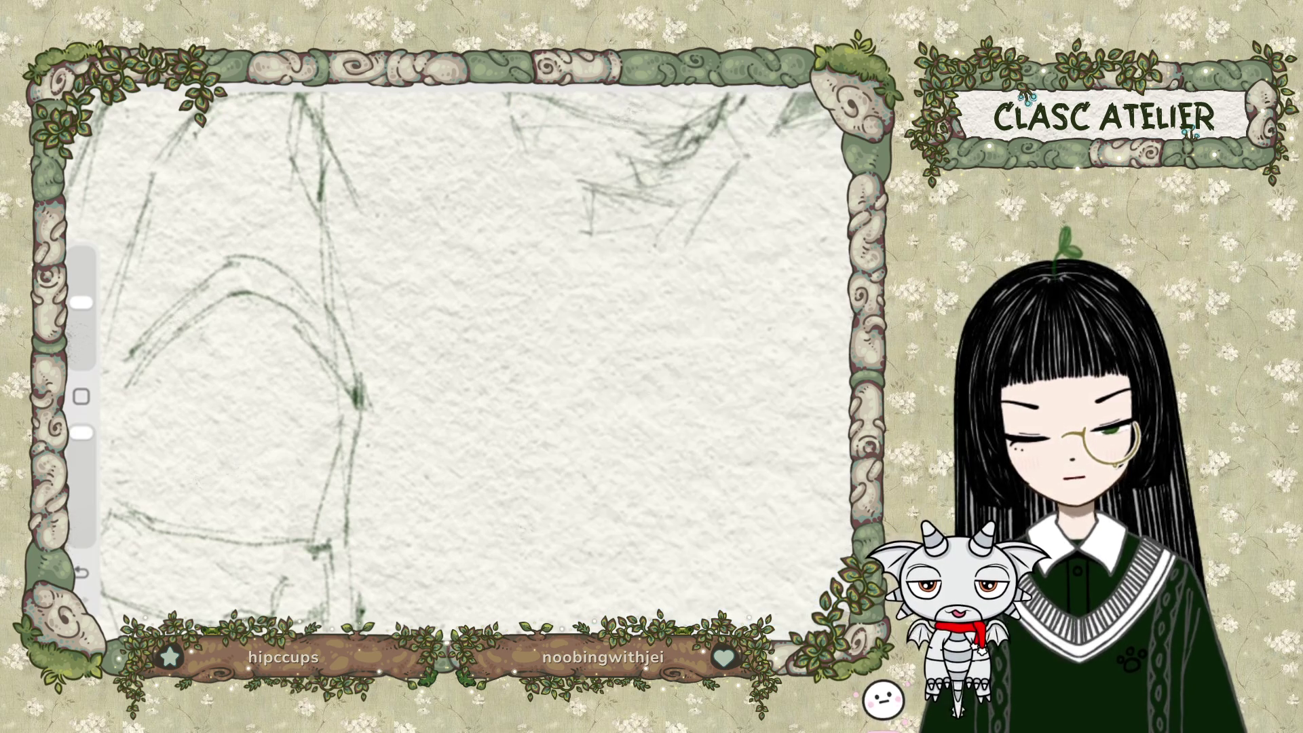
scroll(475, 360, down, 5)
scroll(475, 359, up, 4)
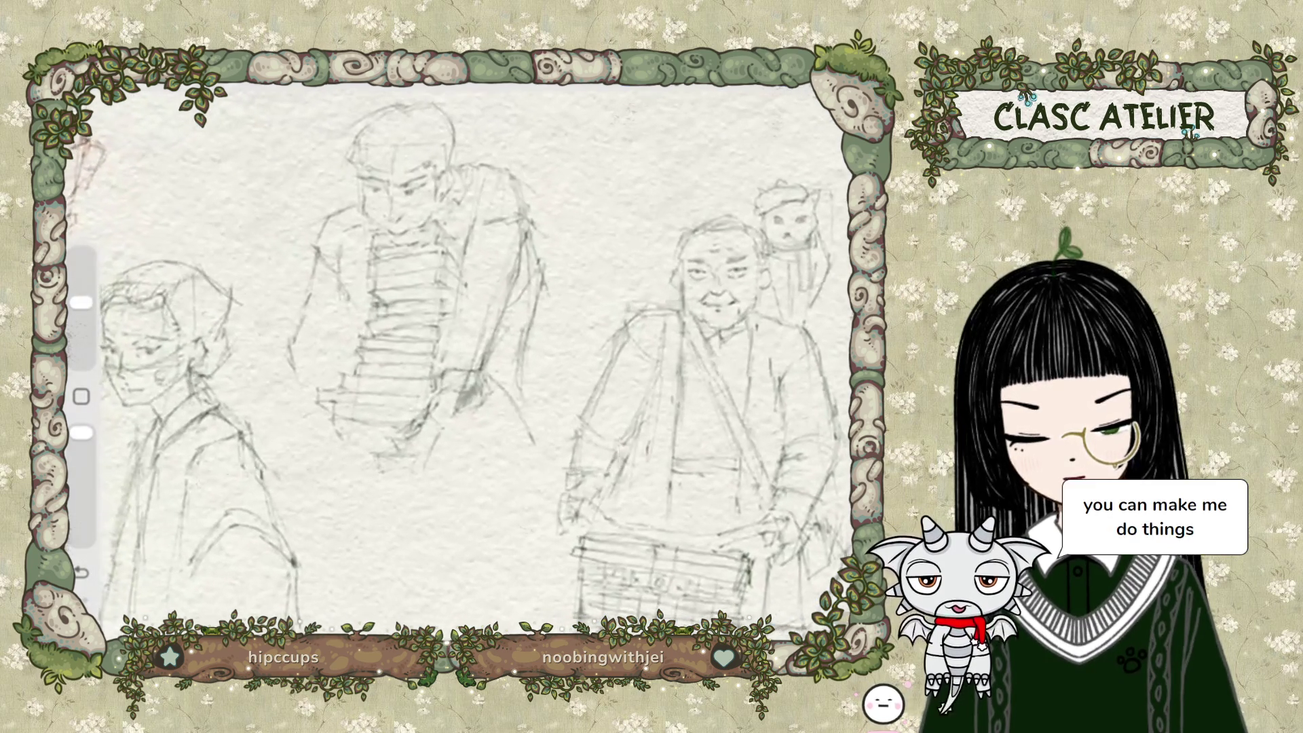
scroll(475, 360, left, 2)
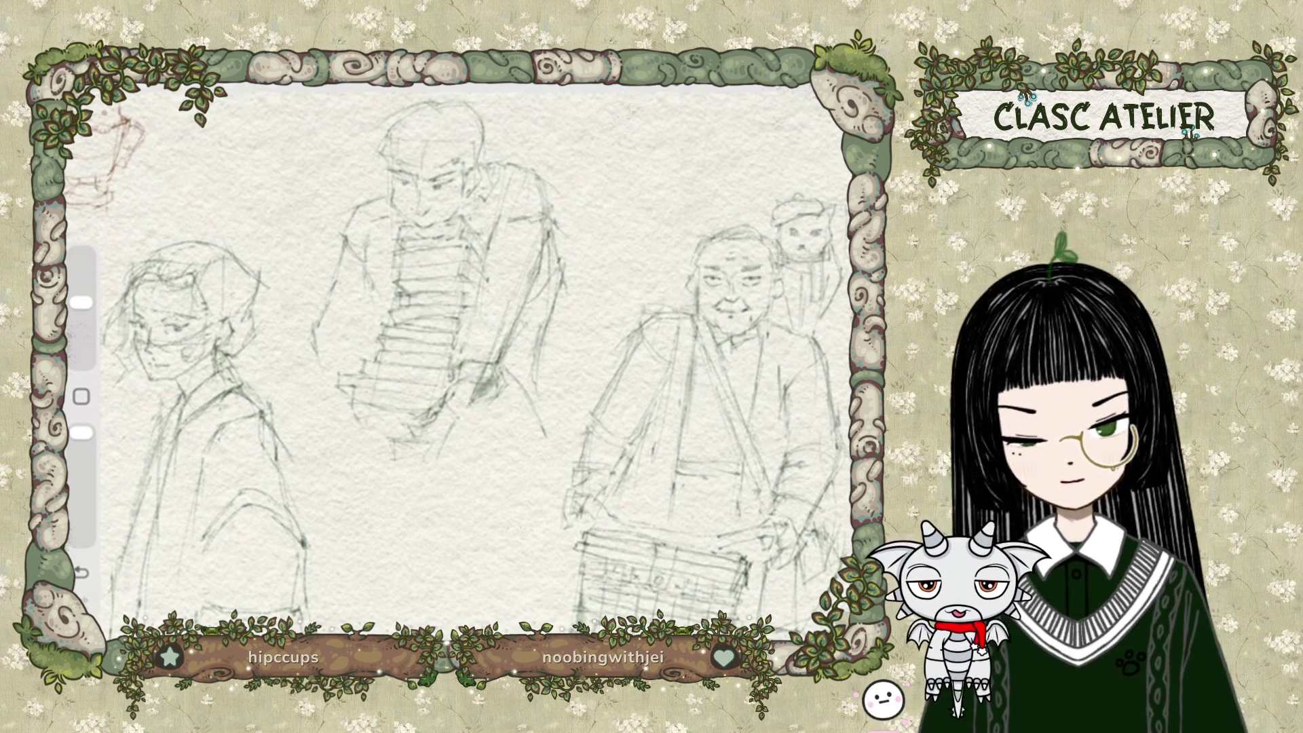
Open the brush library and try the Charcoal Block brush from Charcoals.
key(b)
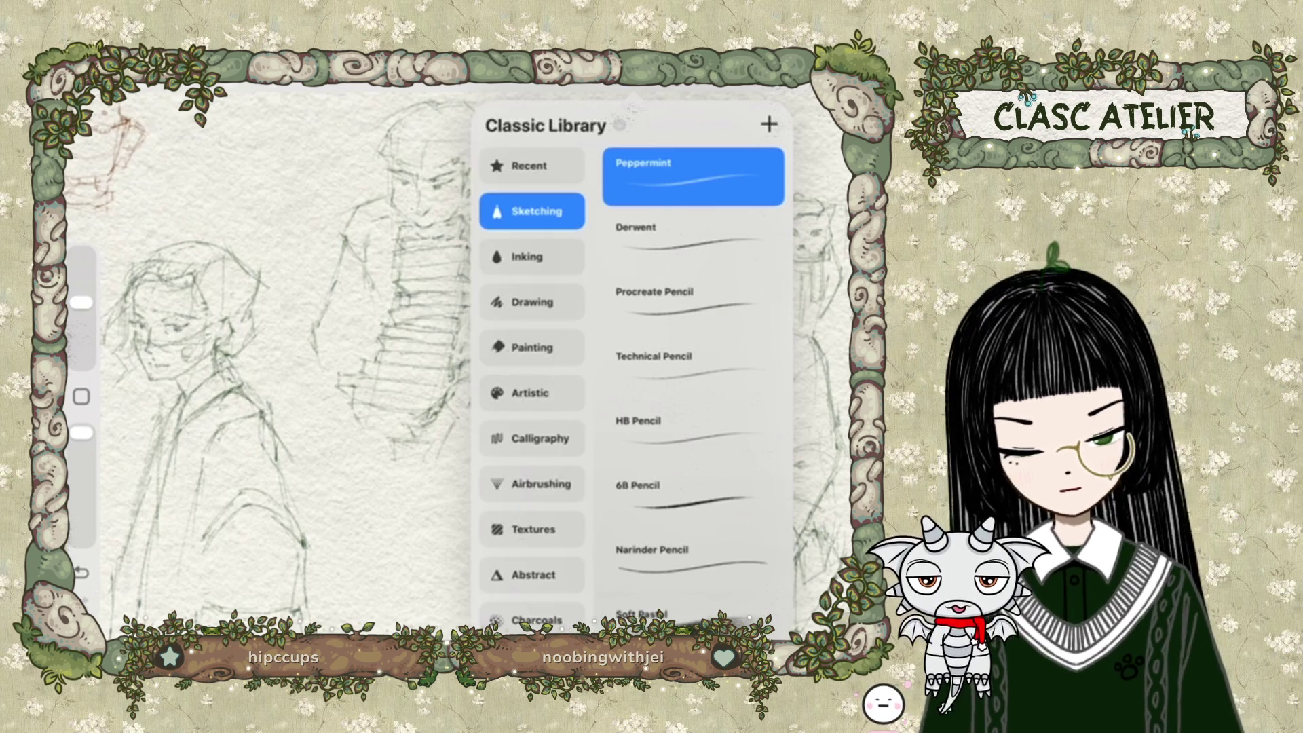
scroll(533, 385, down, 10)
scroll(532, 385, up, 5)
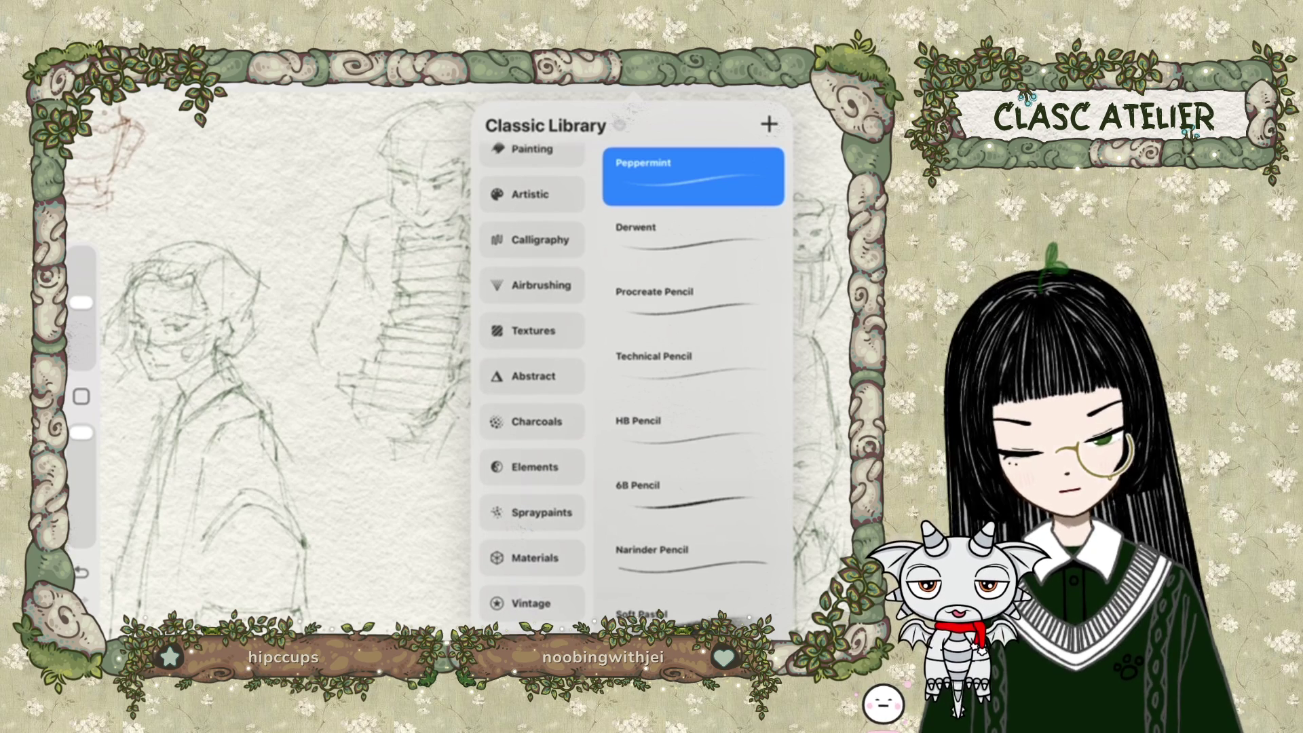
scroll(532, 385, down, 2)
click(532, 362)
click(693, 541)
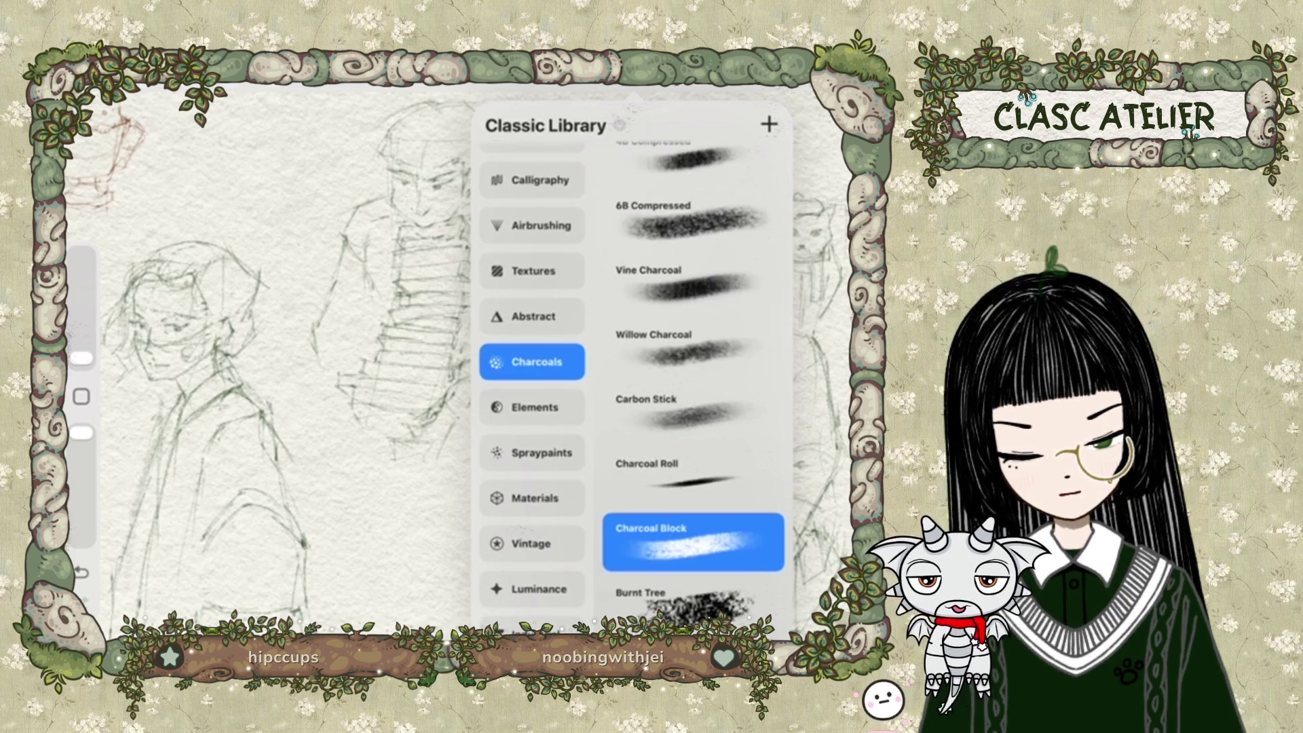
scroll(693, 380, up, 3)
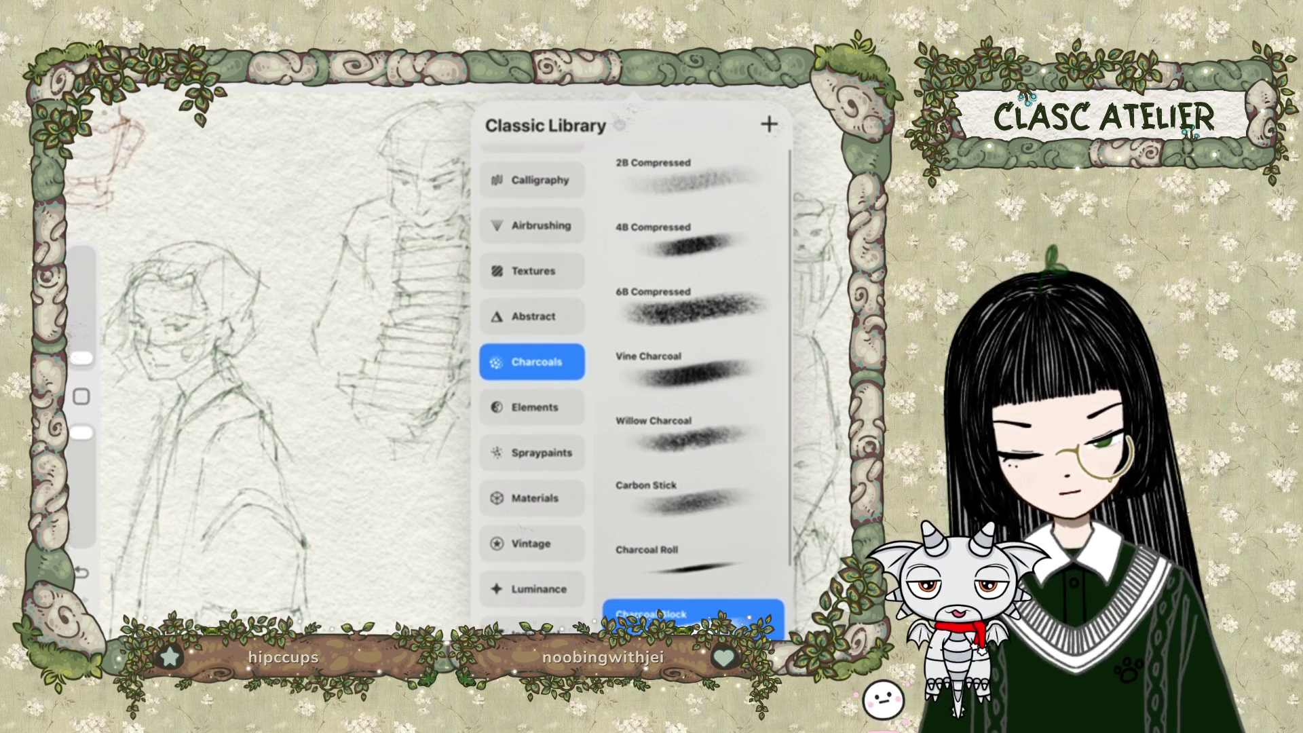
scroll(532, 380, down, 3)
scroll(532, 381, up, 7)
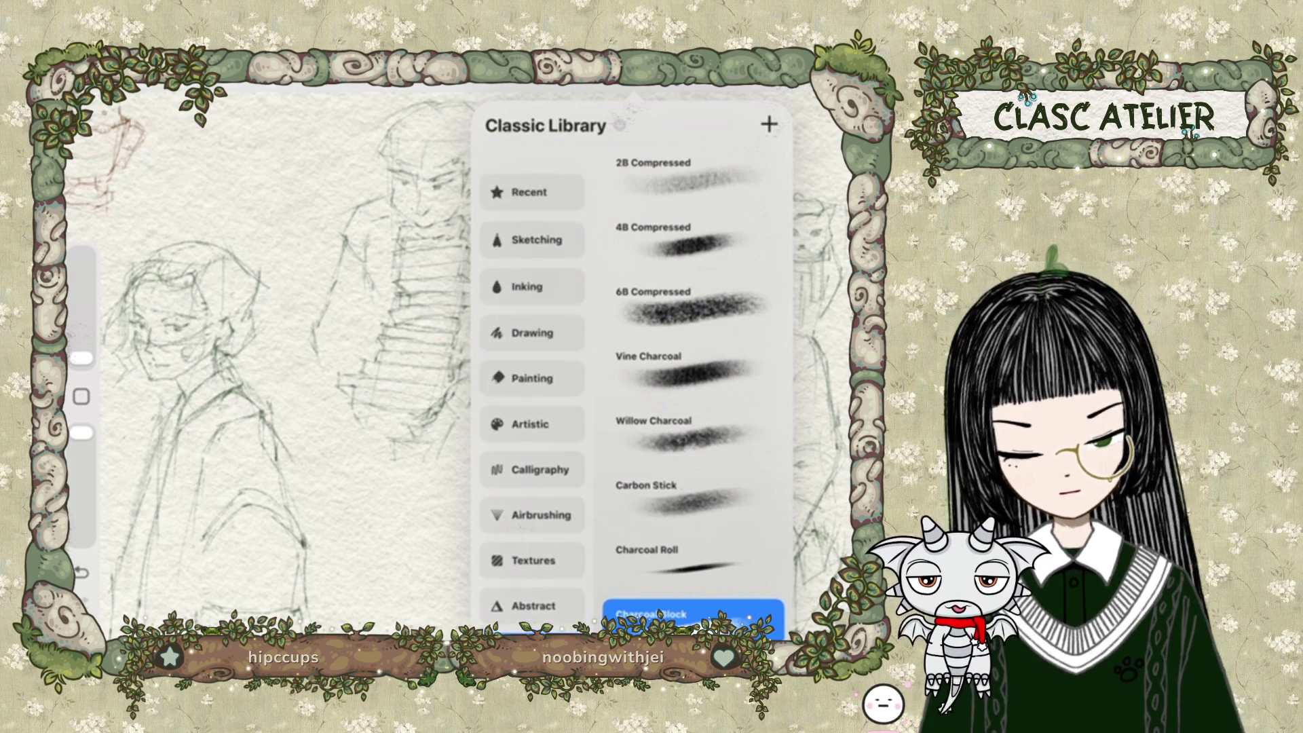
Browse the Artistic, Painting and Drawing brush sets, trying the Watercolor brush.
click(532, 393)
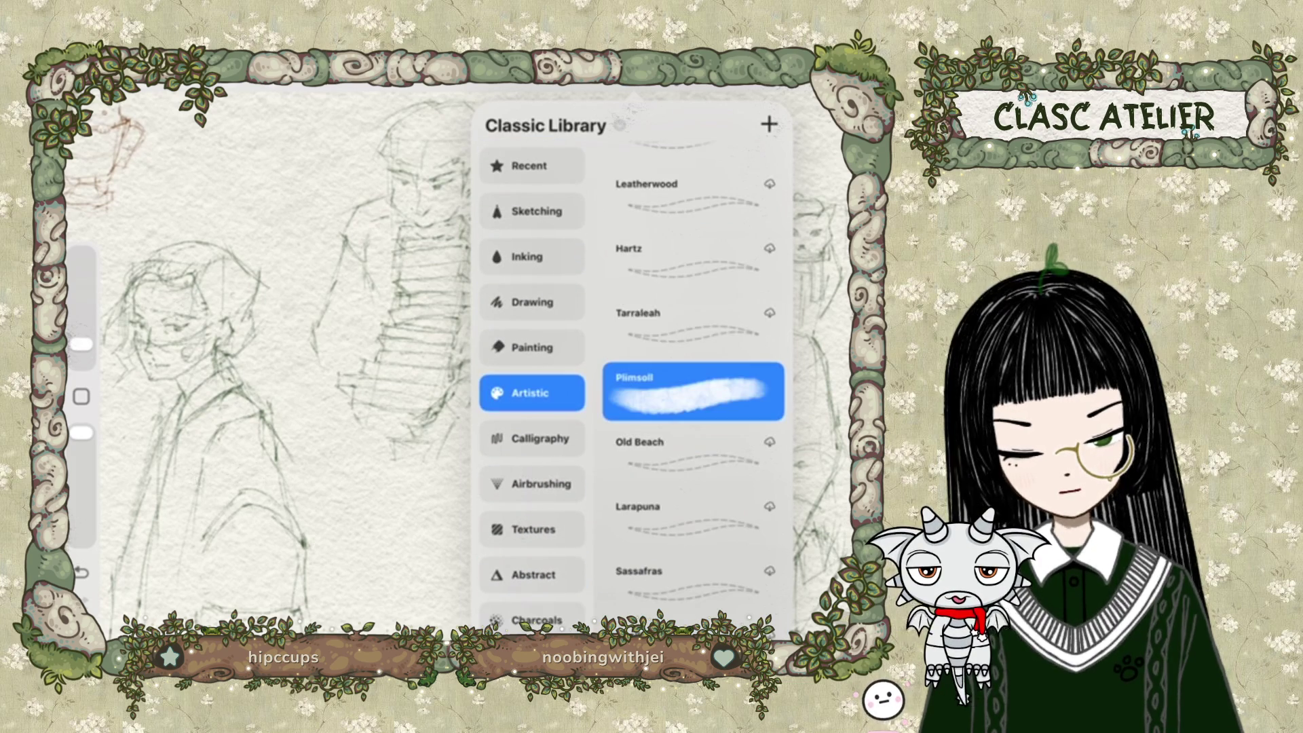
scroll(692, 366, up, 3)
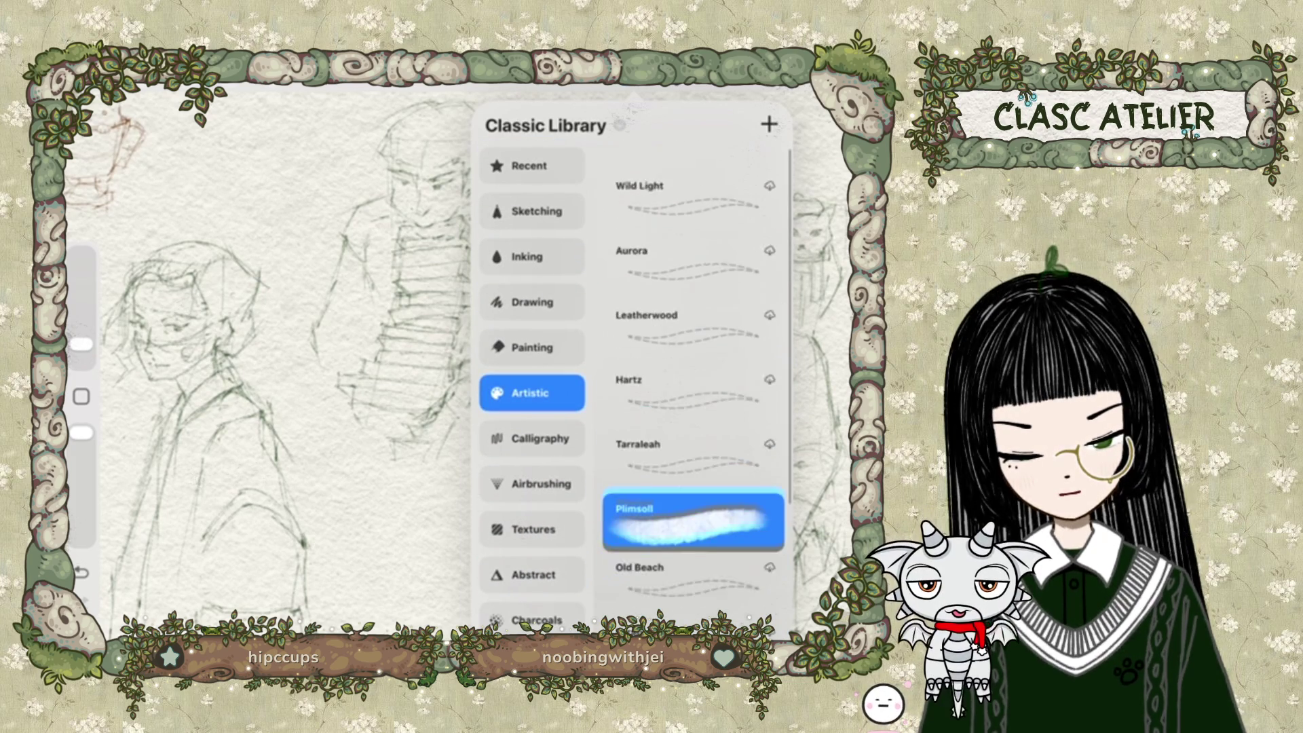
scroll(692, 380, down, 3)
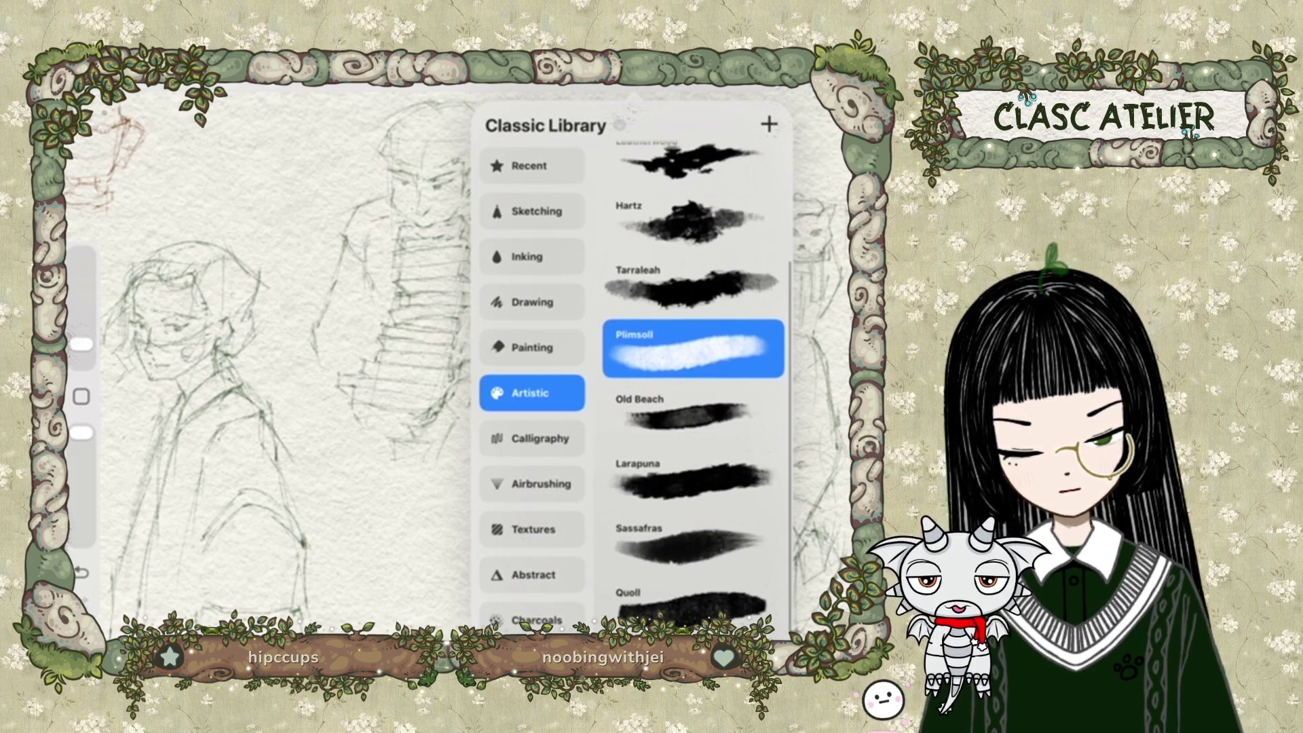
click(532, 347)
scroll(692, 380, up, 3)
scroll(692, 380, up, 5)
scroll(692, 380, down, 4)
scroll(692, 381, down, 3)
scroll(692, 381, down, 2)
click(692, 597)
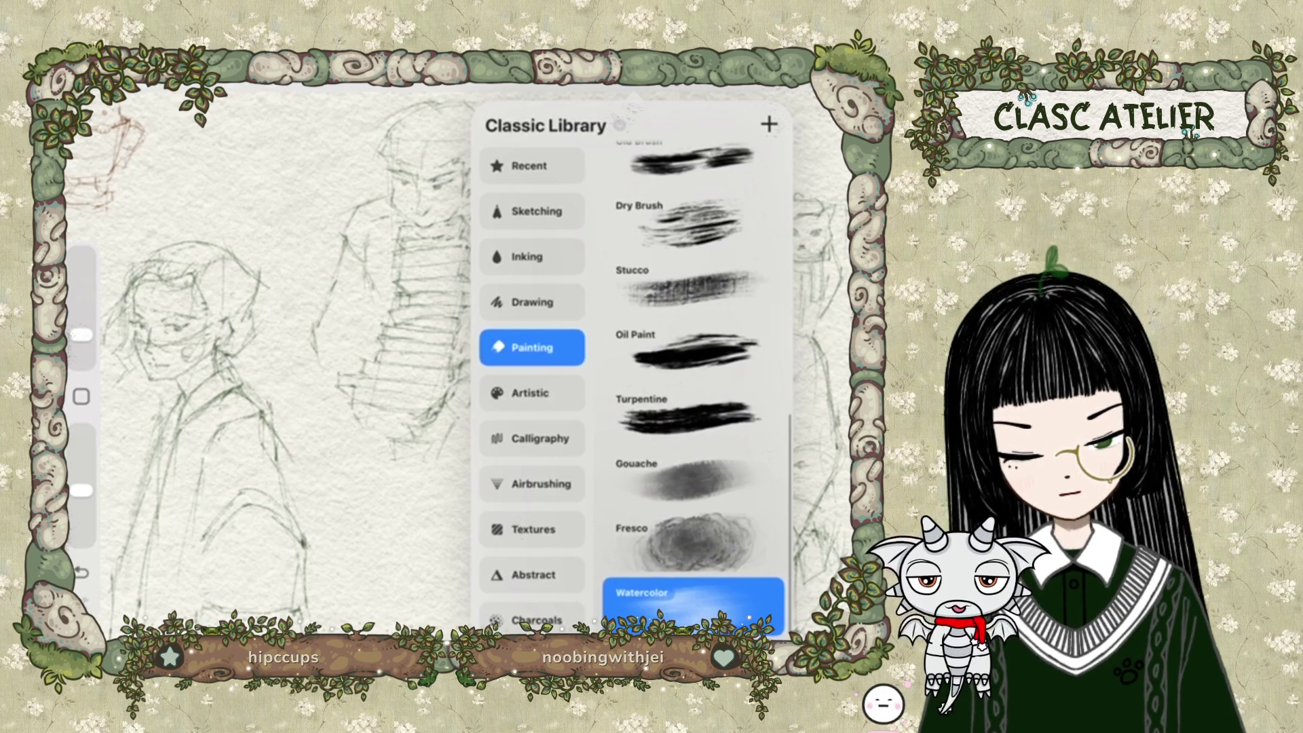
scroll(692, 380, up, 10)
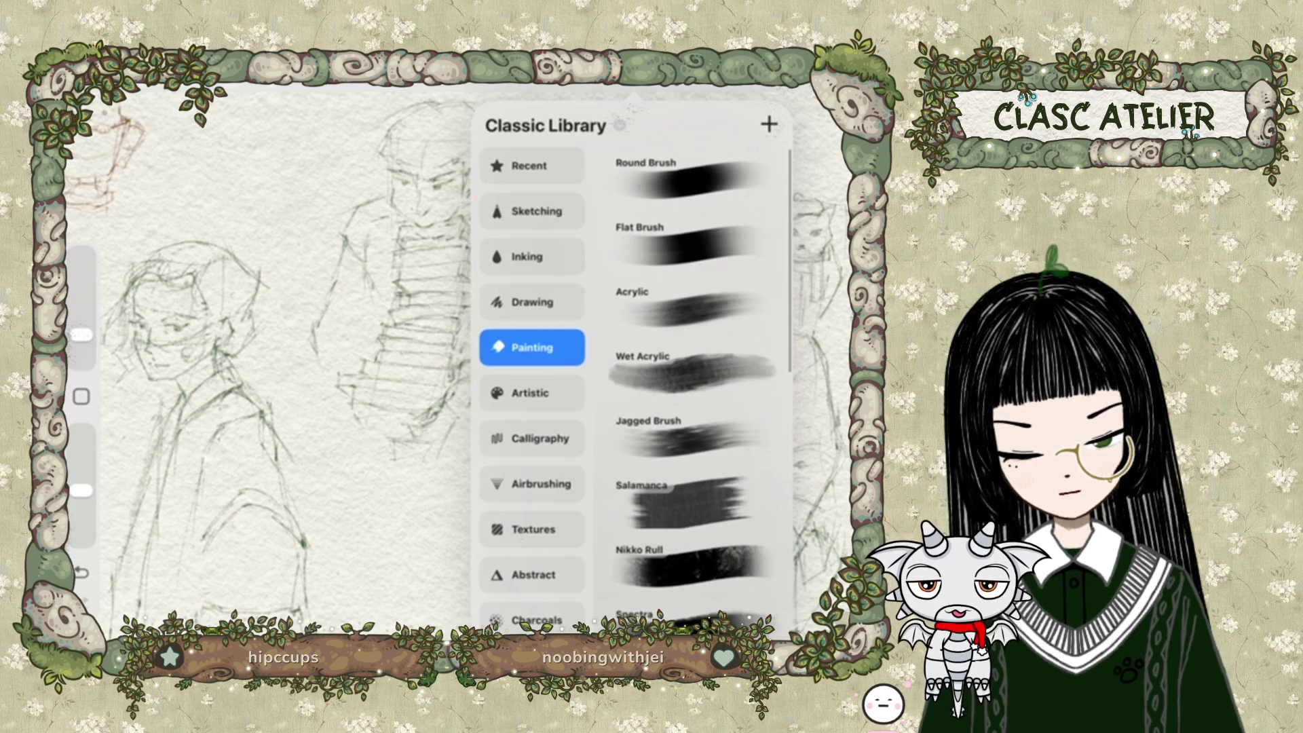
click(532, 302)
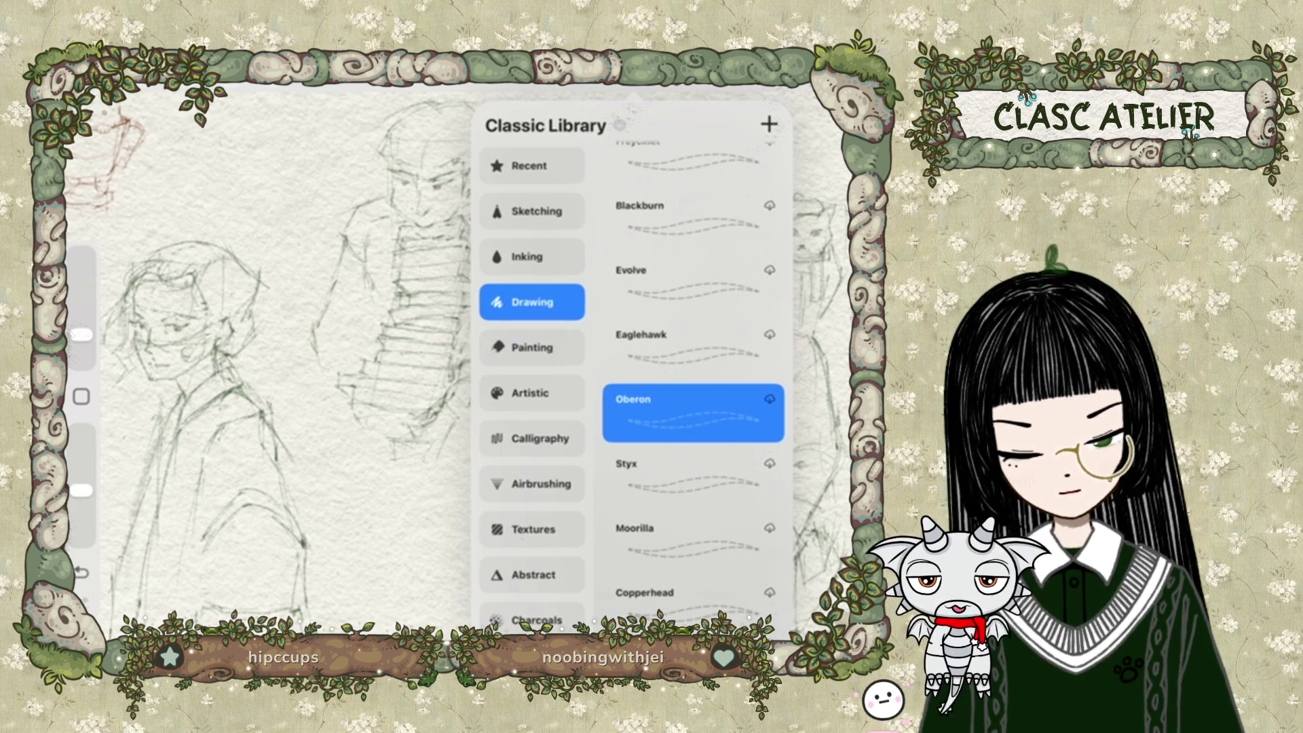
scroll(692, 380, up, 3)
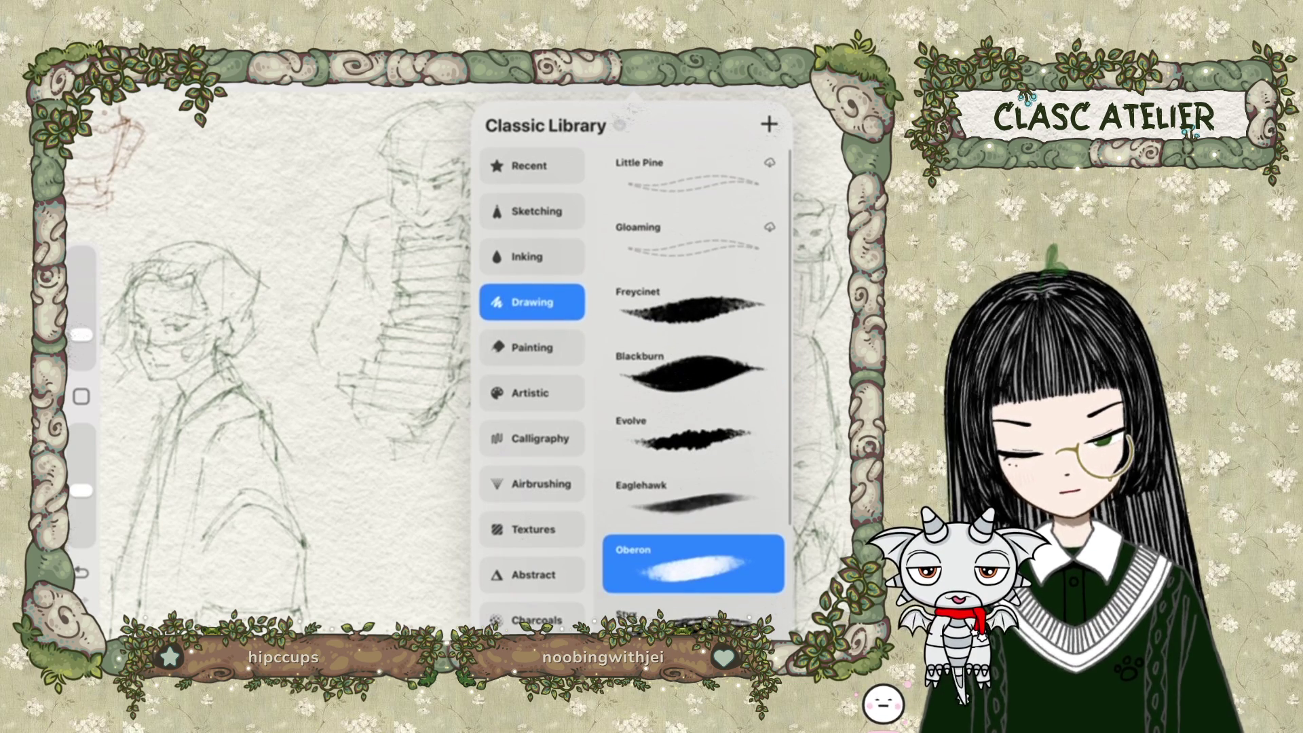
Choose Nutgrove from the Procreate Library Charcoals and select the skin layer for painting.
click(546, 126)
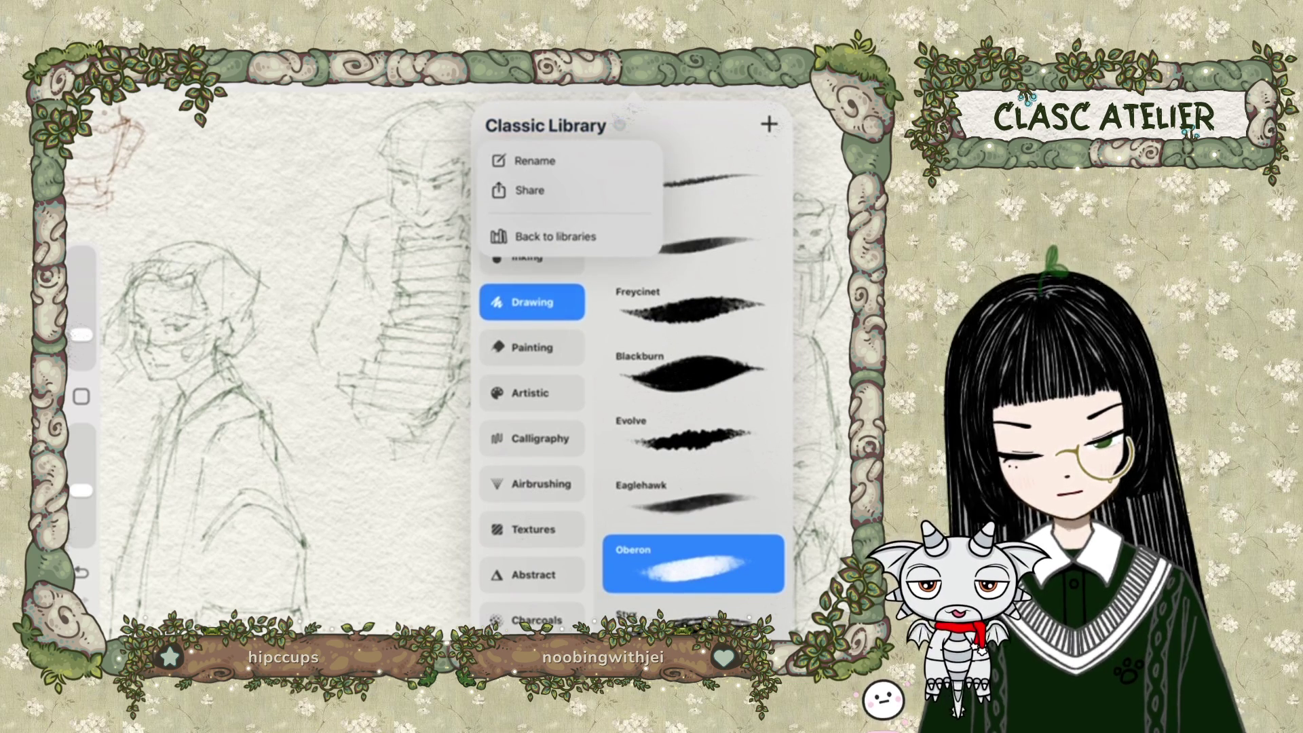
click(555, 237)
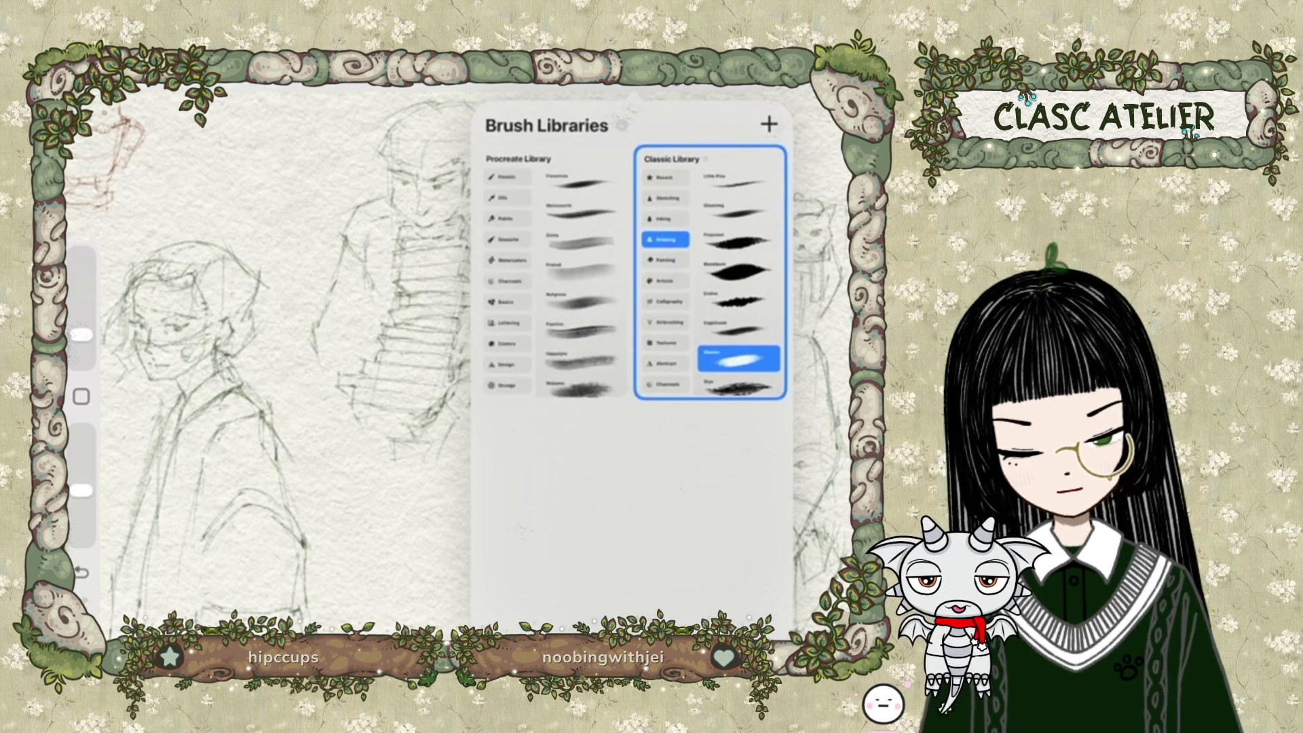
click(551, 271)
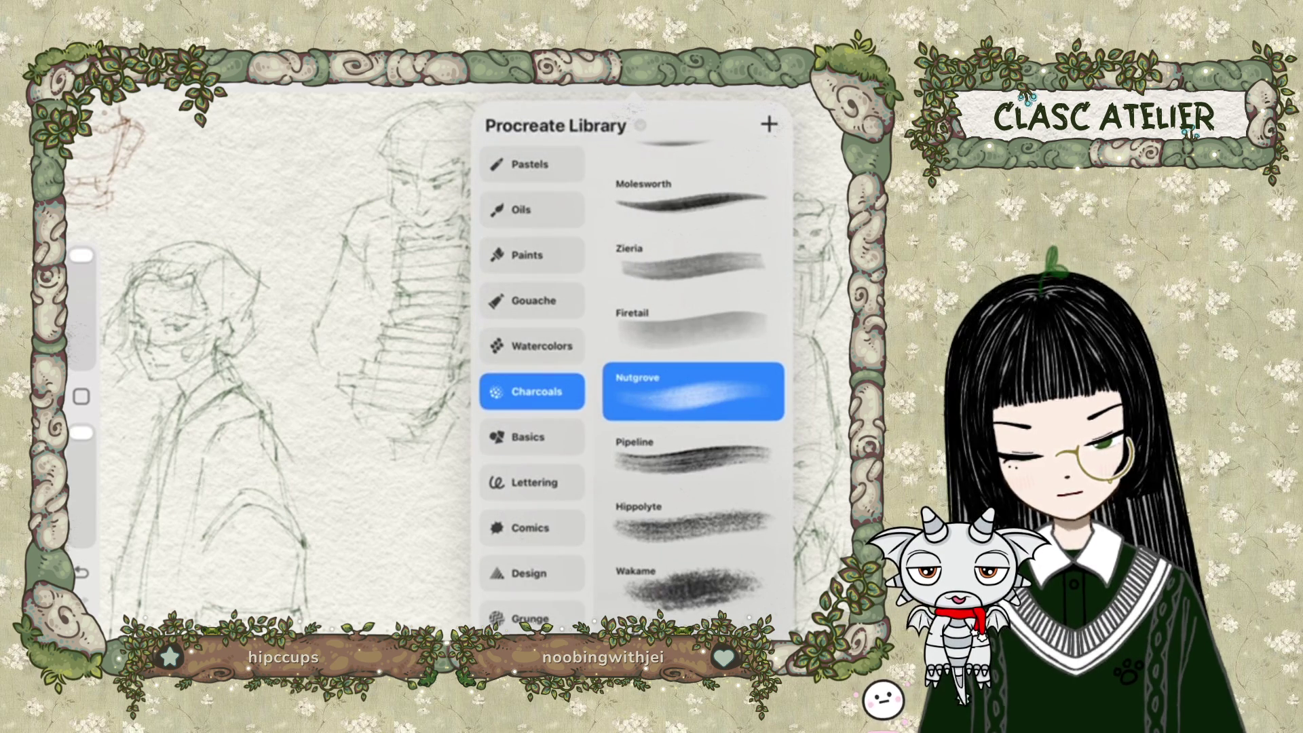
scroll(692, 386, down, 1)
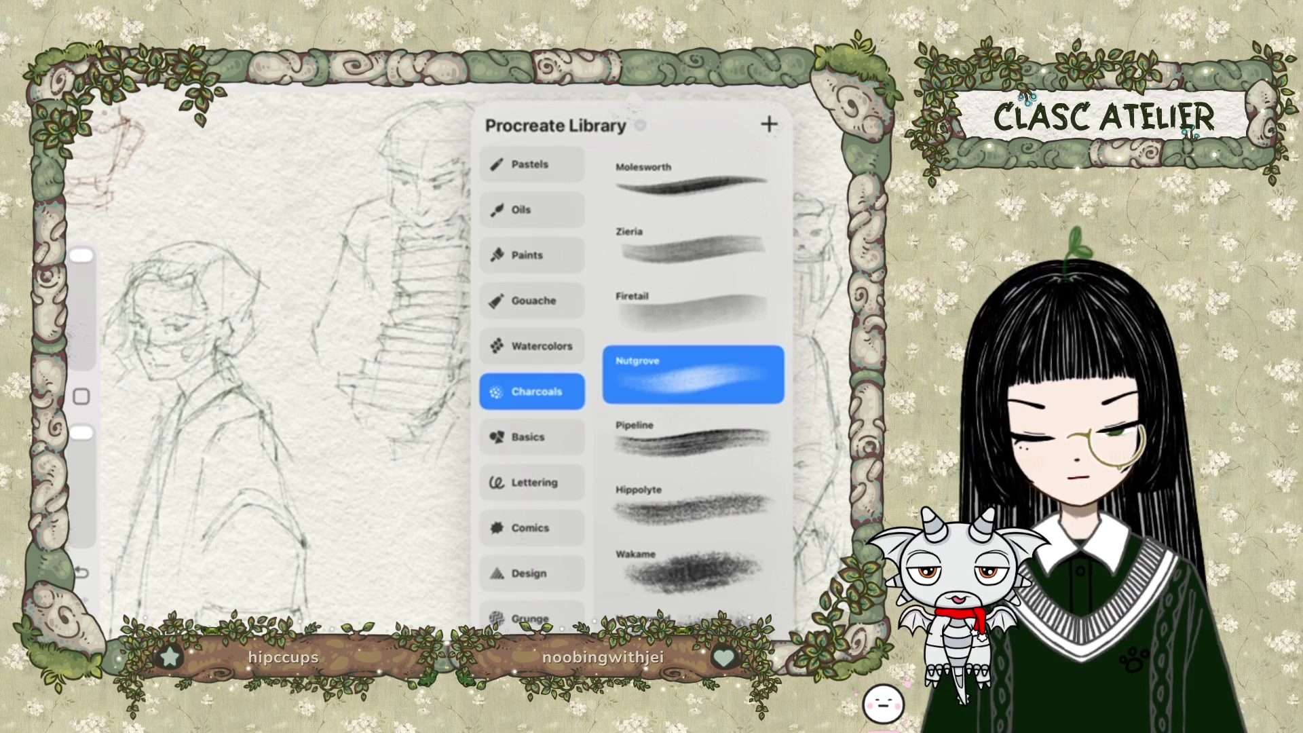
key(l)
click(669, 326)
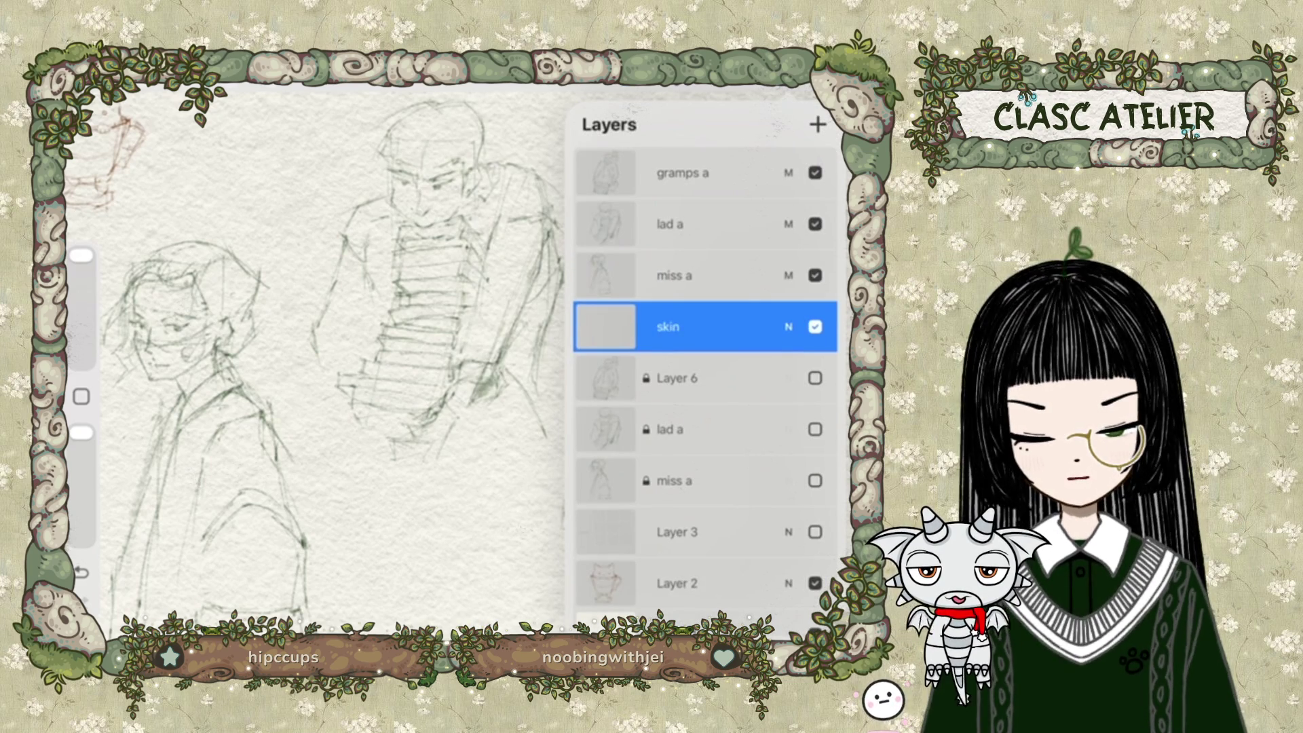
Pick a soft peach skin tone on the colour wheel.
scroll(312, 367, up, 3)
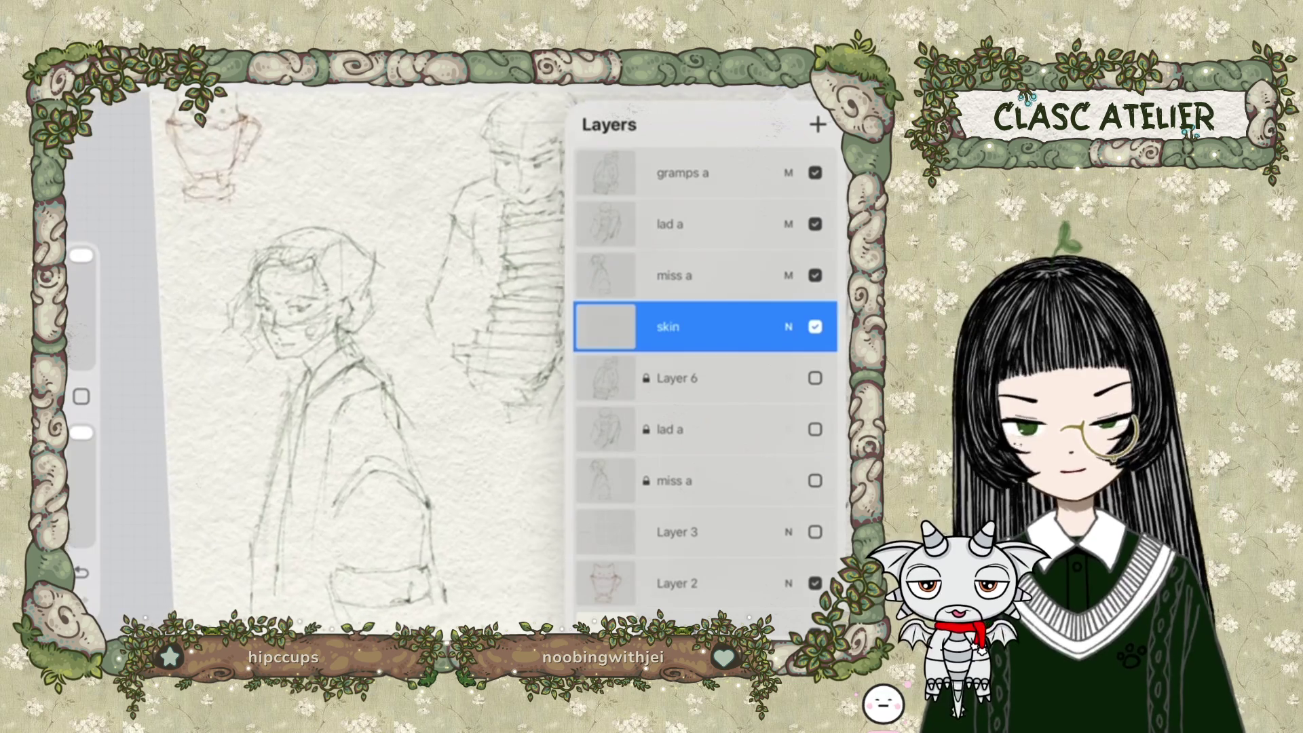
scroll(312, 367, up, 1)
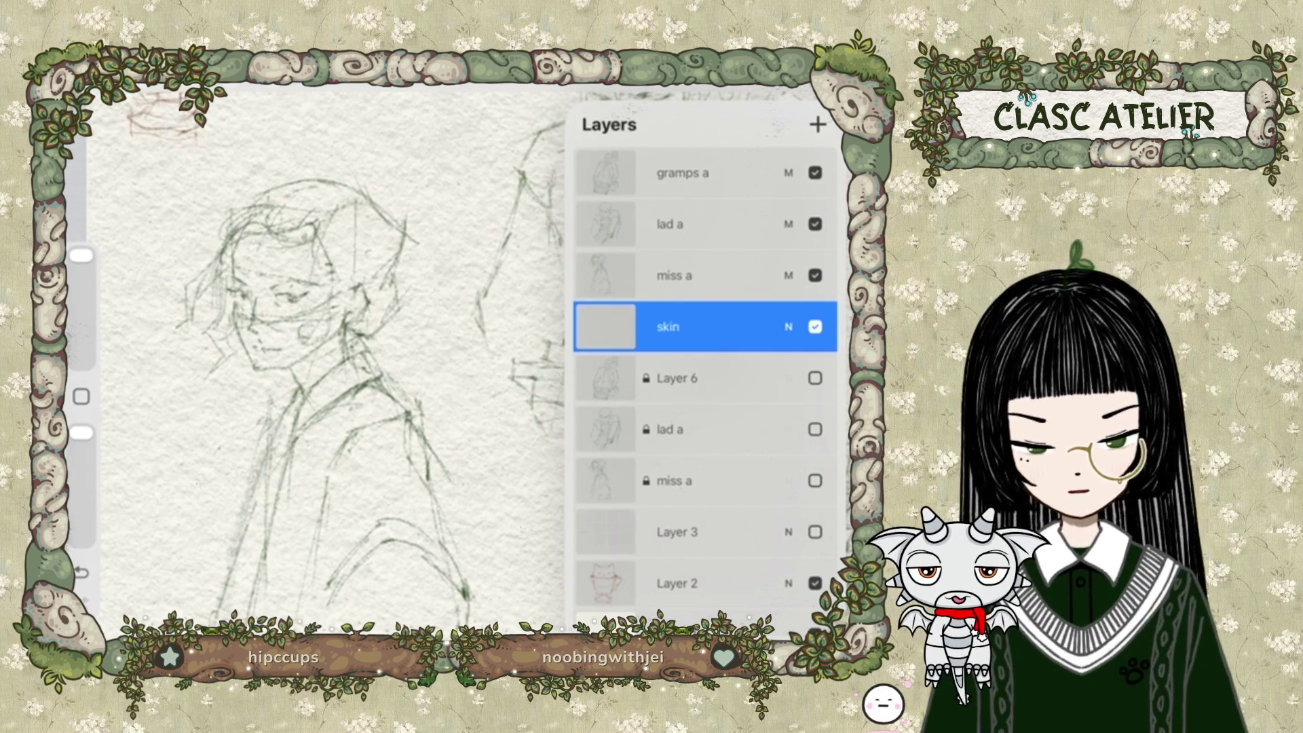
click(825, 72)
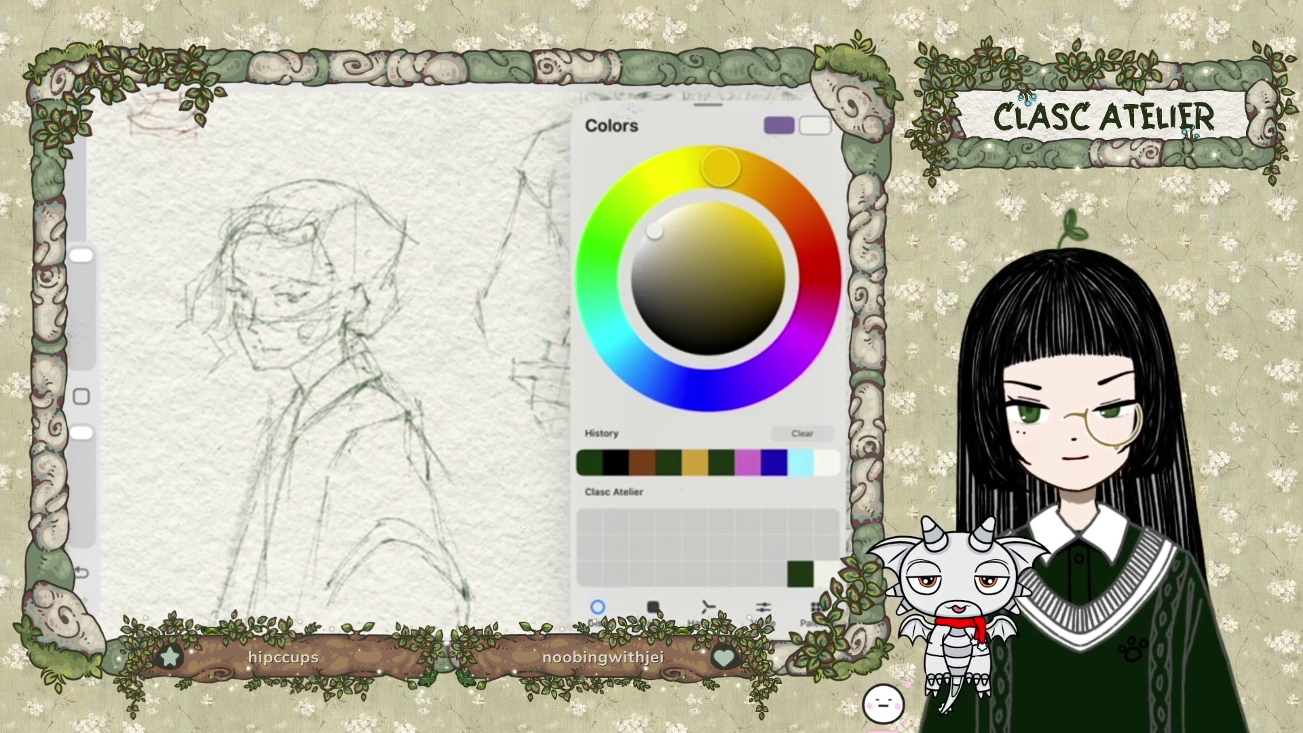
mouse_move(721, 166)
mouse_down()
mouse_move(803, 218)
mouse_move(819, 265)
mouse_up()
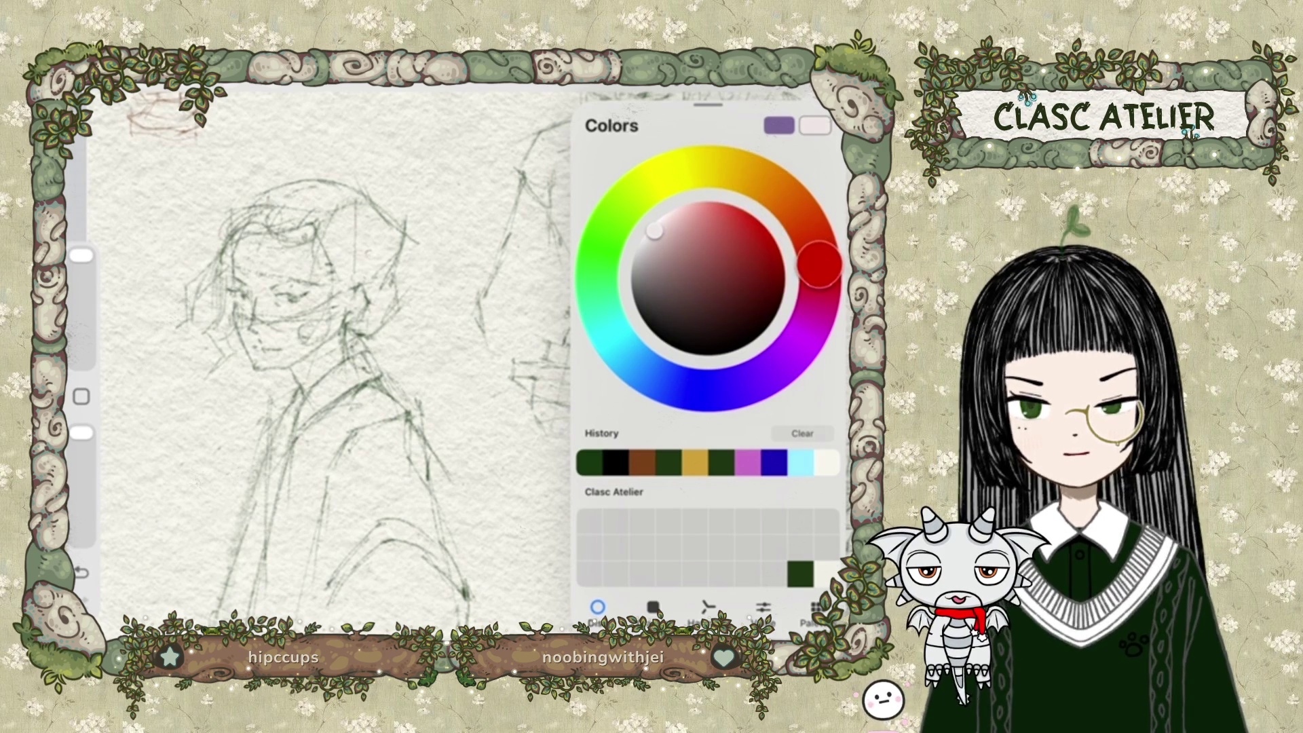
drag(653, 231, 678, 219)
drag(819, 265, 789, 202)
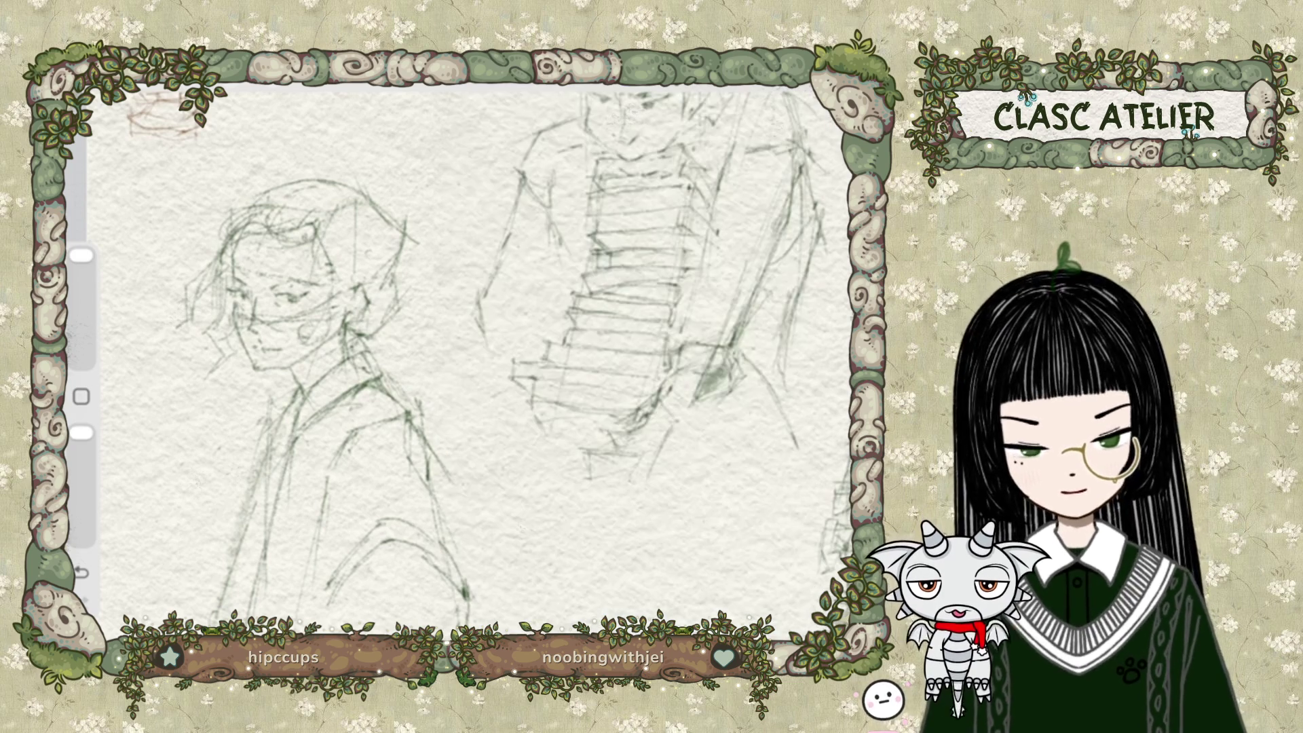
Freehand-select the left figure's face and neck for filling.
key(s)
click(250, 224)
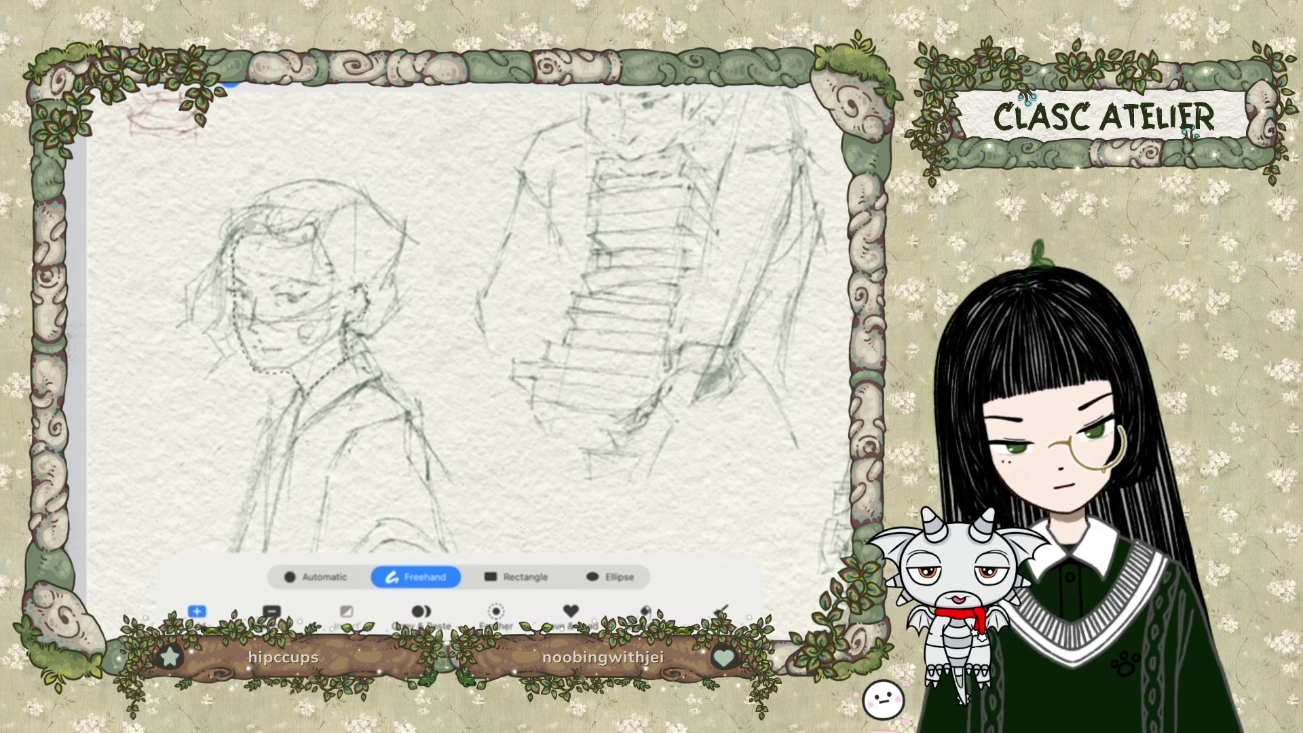
drag(365, 309, 235, 224)
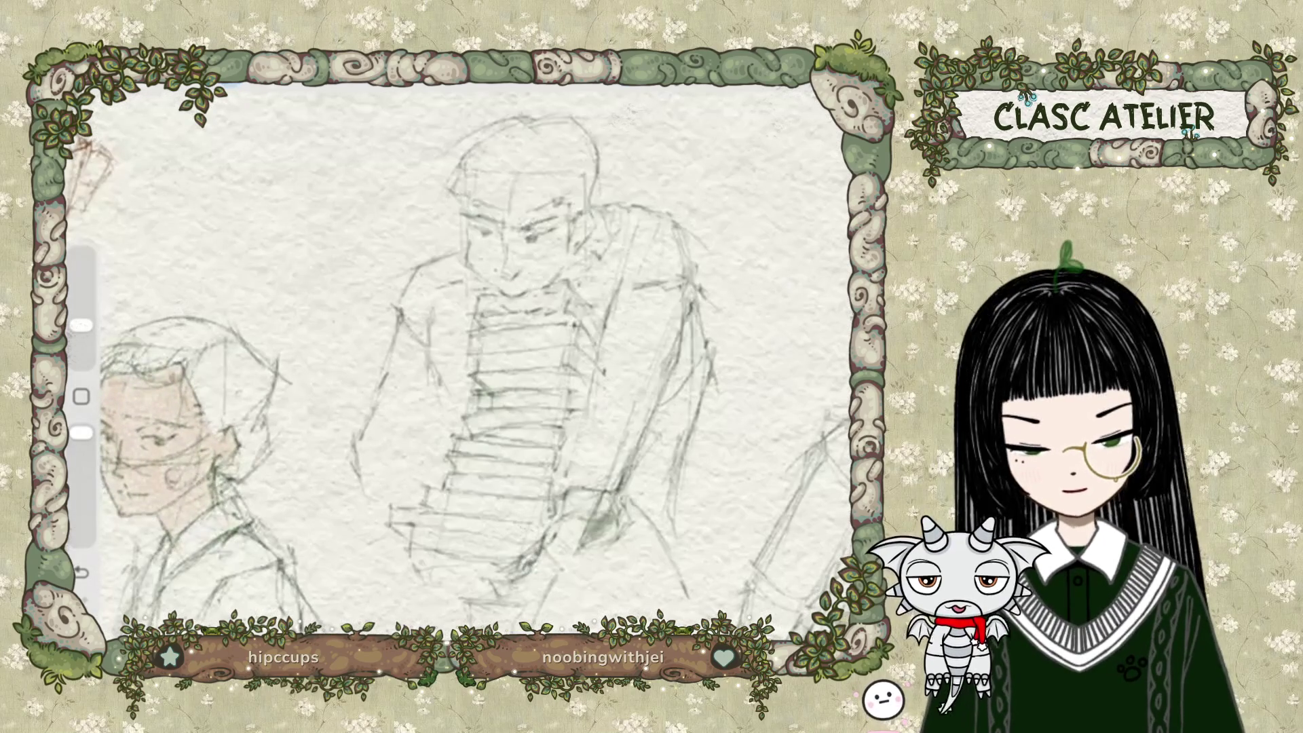
Freehand-select the central figure's face, fill it with peach, then deselect.
scroll(458, 367, up, 3)
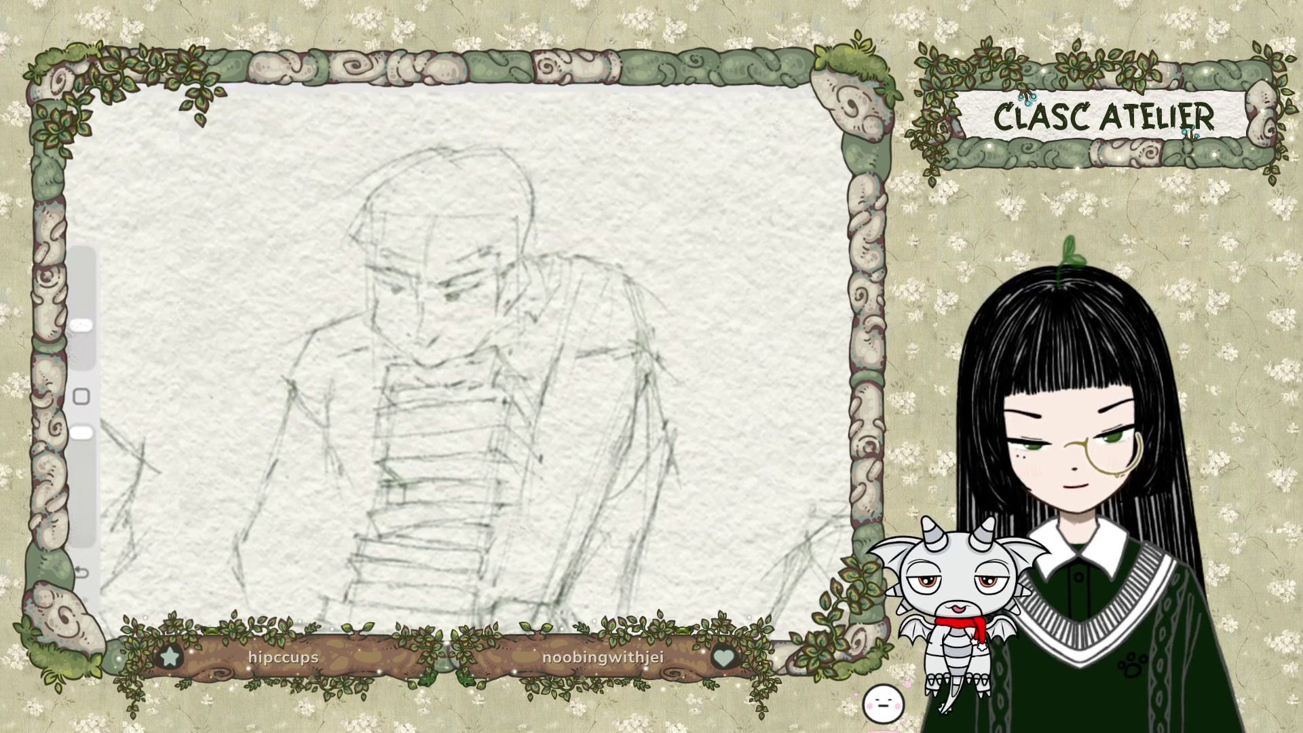
click(229, 82)
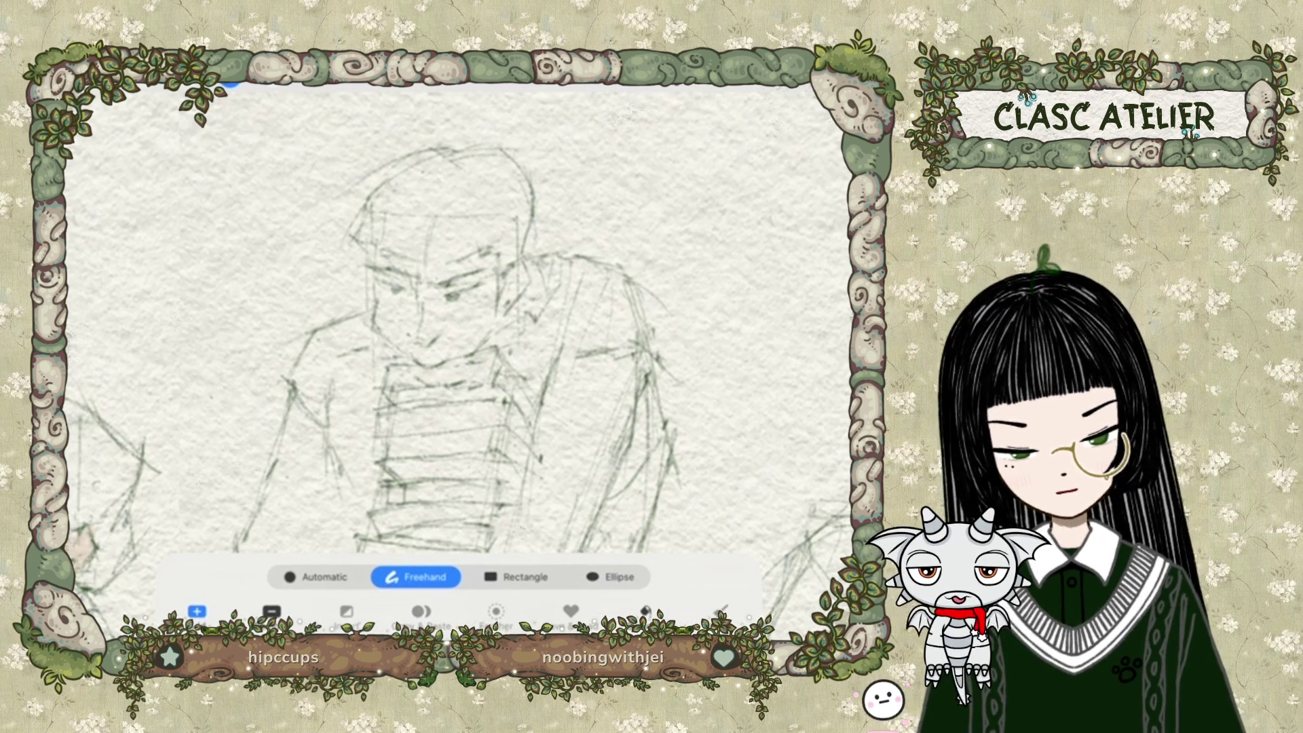
drag(372, 258, 374, 305)
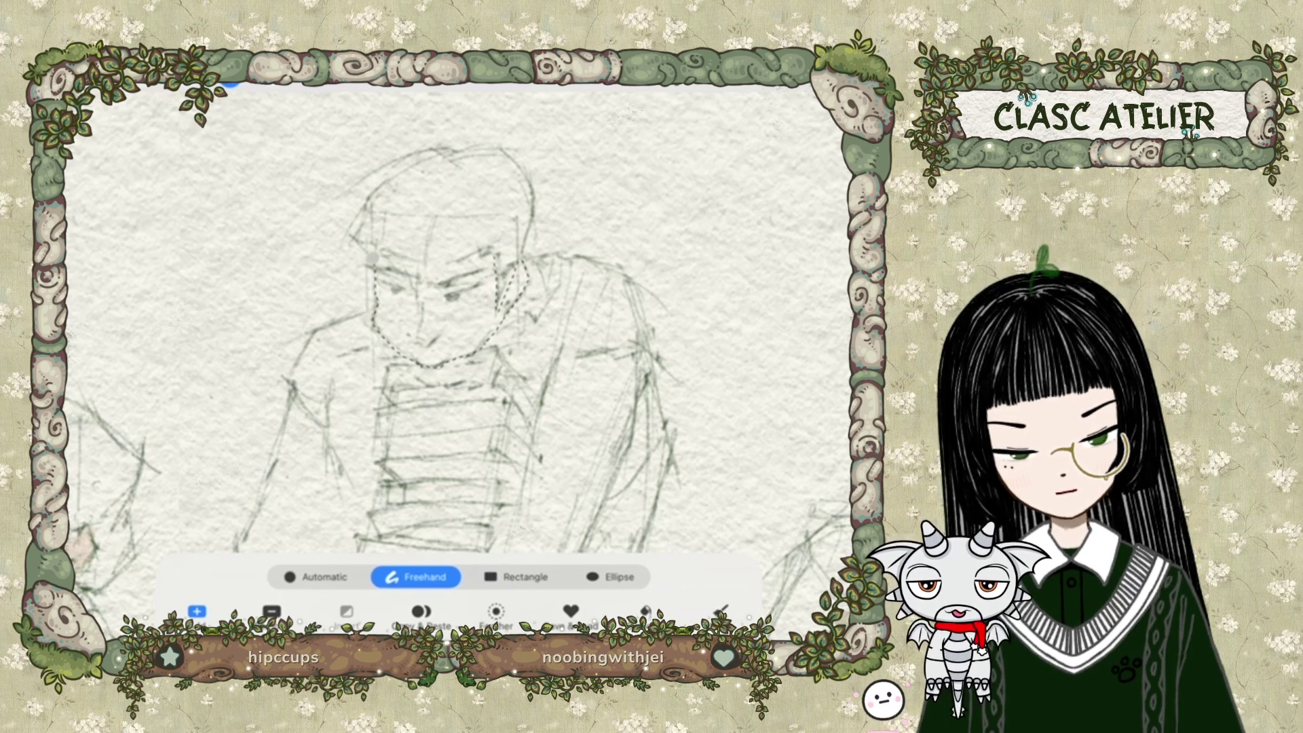
click(372, 258)
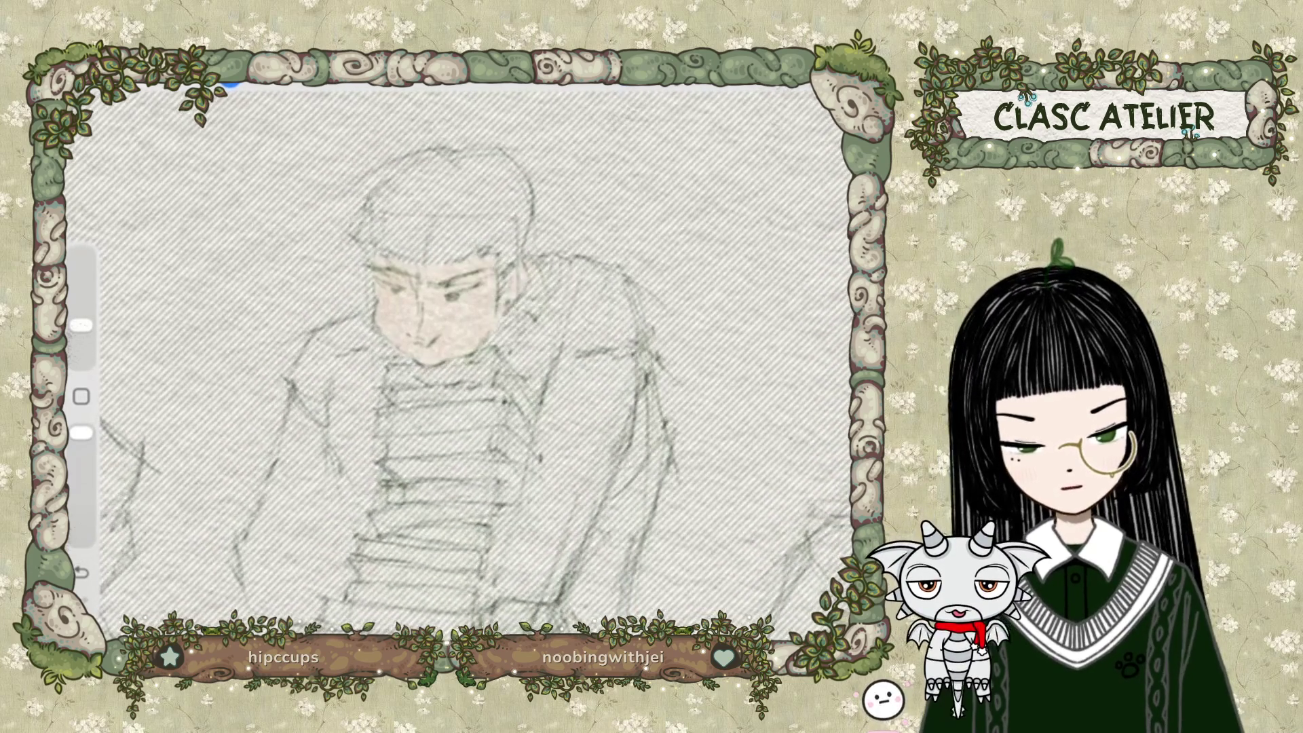
key(ctrl+d)
scroll(435, 367, down, 3)
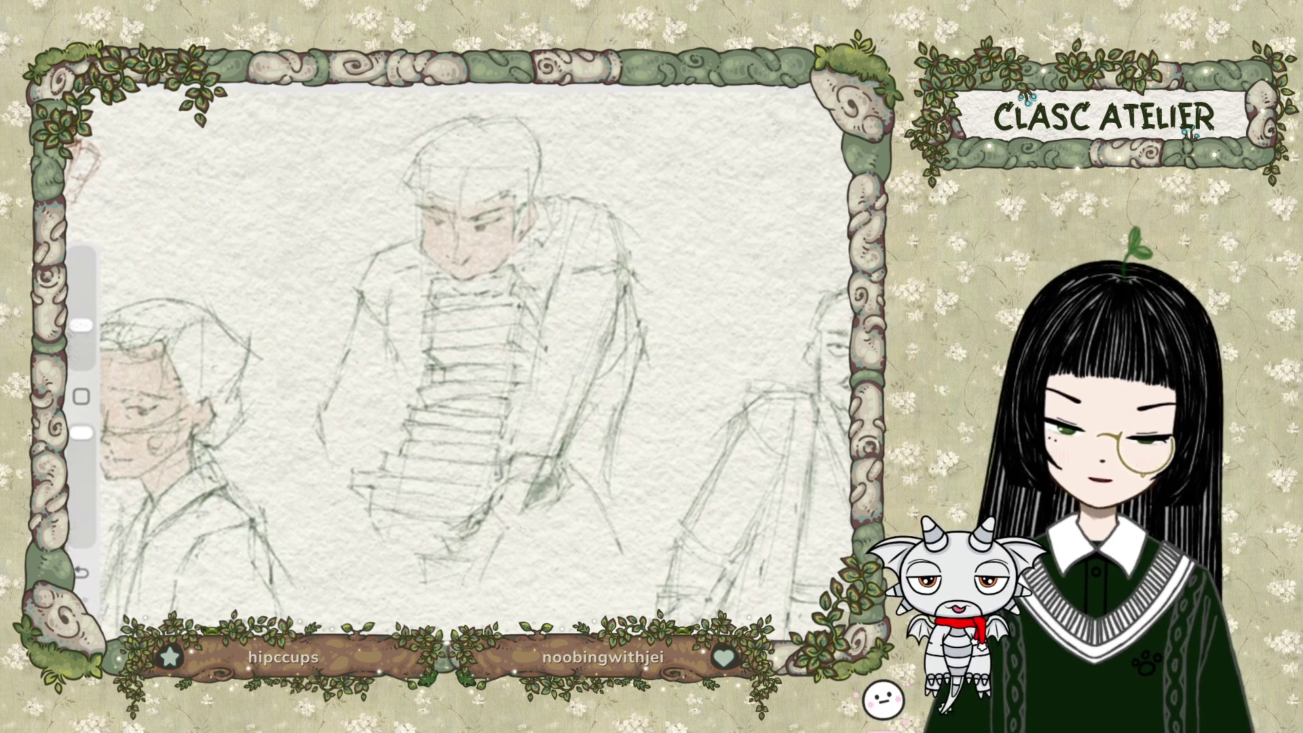
scroll(475, 340, up, 3)
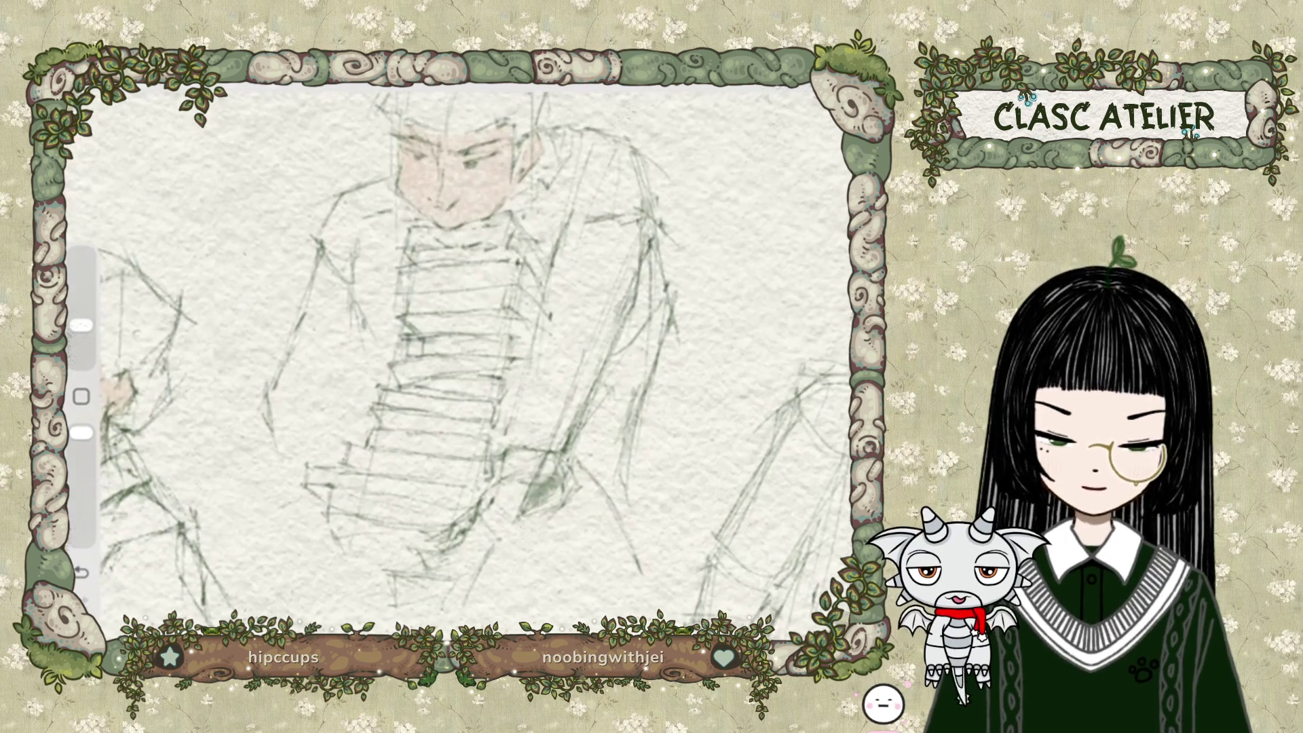
Freehand-select the central figure's hands below the books and fill them peach.
key(s)
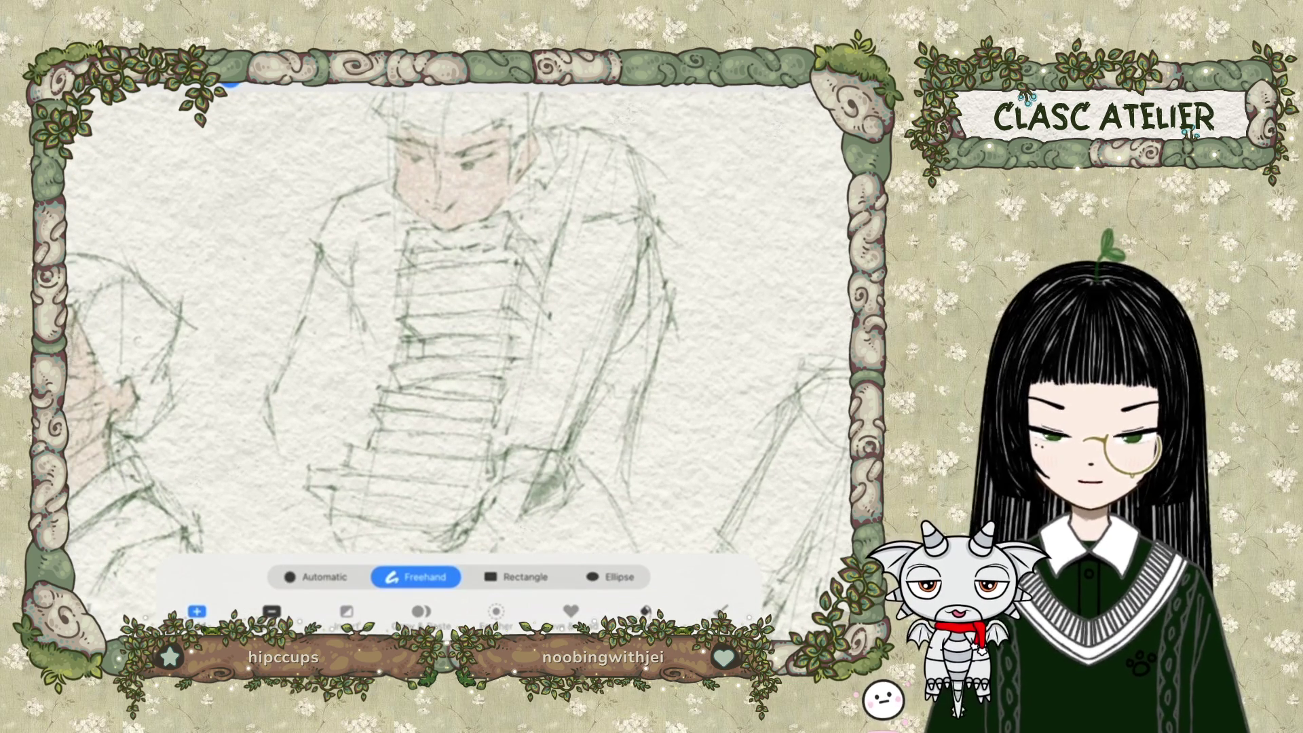
scroll(475, 339, down, 3)
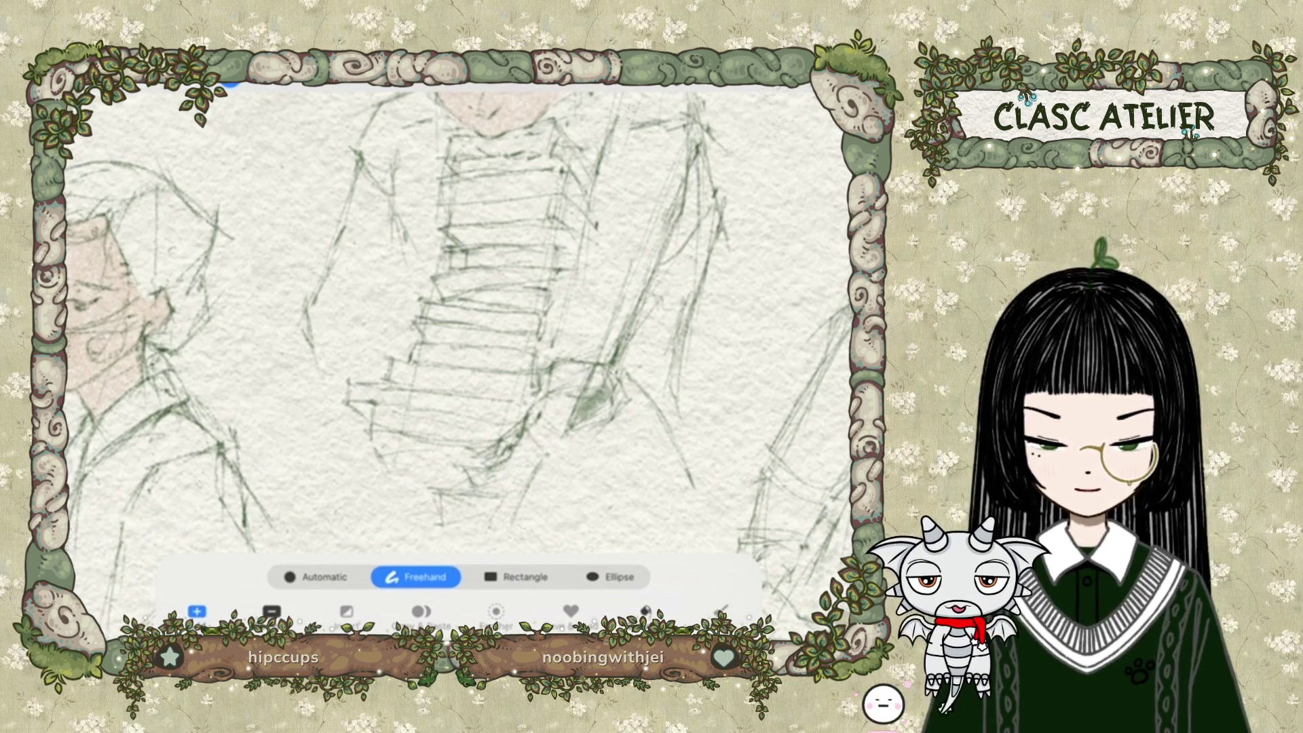
drag(548, 402, 483, 471)
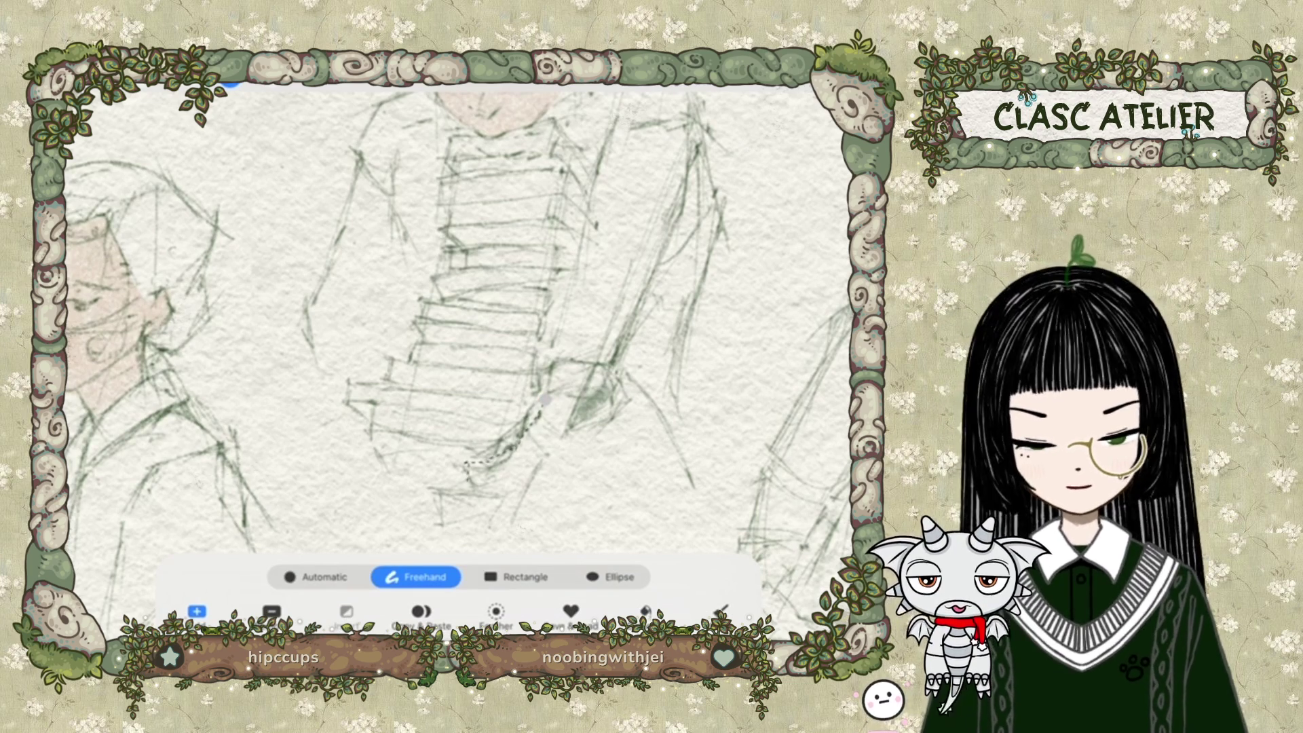
mouse_move(438, 490)
mouse_down()
mouse_move(443, 524)
mouse_move(519, 520)
mouse_move(576, 414)
mouse_move(547, 397)
mouse_up()
click(545, 399)
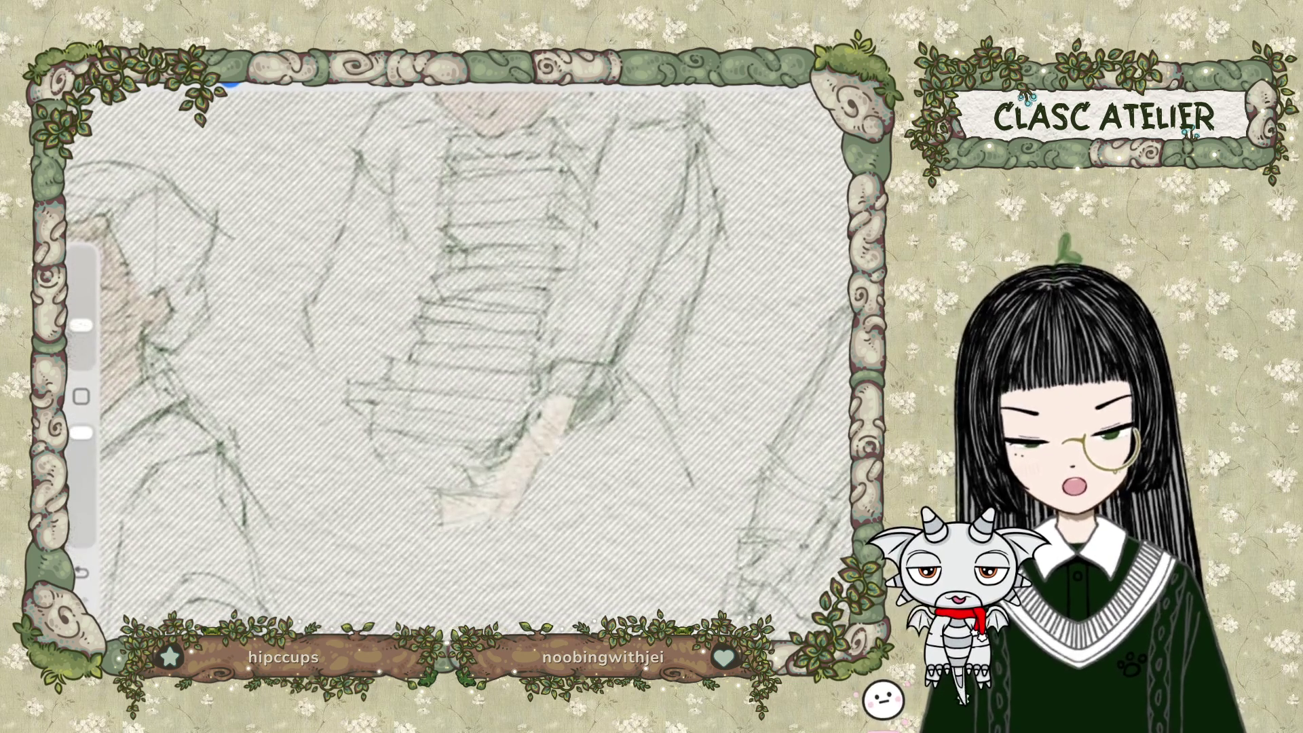
scroll(458, 359, down, 5)
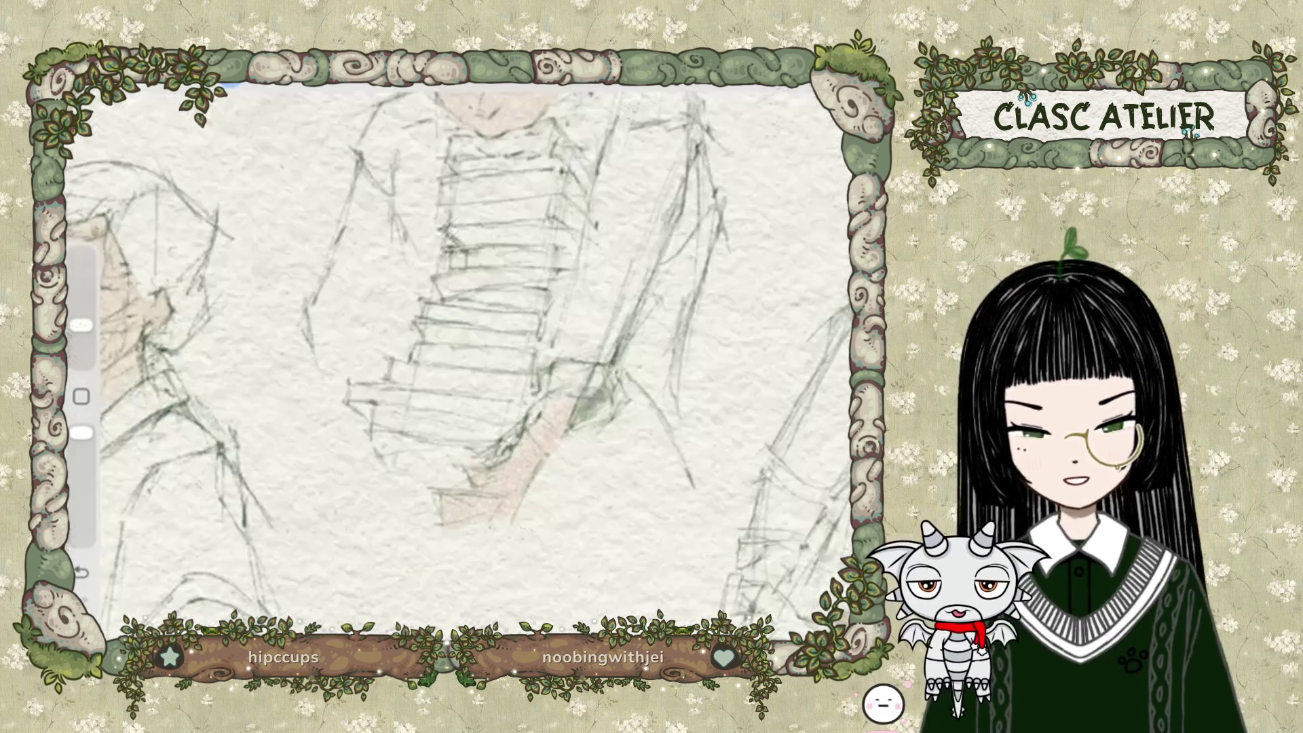
scroll(469, 366, down, 3)
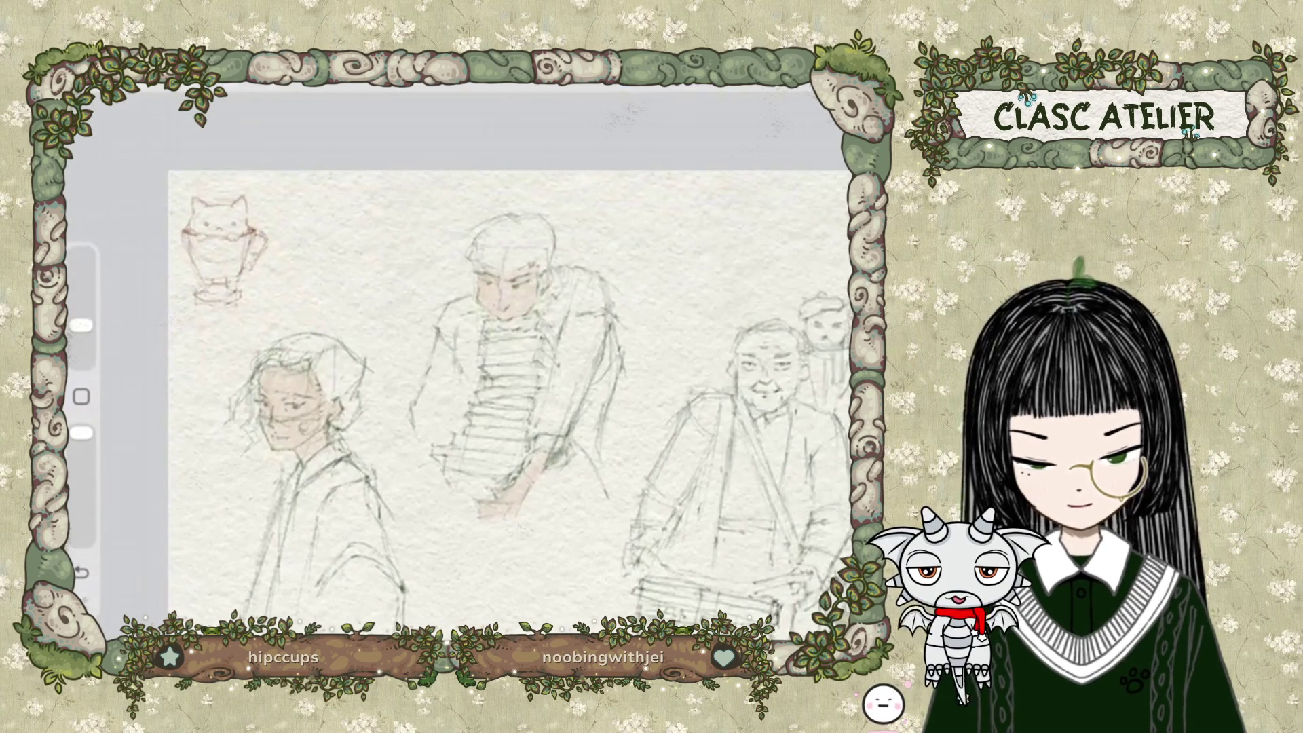
Select the hand under the books and lighten its pink tone, then deselect.
click(230, 82)
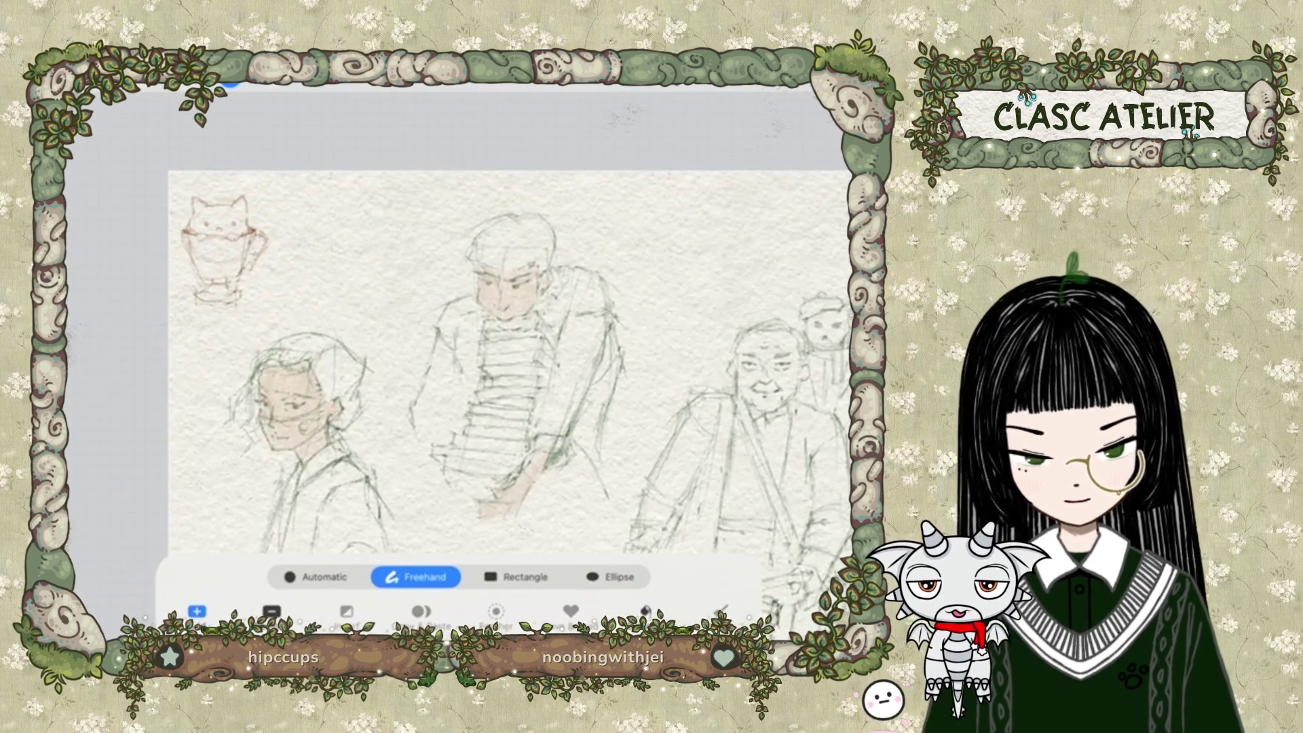
scroll(441, 339, up, 3)
click(416, 435)
drag(417, 435, 415, 476)
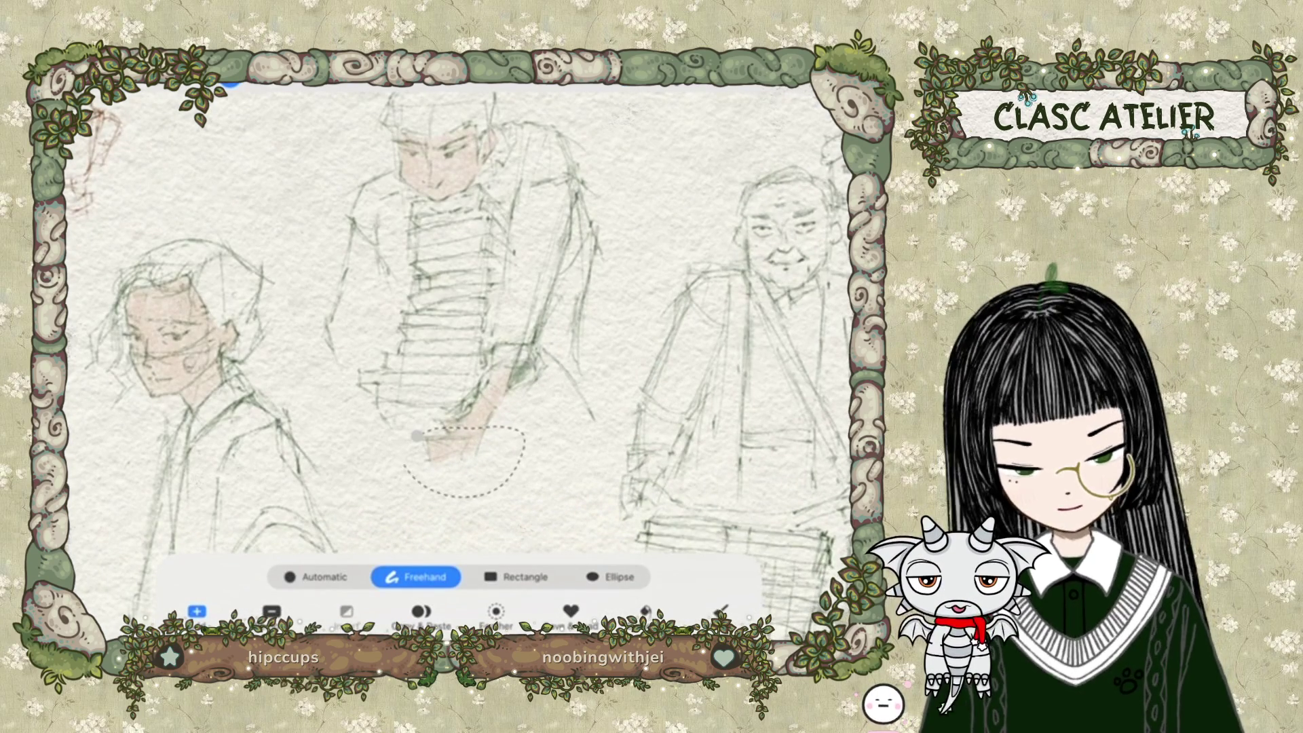
click(229, 81)
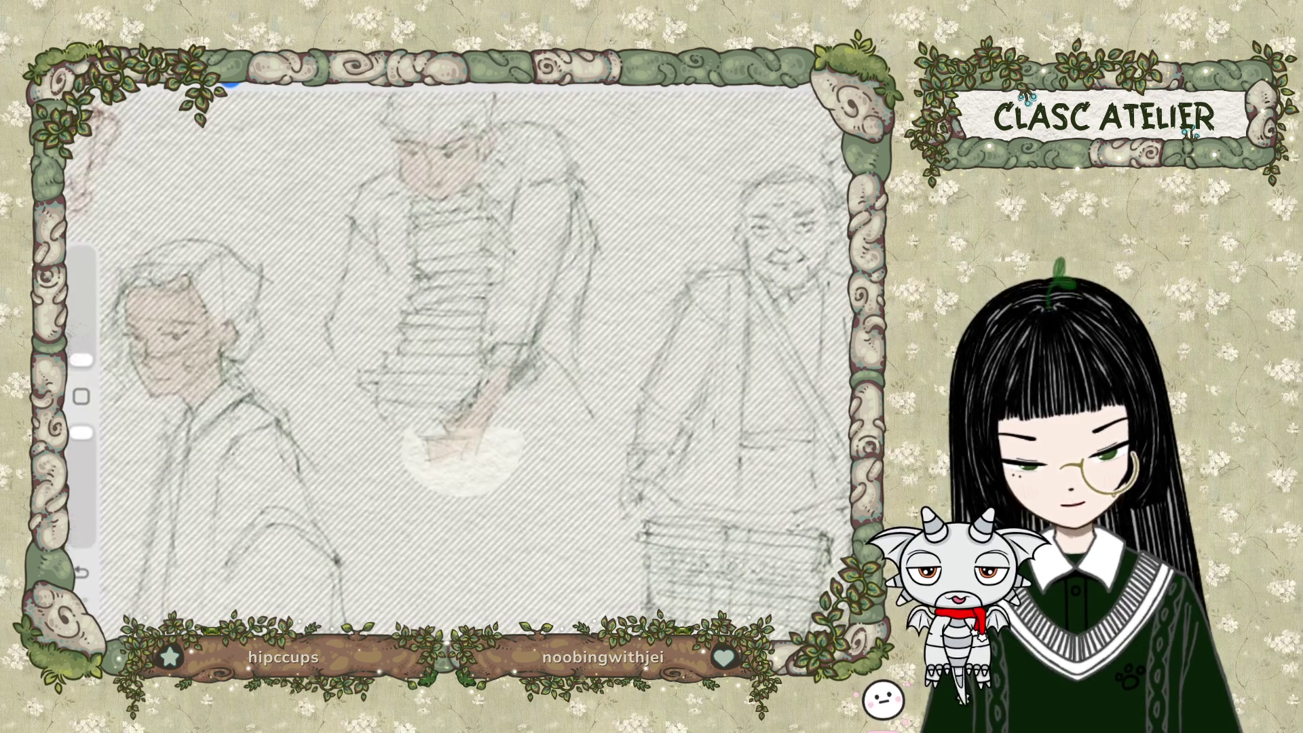
drag(82, 359, 81, 254)
drag(431, 441, 448, 461)
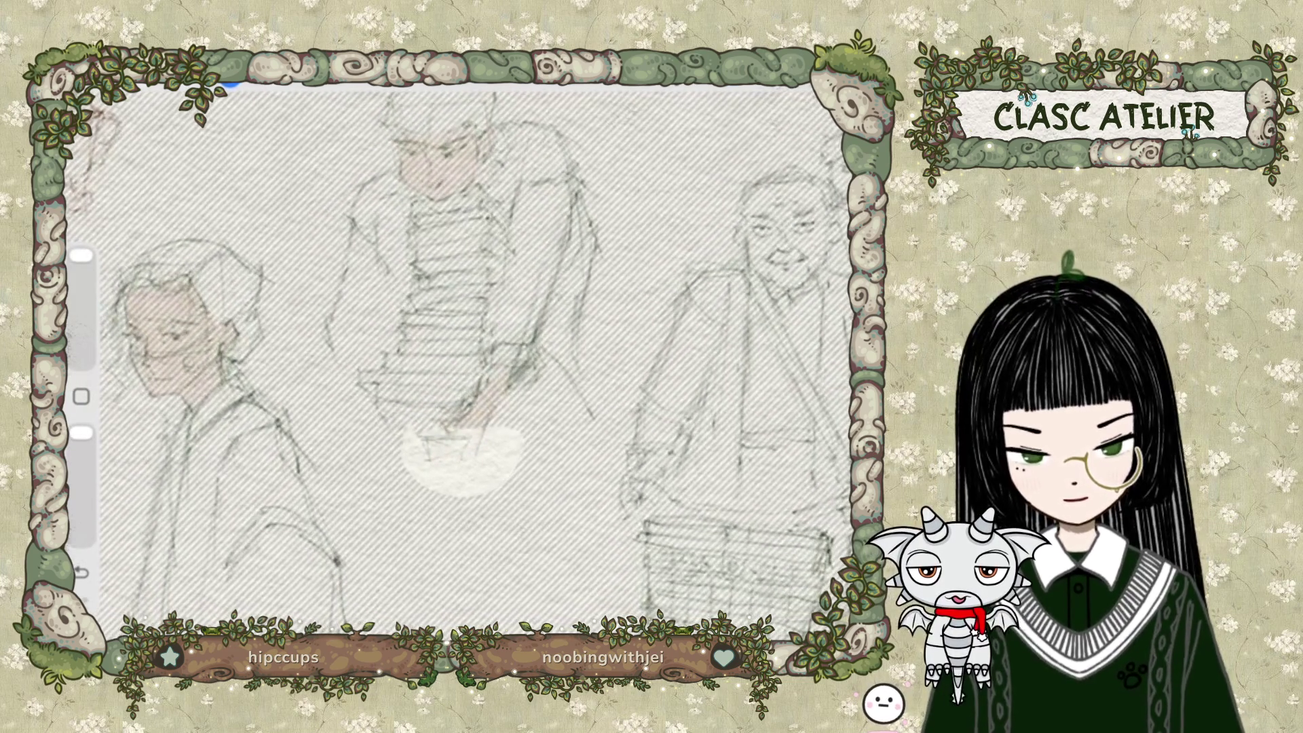
click(230, 85)
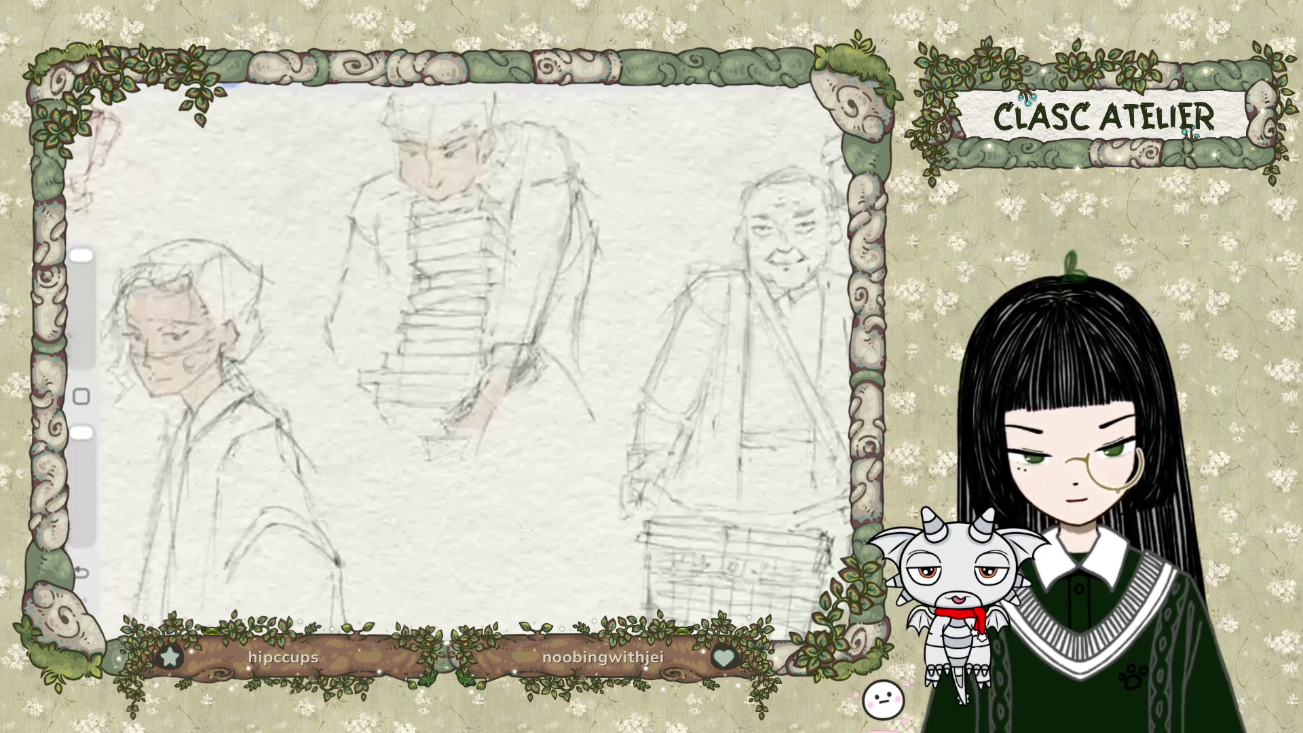
Begin another freehand selection, then switch back to the brush.
click(230, 84)
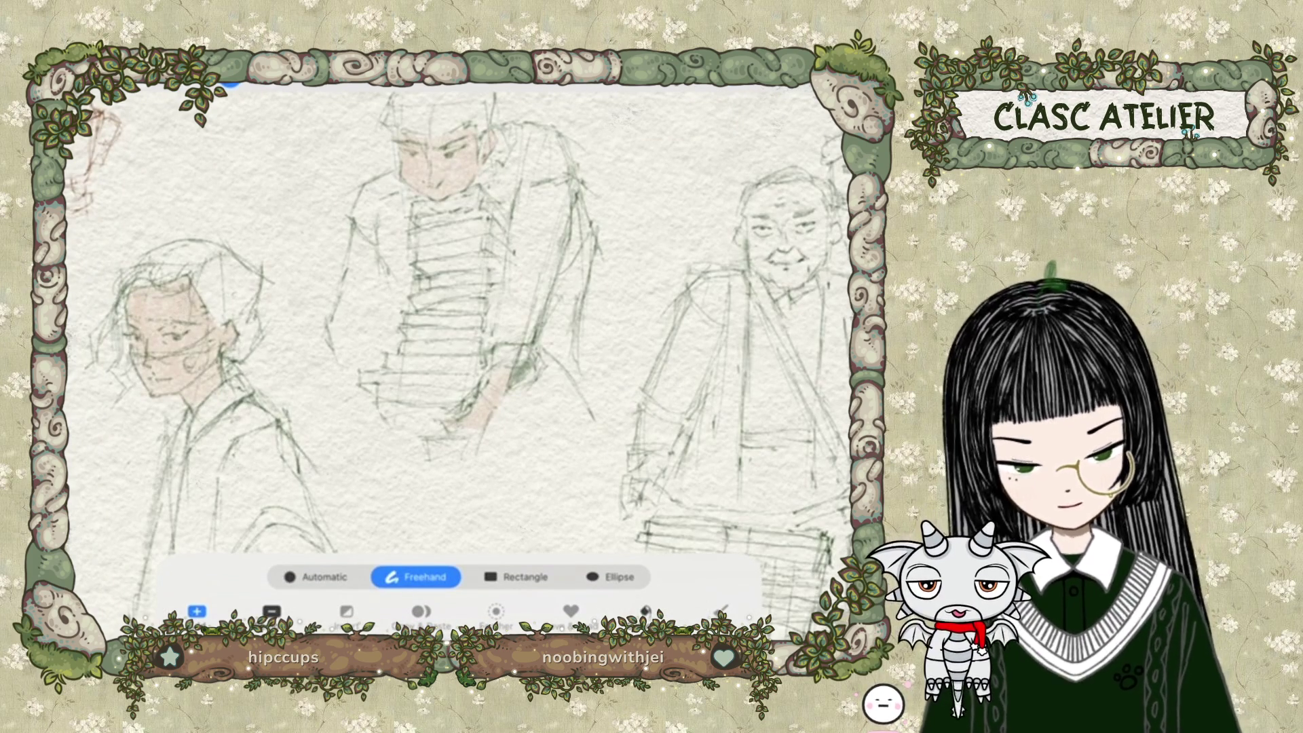
drag(503, 362, 488, 382)
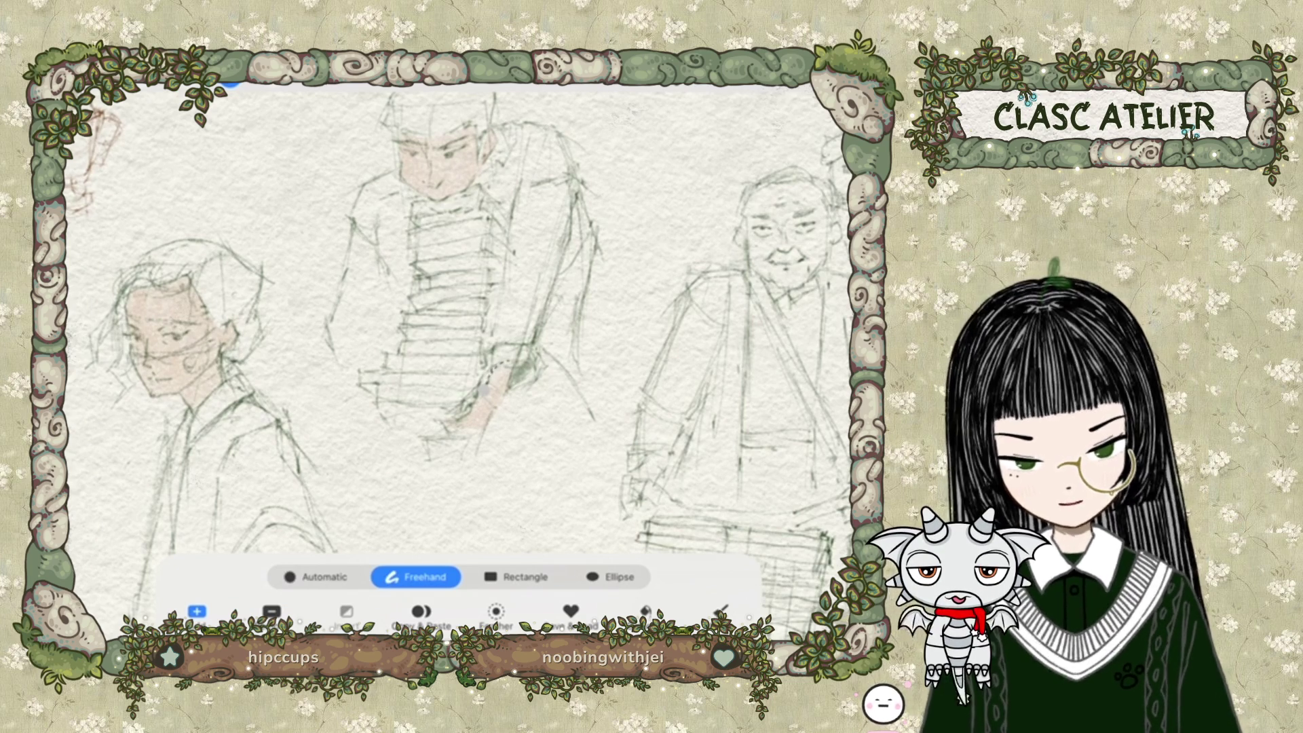
key(b)
scroll(475, 360, right, 5)
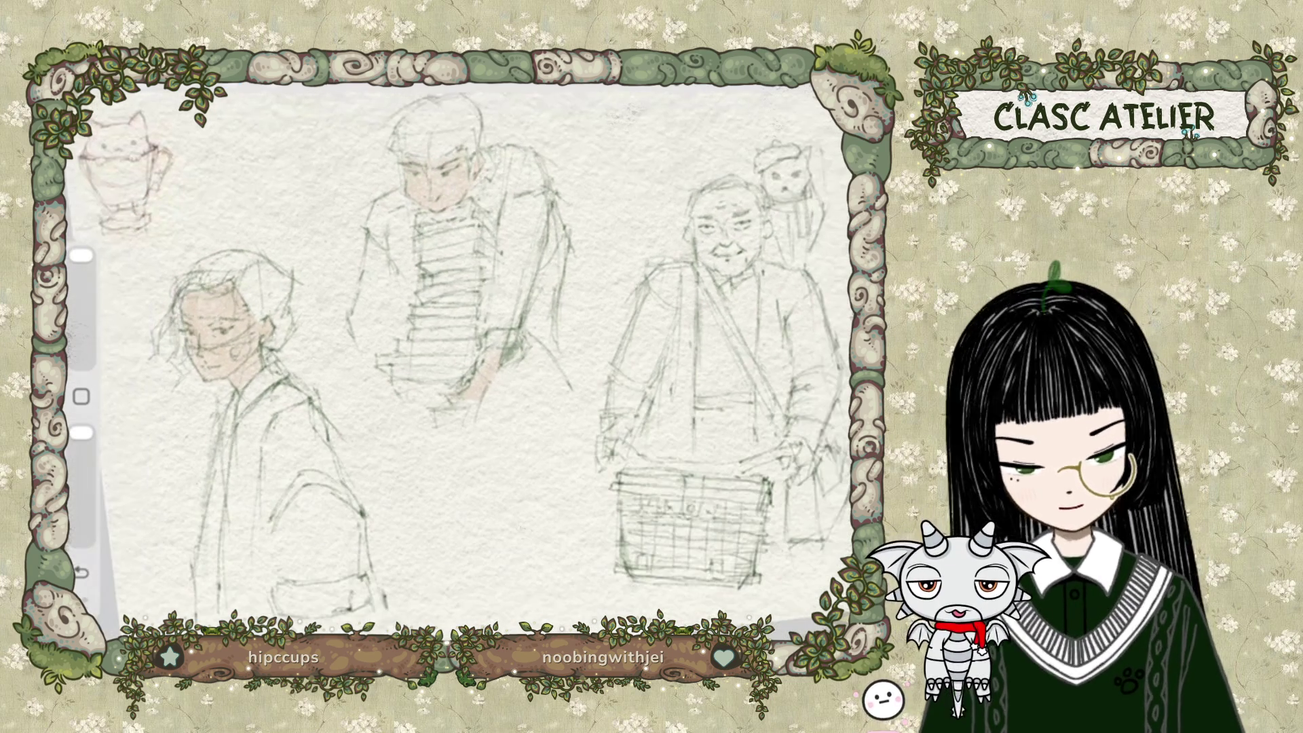
Trace a freehand selection around the older man's face, refining it with Remove and Add.
scroll(604, 509, right, 1)
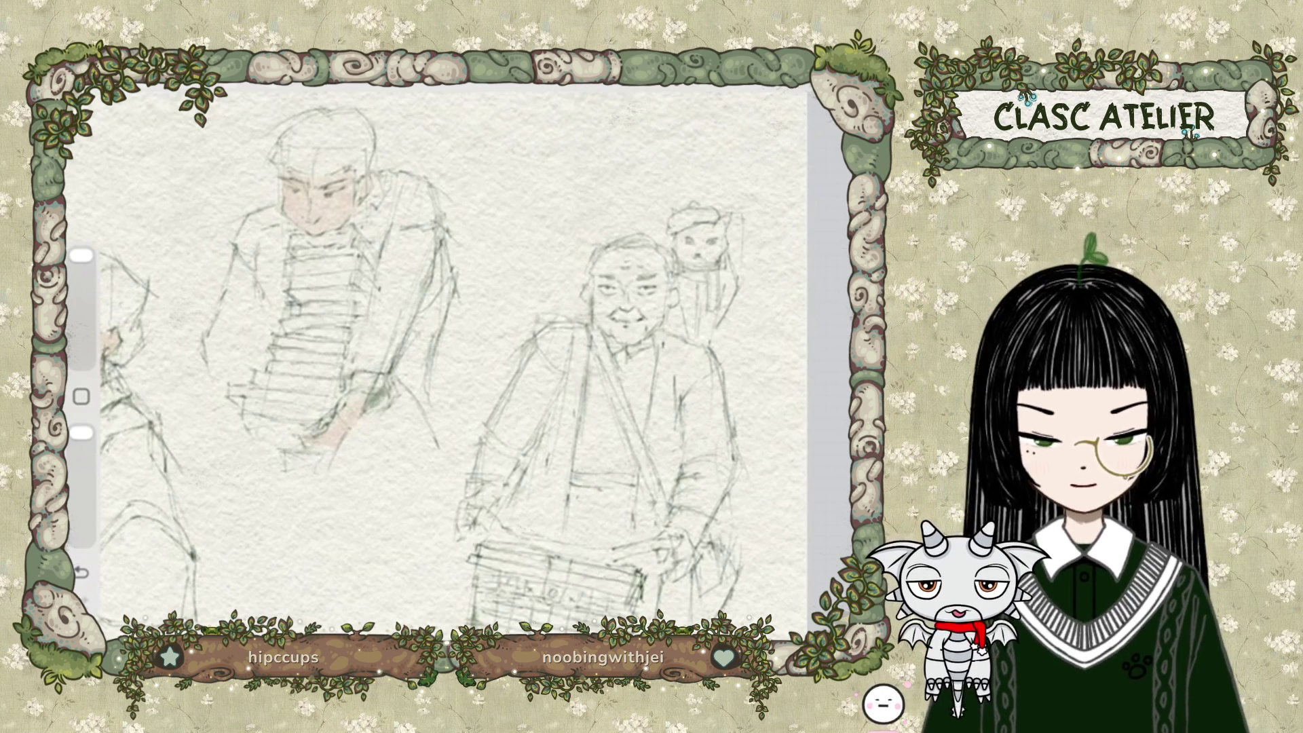
key(s)
scroll(438, 344, up, 3)
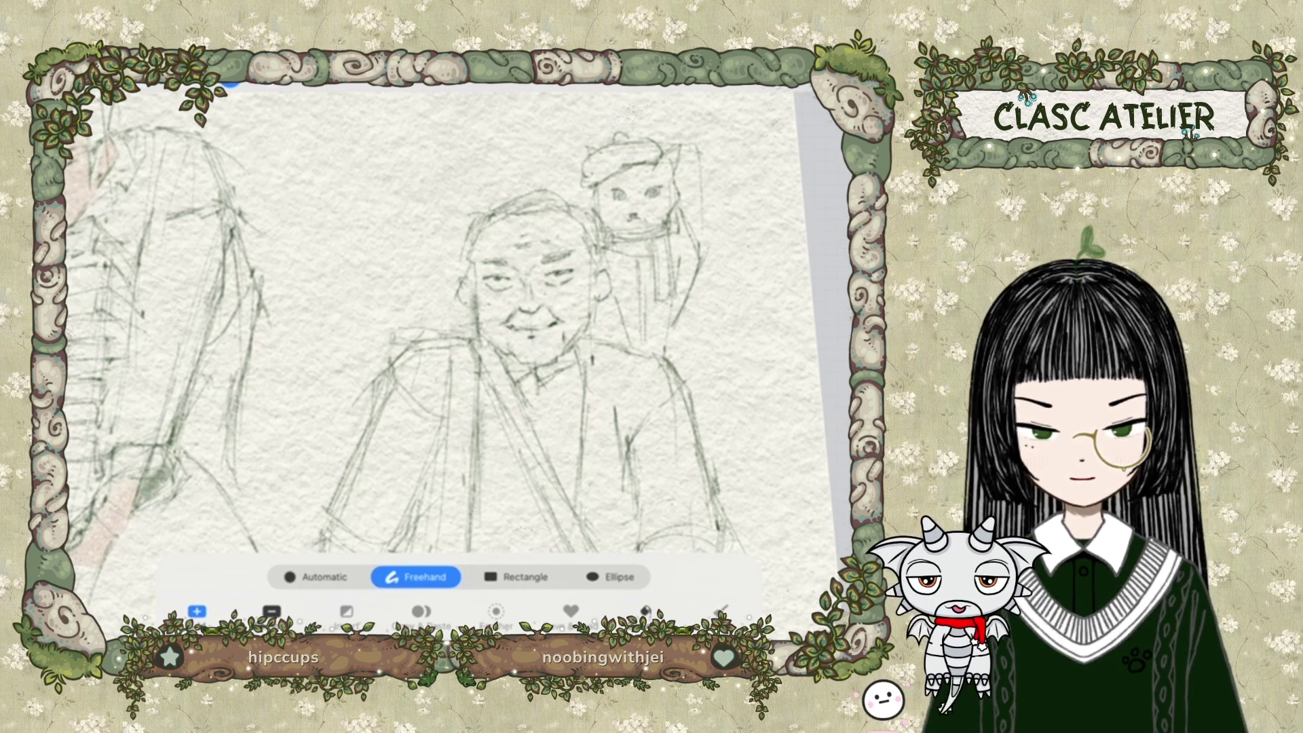
click(825, 92)
click(407, 340)
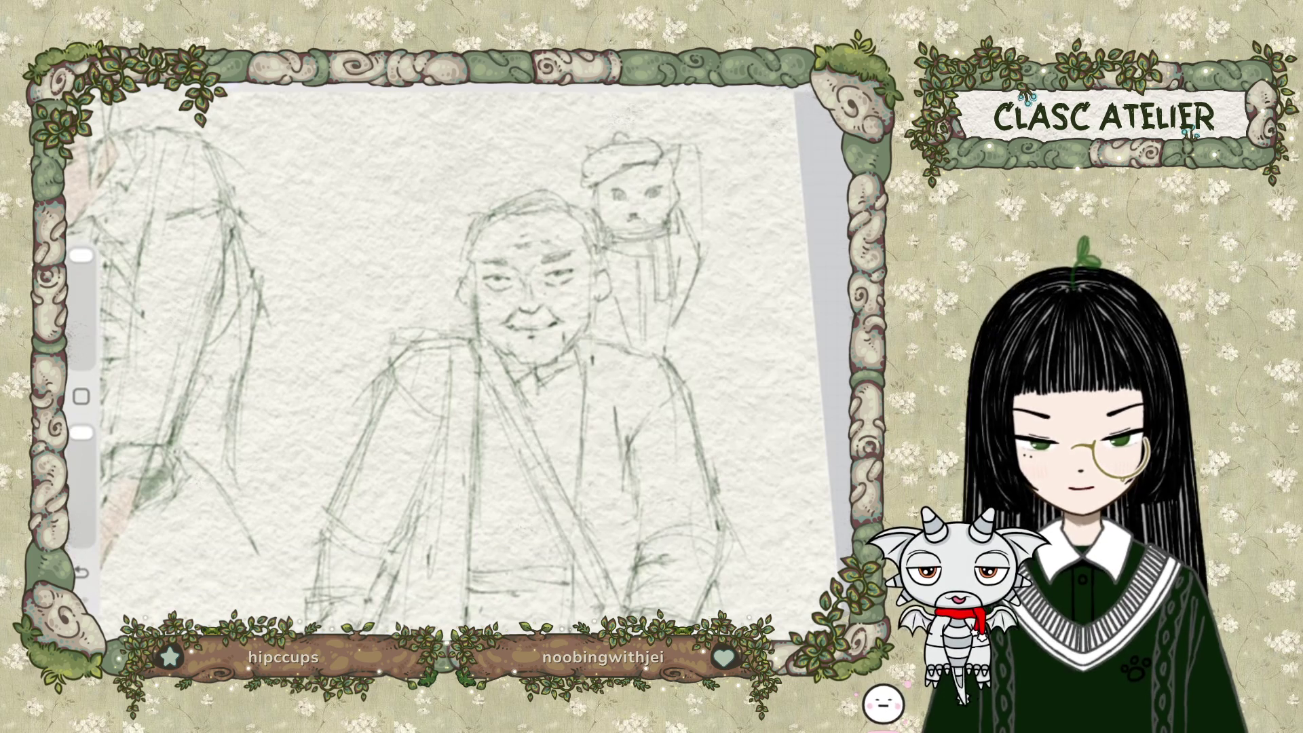
click(228, 81)
scroll(441, 326, up, 3)
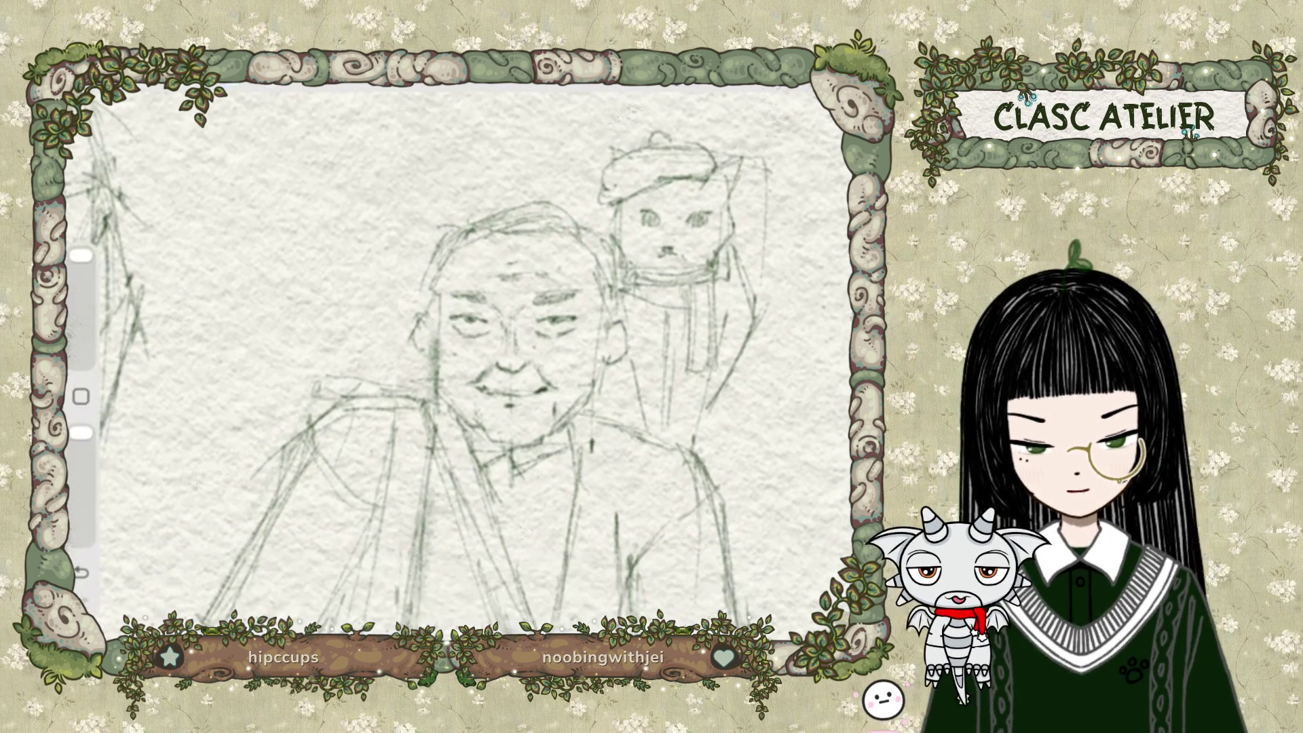
click(438, 281)
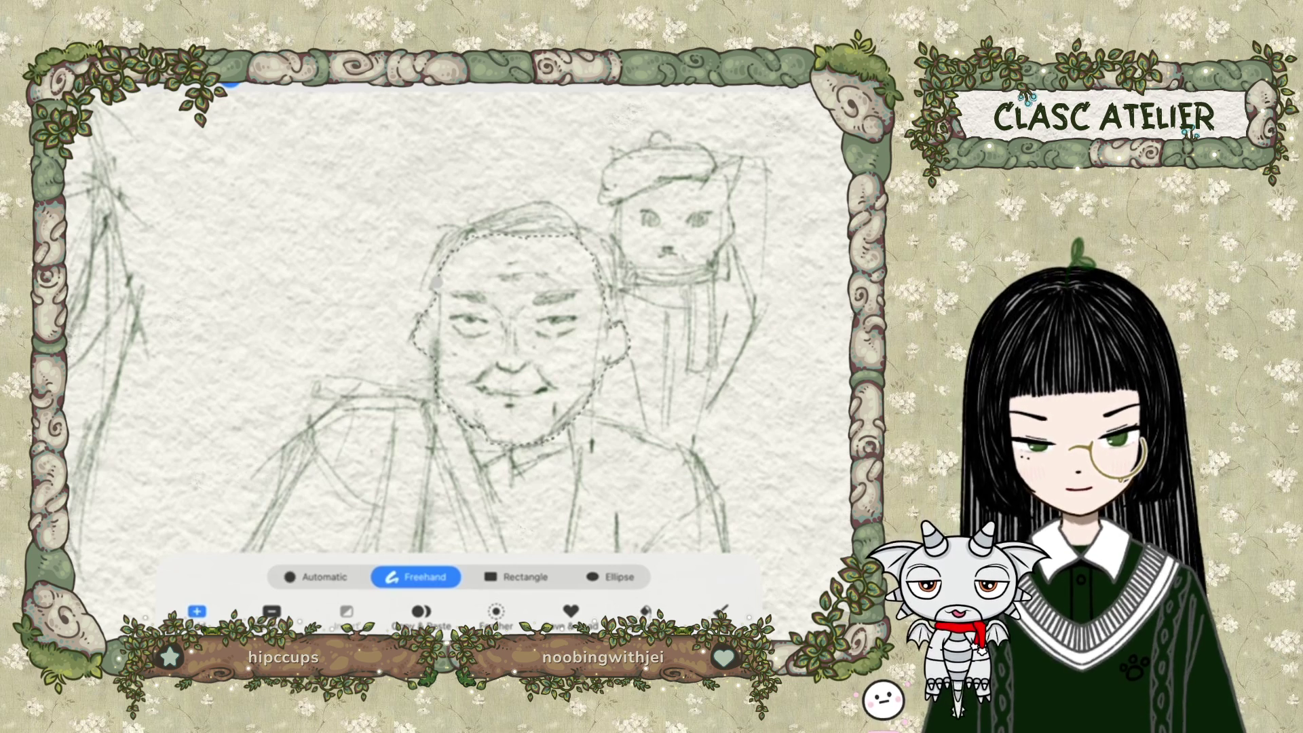
click(272, 611)
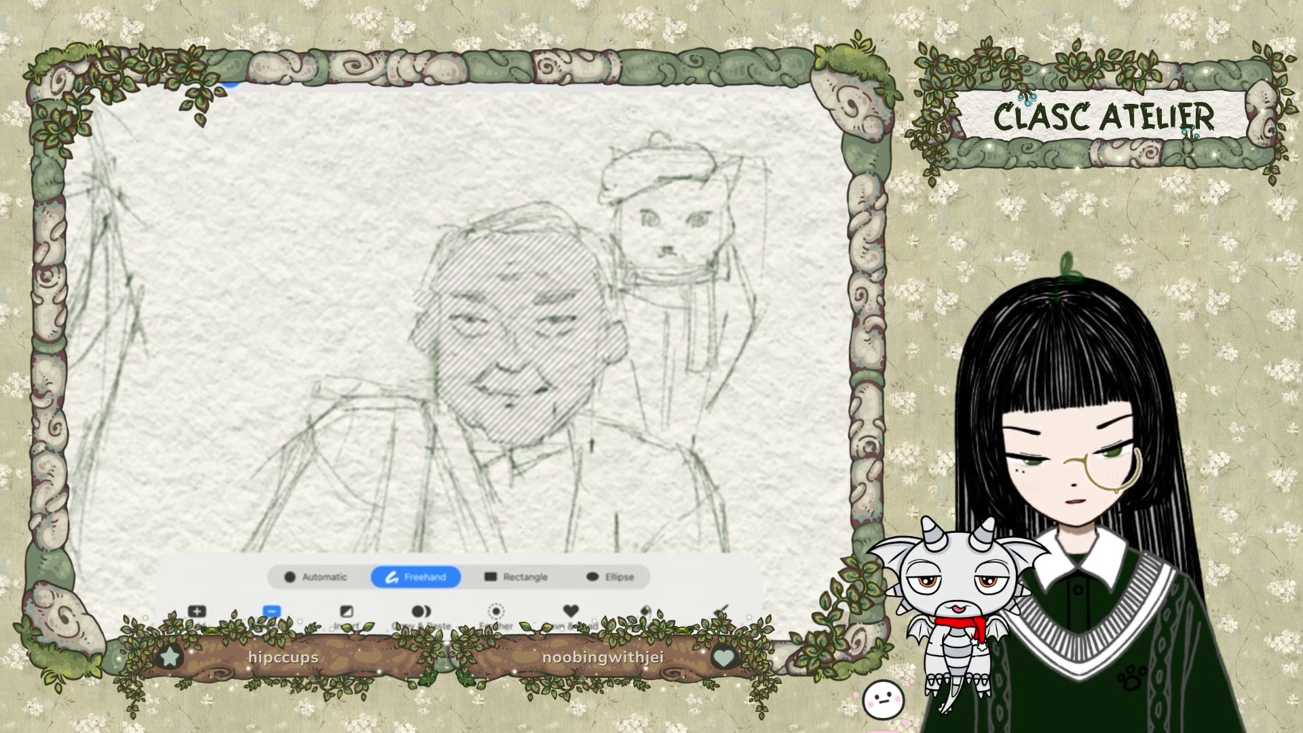
click(197, 611)
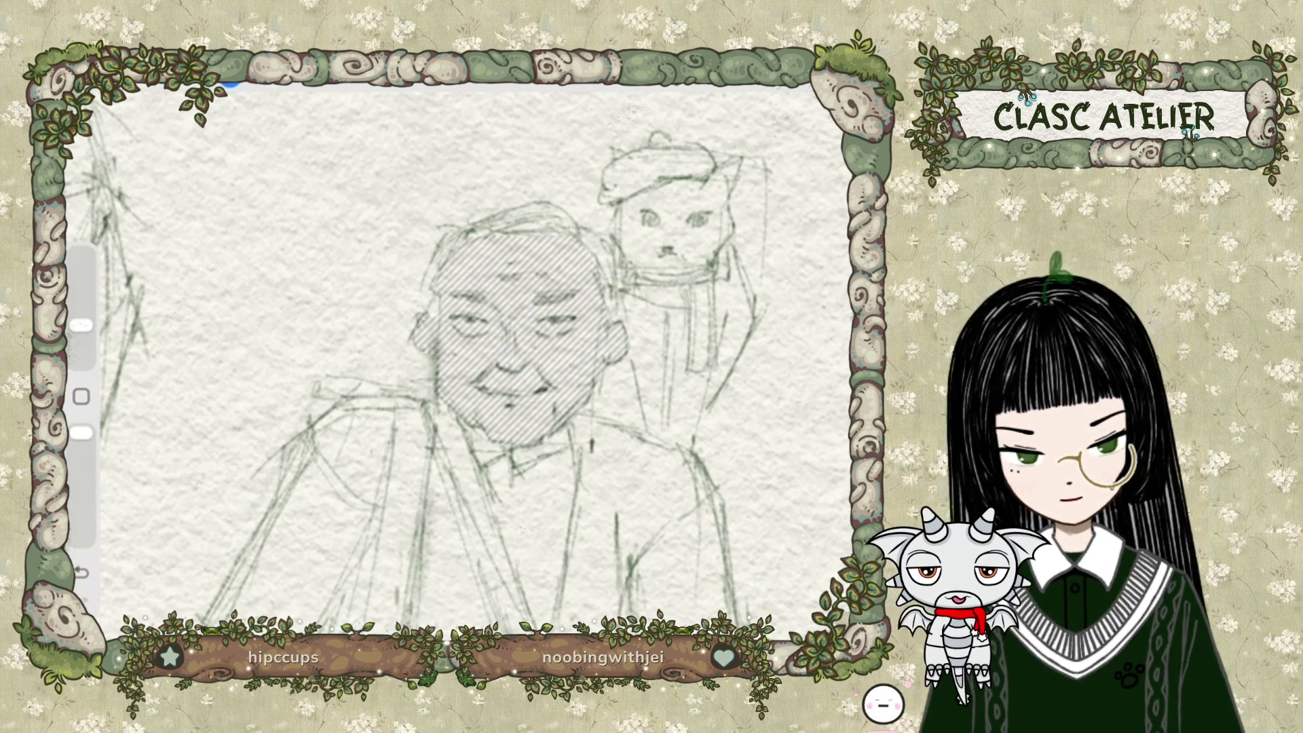
Undo the last two edits to the older man's face selection.
click(747, 81)
click(747, 82)
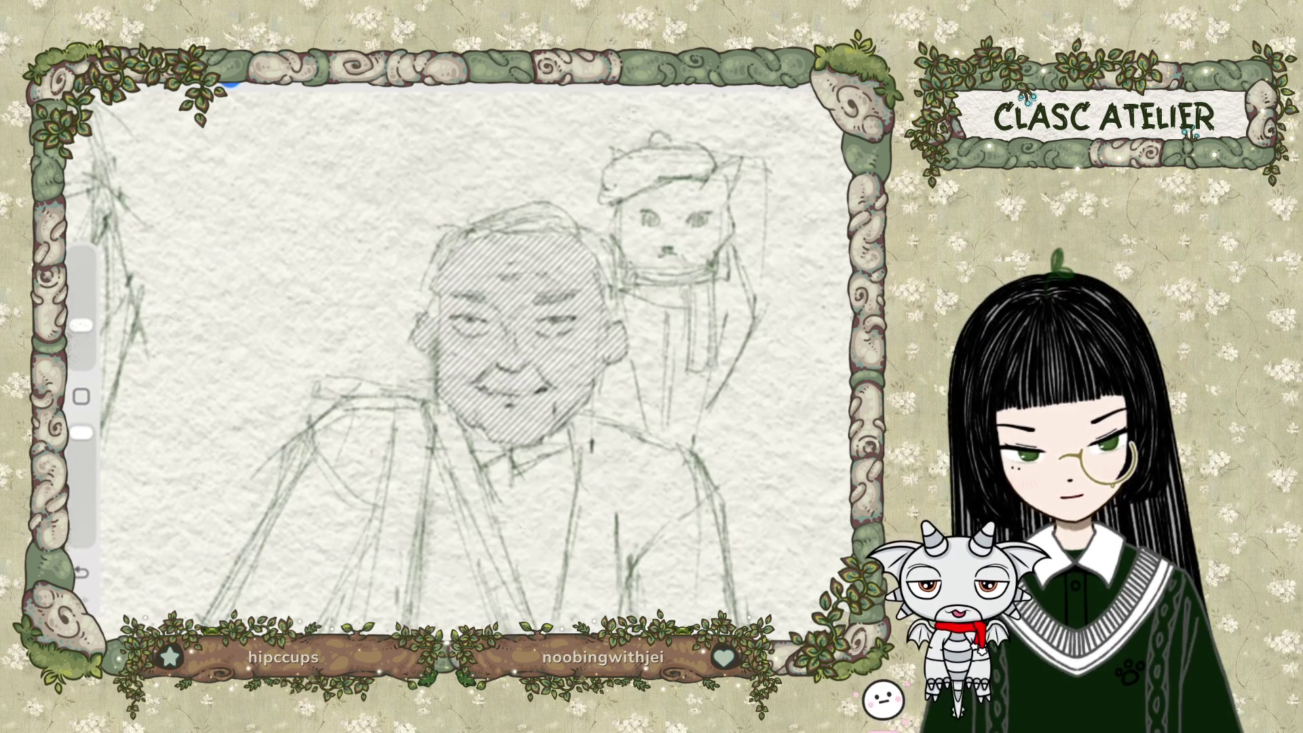
click(747, 81)
click(747, 82)
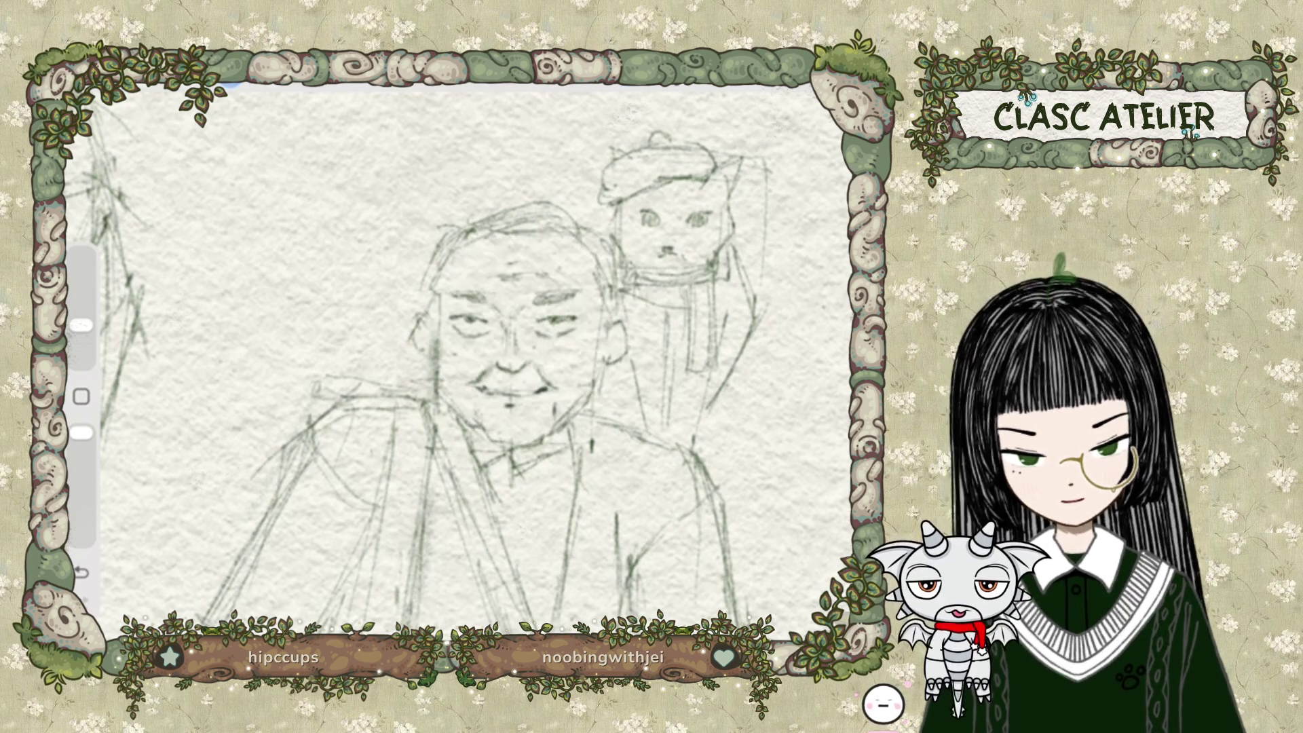
click(230, 83)
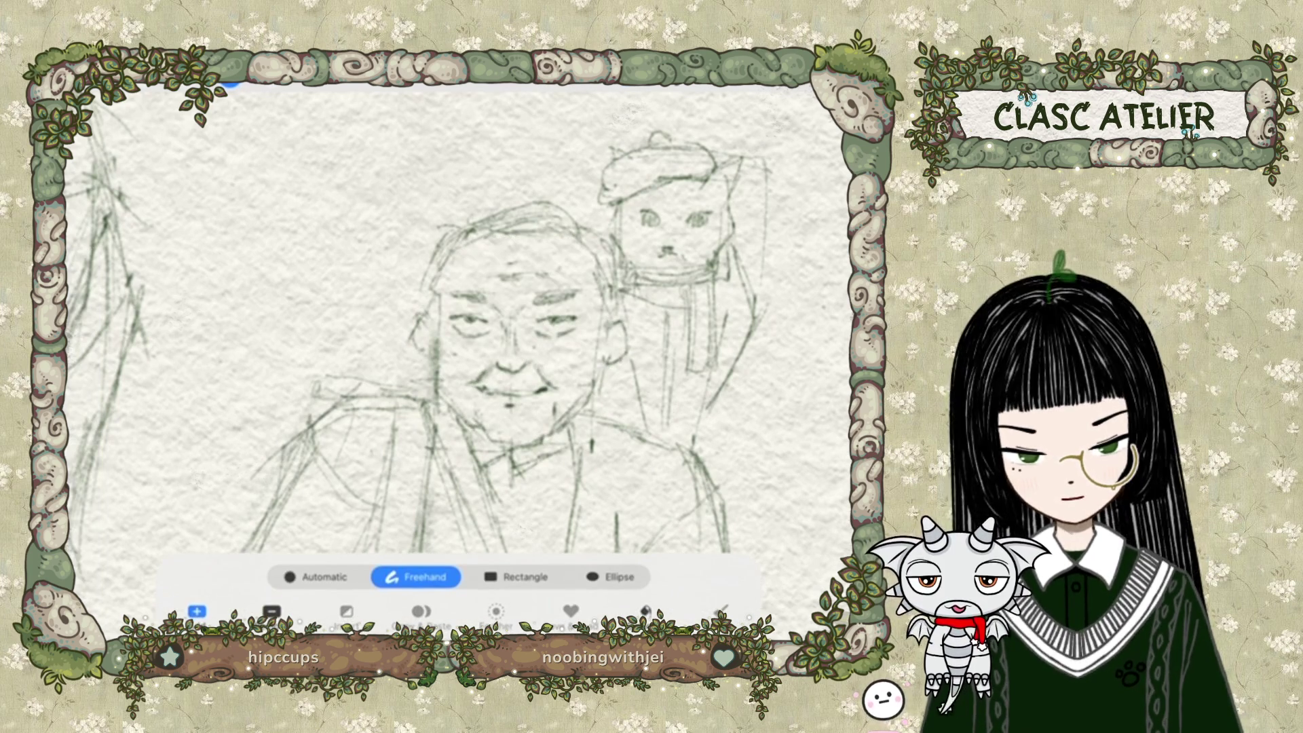
key(ctrl+z)
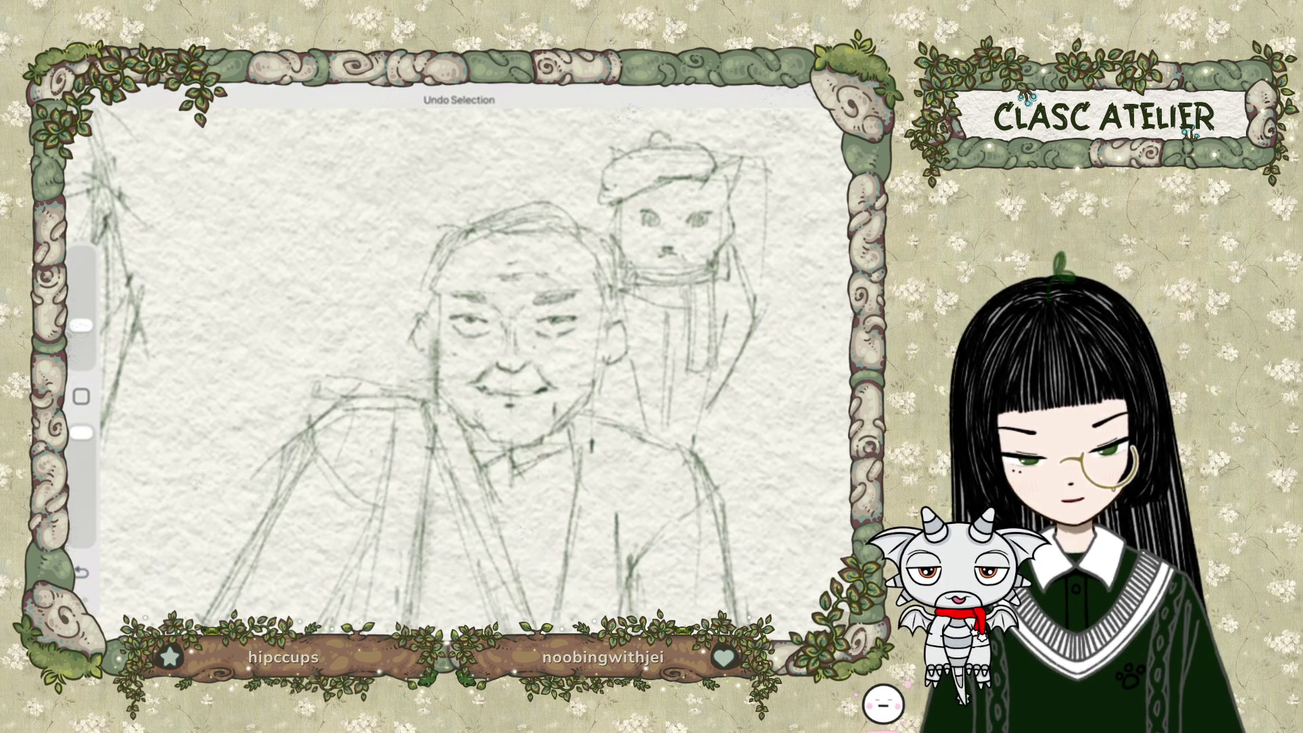
key(ctrl+z)
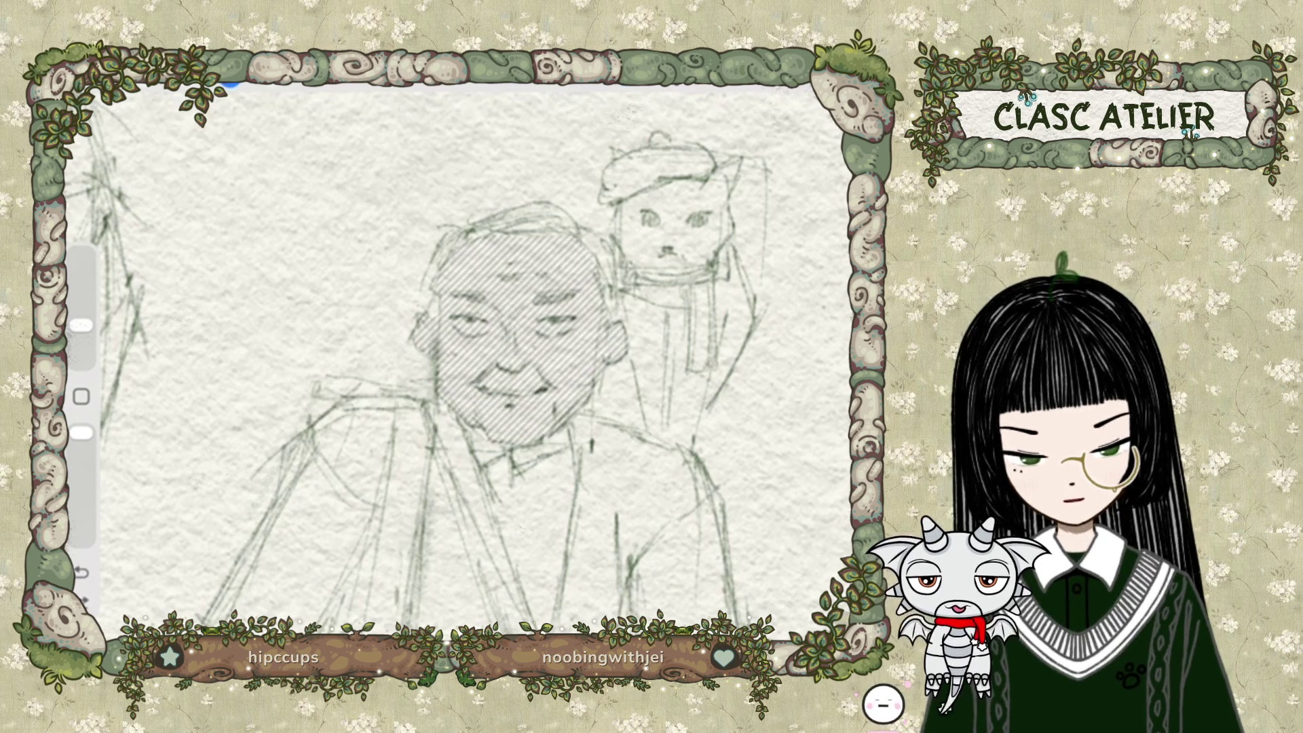
Reload and invert the face selection, then paint pale skin tone across the face.
key(s)
key(ctrl+shift+i)
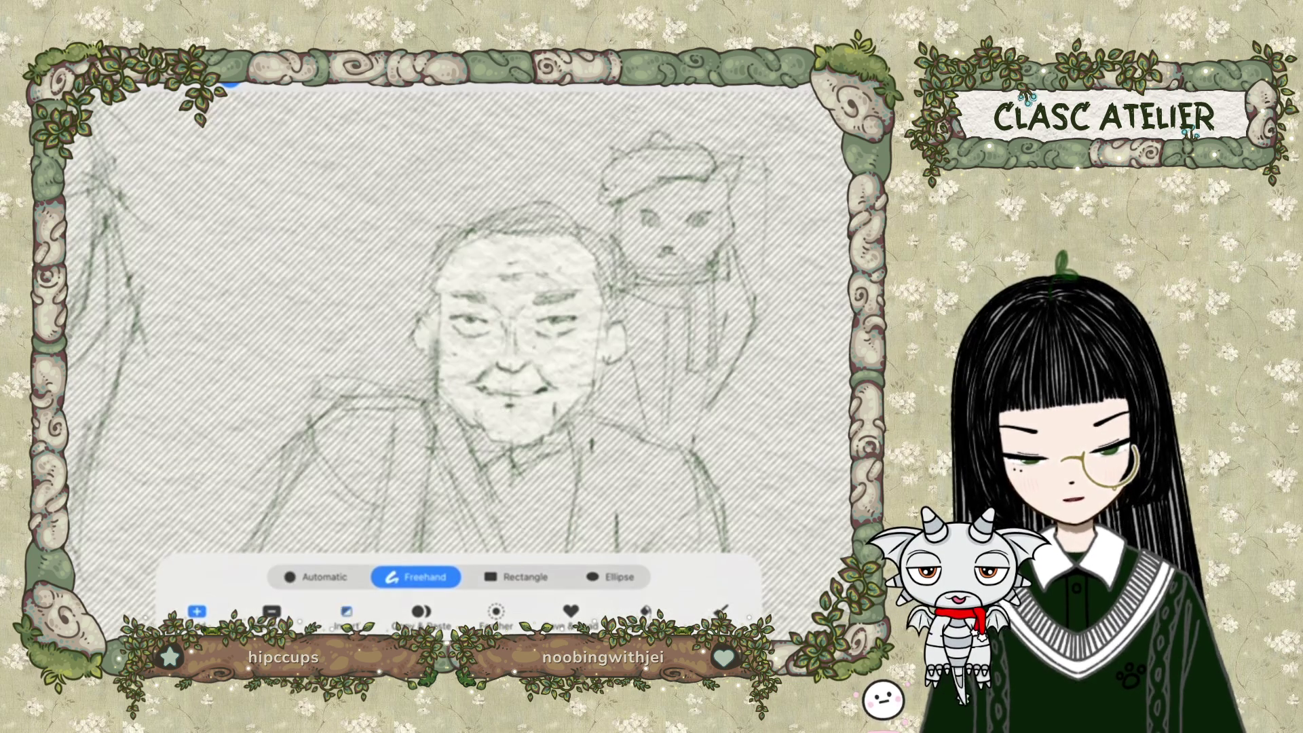
key(b)
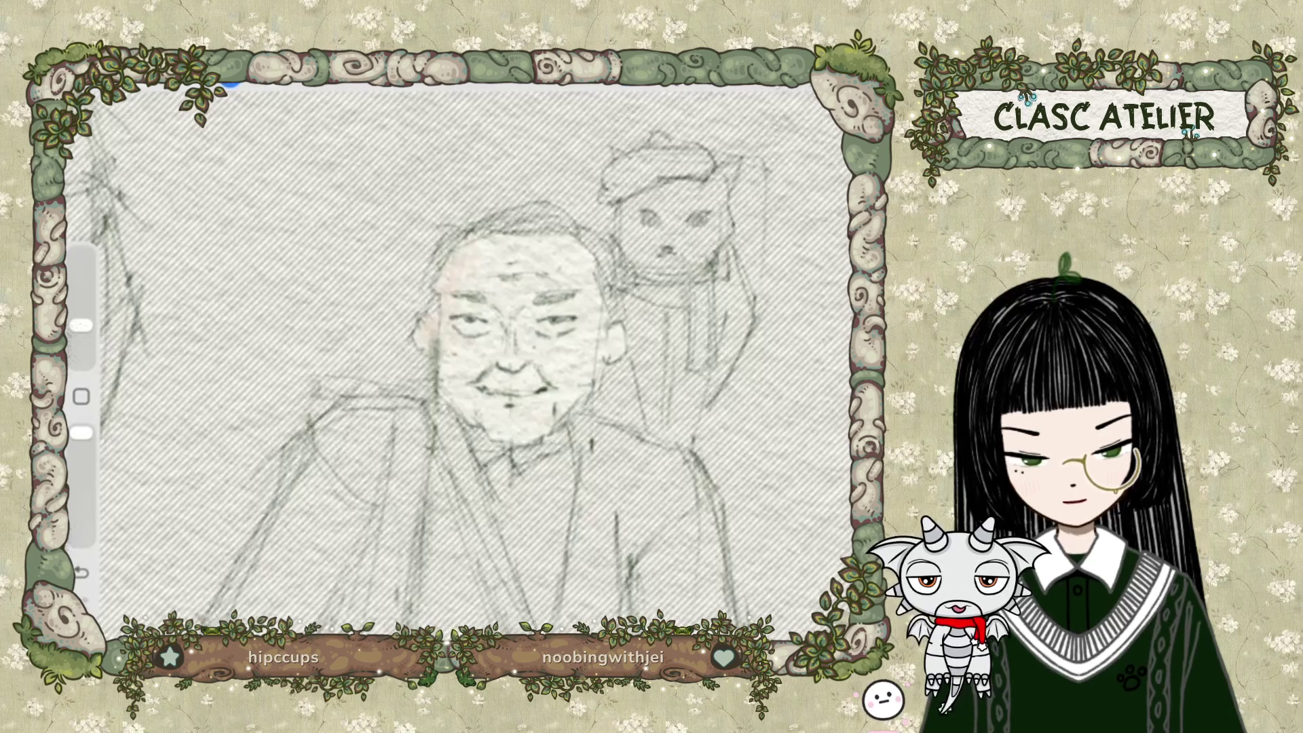
drag(475, 251, 584, 258)
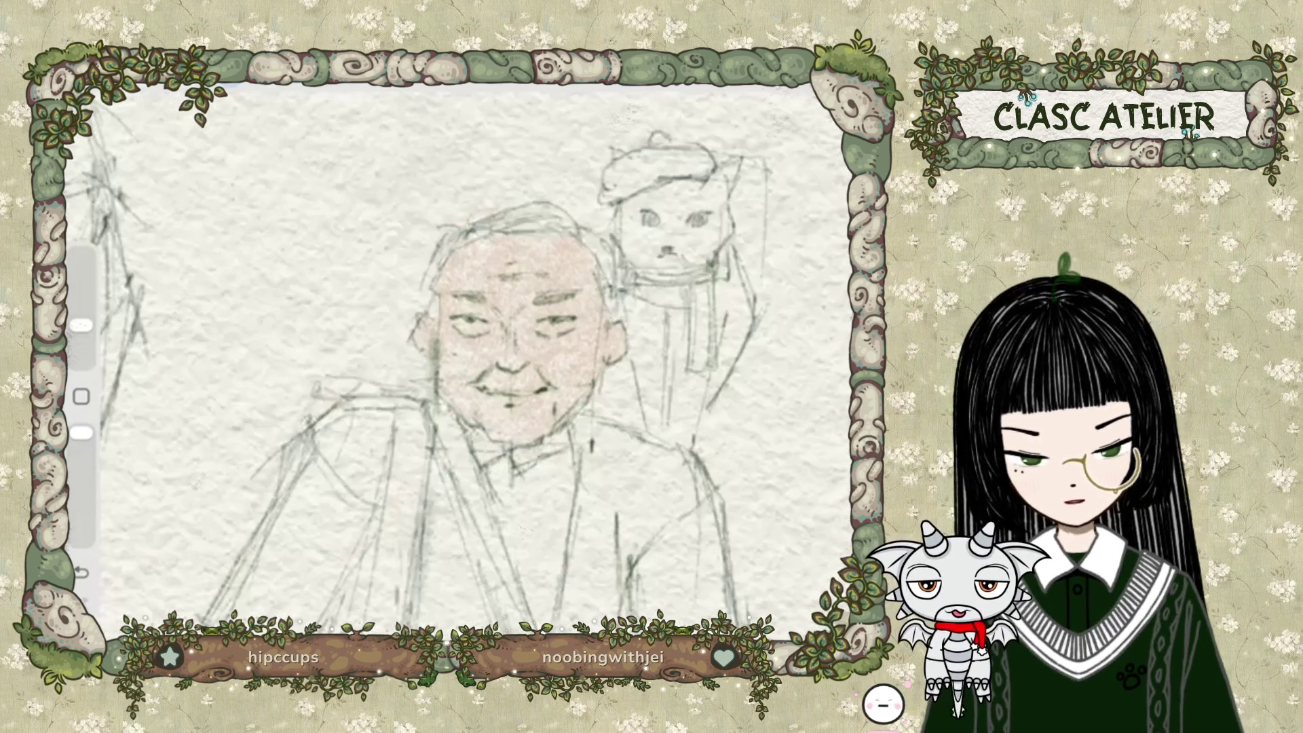
scroll(488, 360, down, 3)
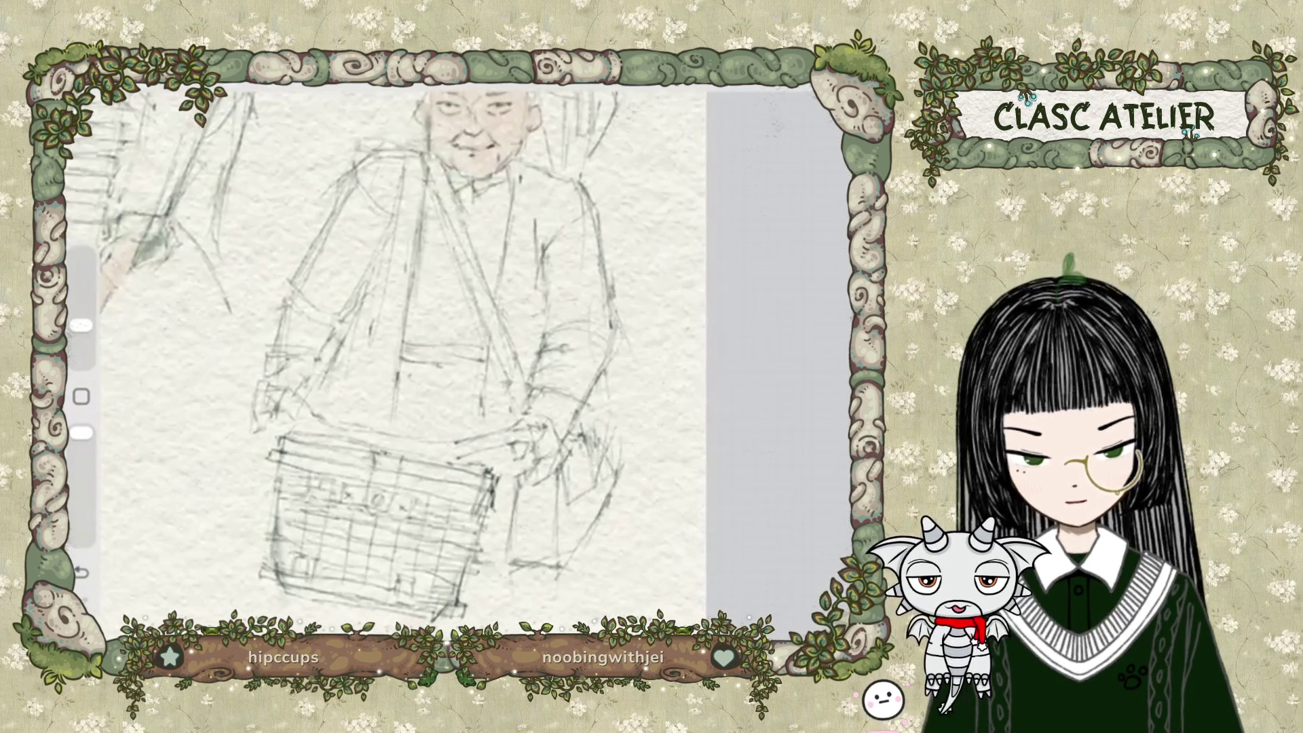
Pan to the older man's hand and basket and switch to the Selection tool.
scroll(347, 360, up, 3)
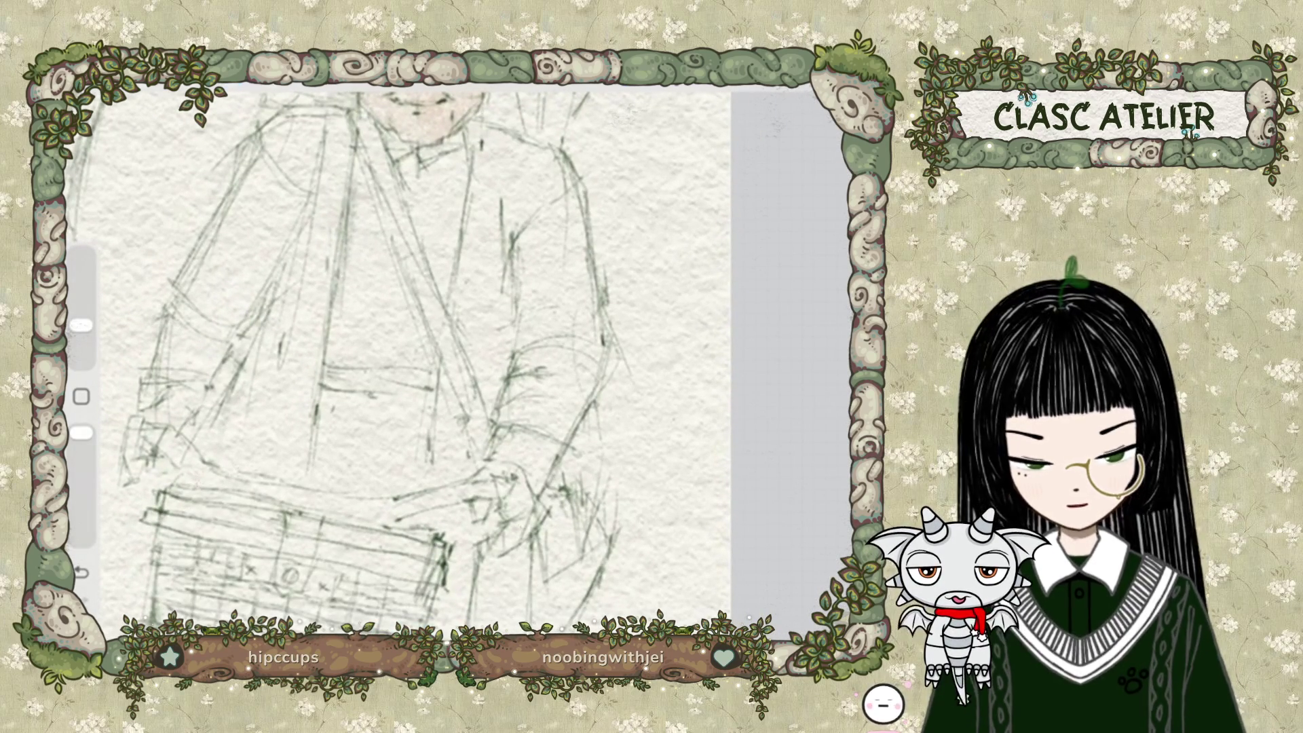
key(s)
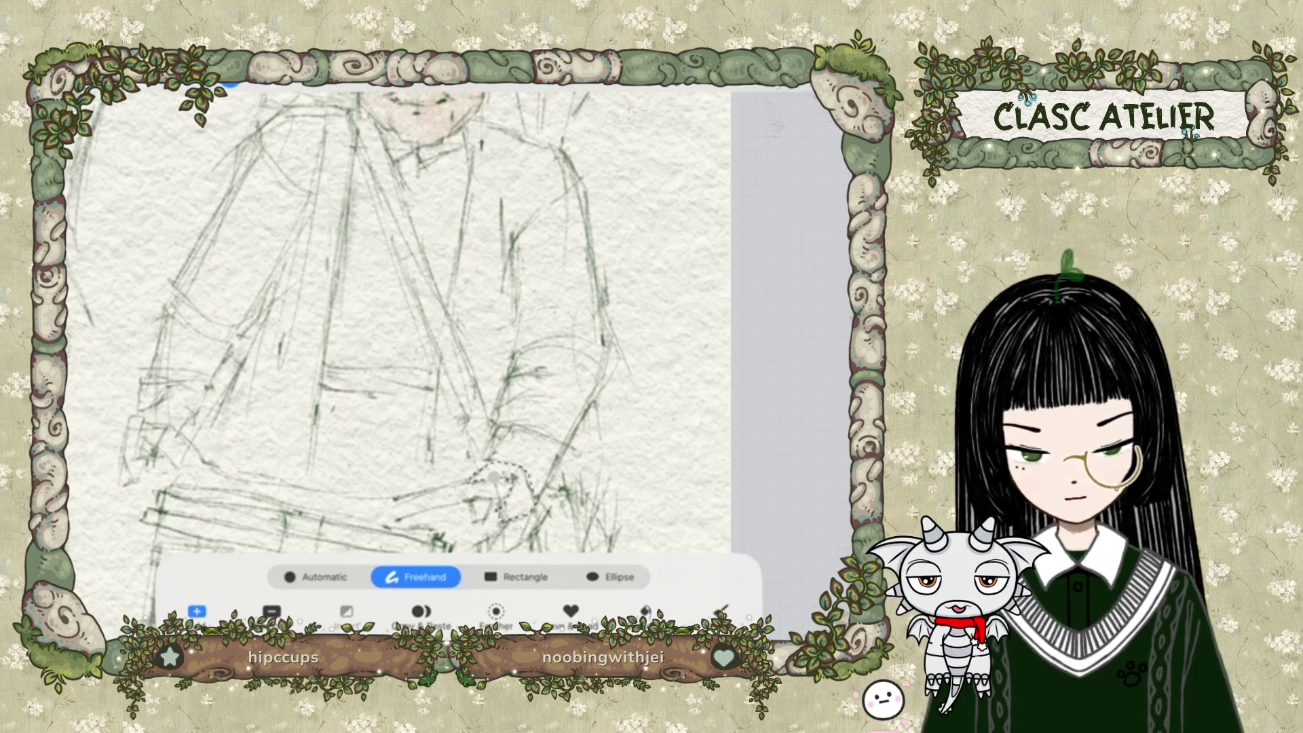
Paint a pale pink skin tone onto the older man's hand over the basket.
click(493, 478)
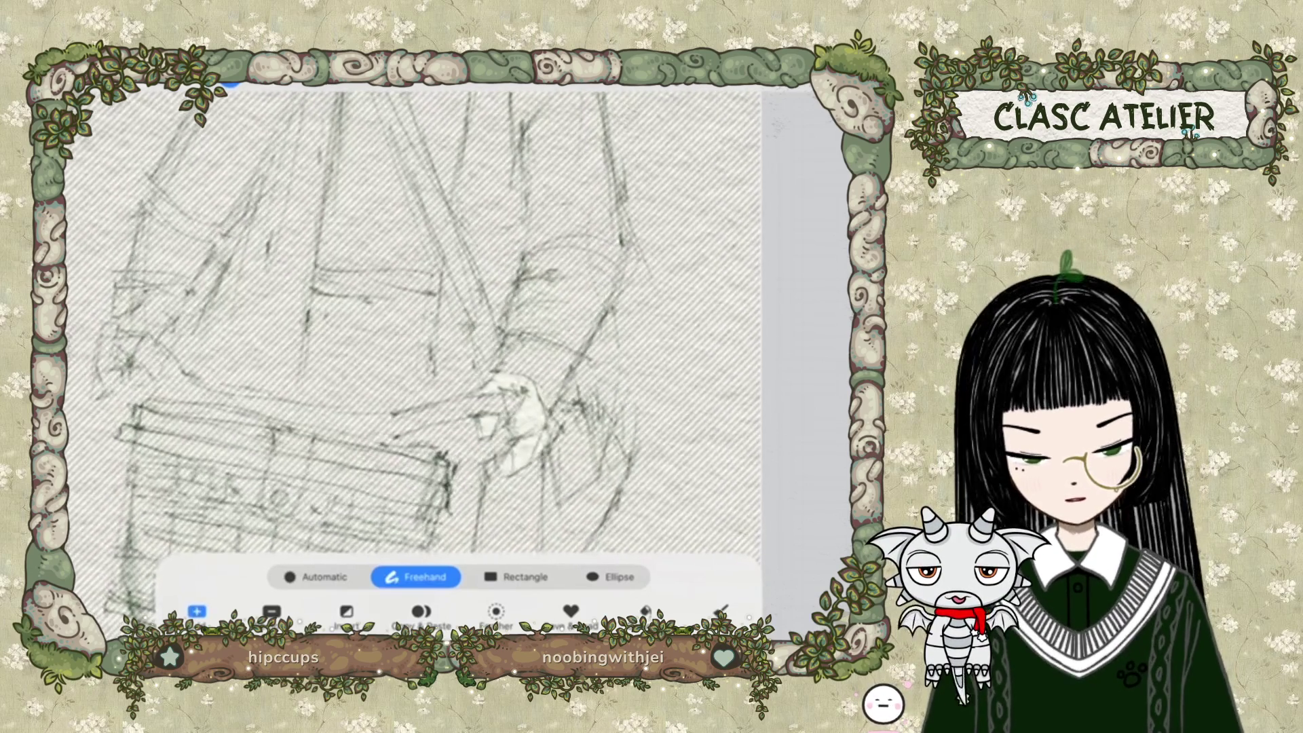
scroll(457, 319, left, 5)
scroll(435, 339, up, 2)
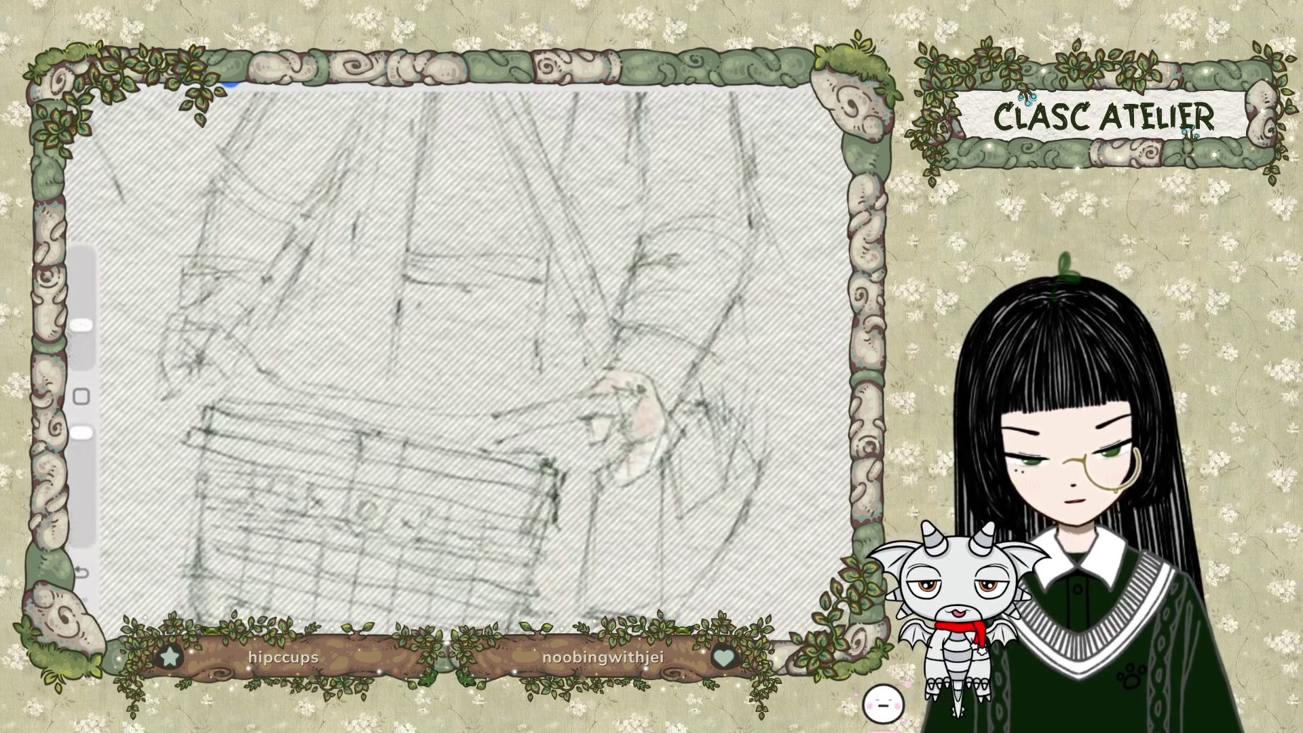
drag(621, 407, 641, 434)
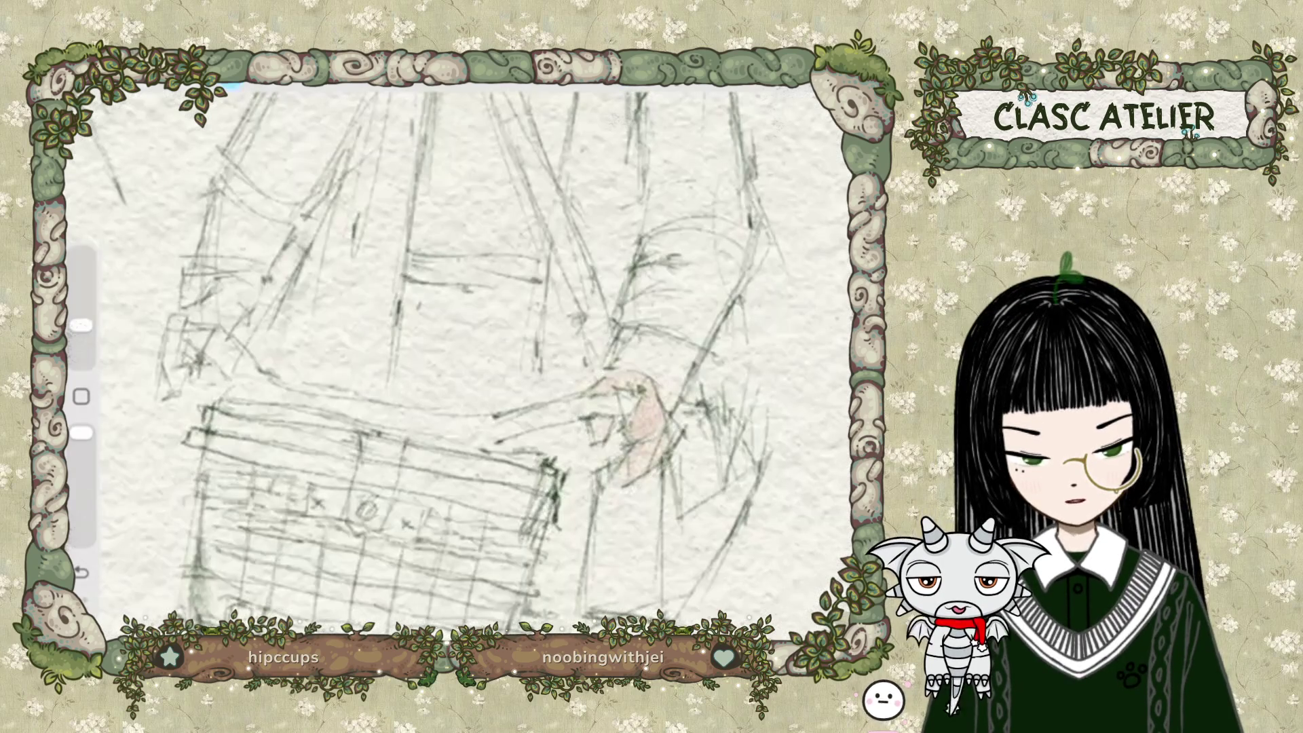
Freehand-select a small patch of the sketch so the rest is masked off.
click(229, 82)
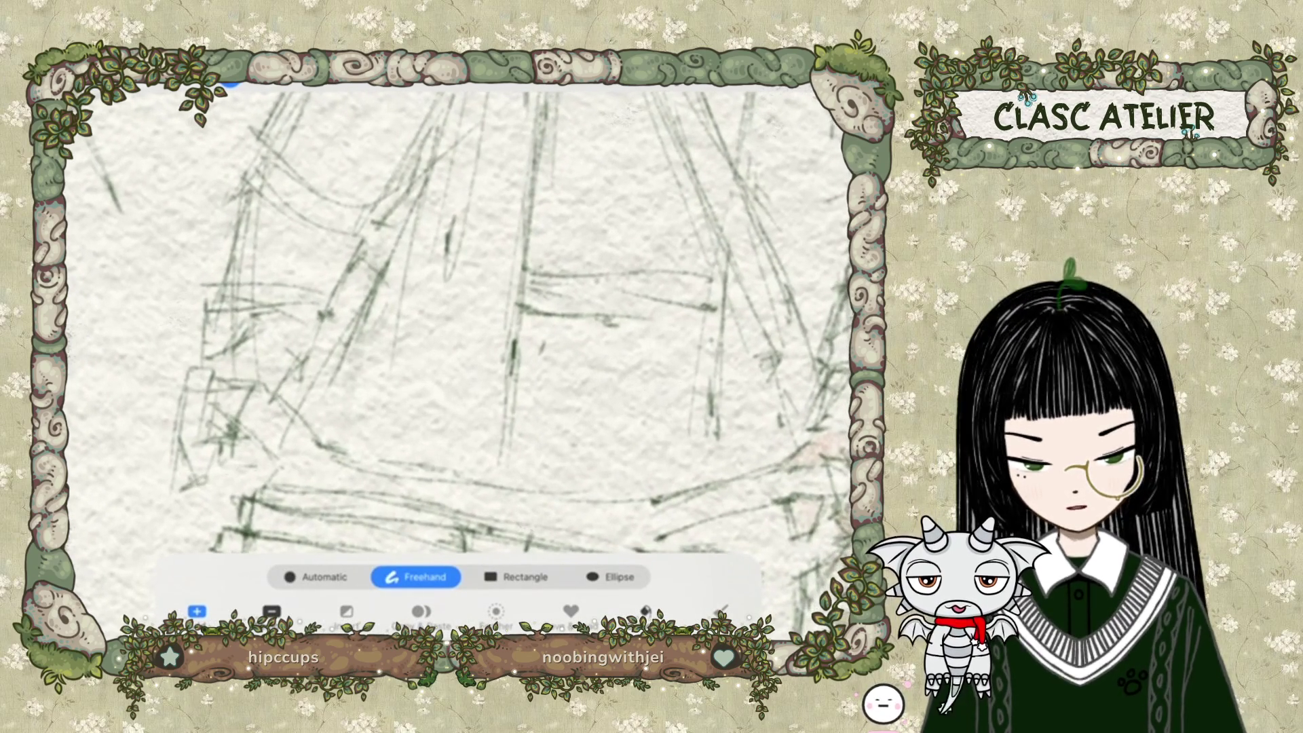
scroll(506, 326, down, 2)
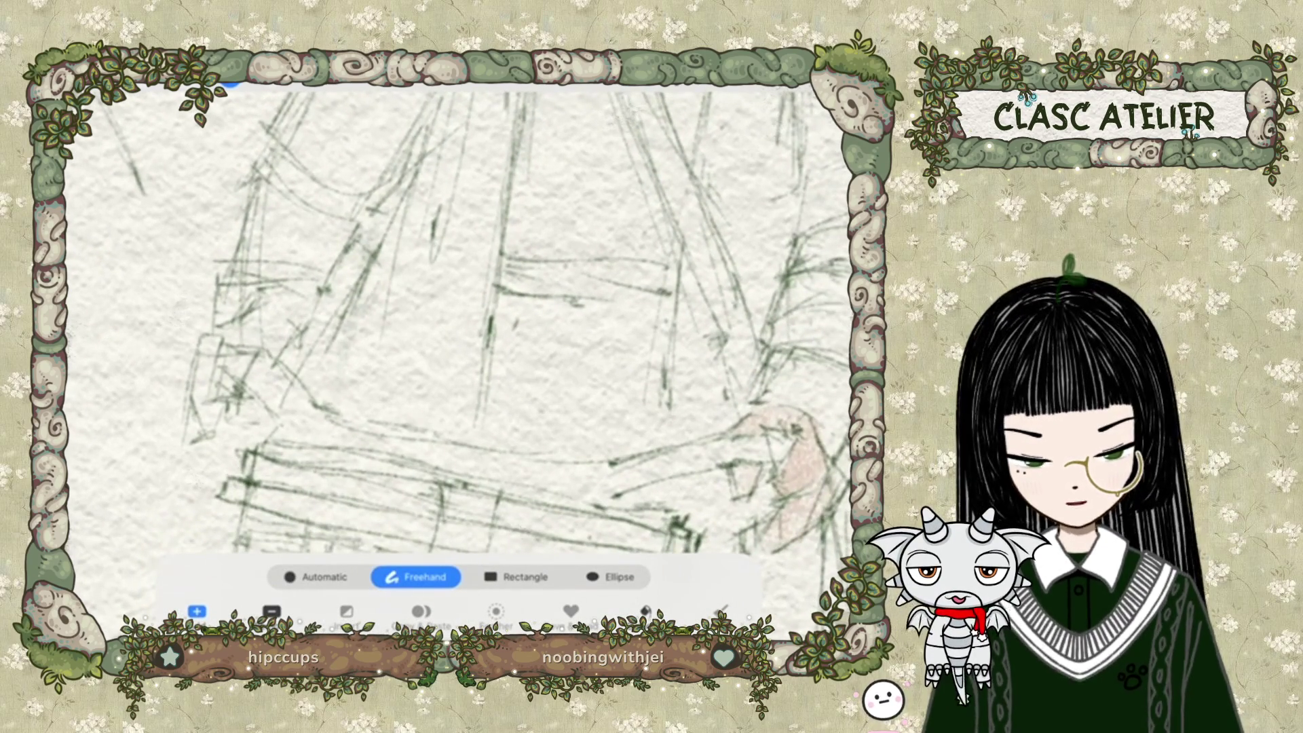
scroll(458, 319, down, 5)
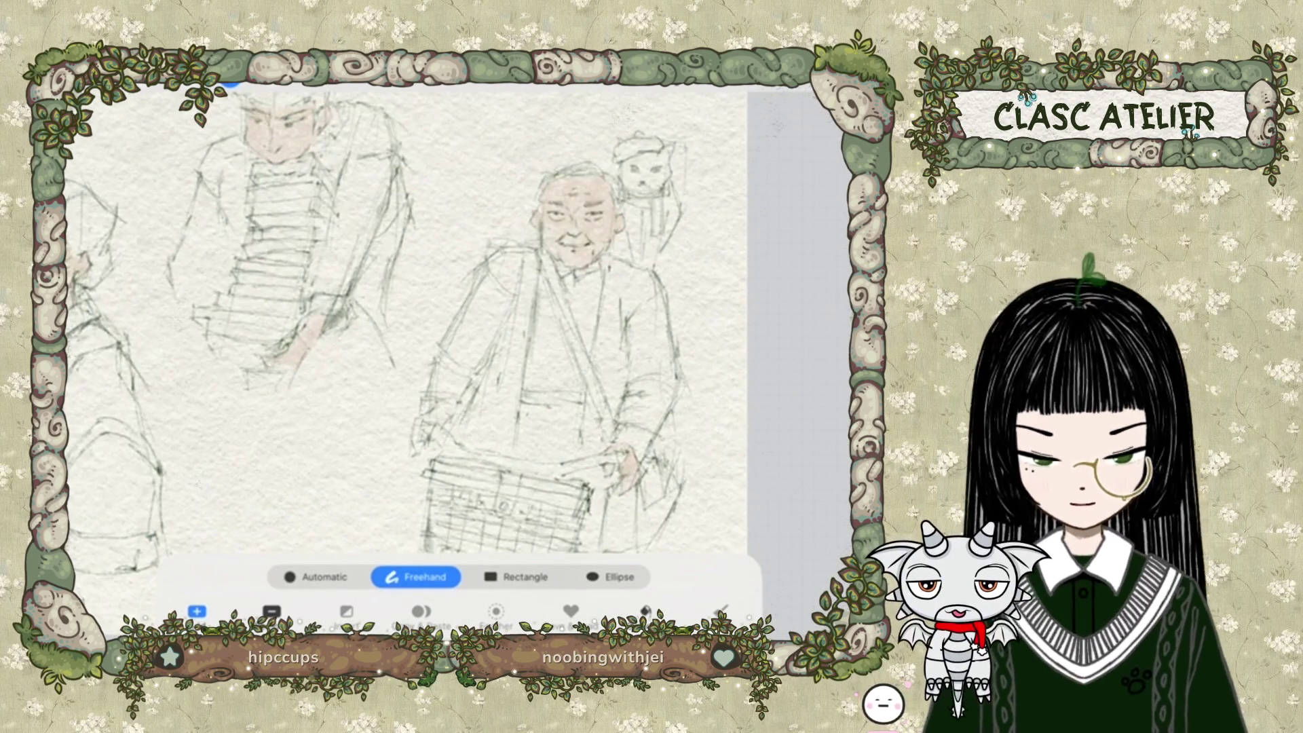
scroll(458, 319, up, 5)
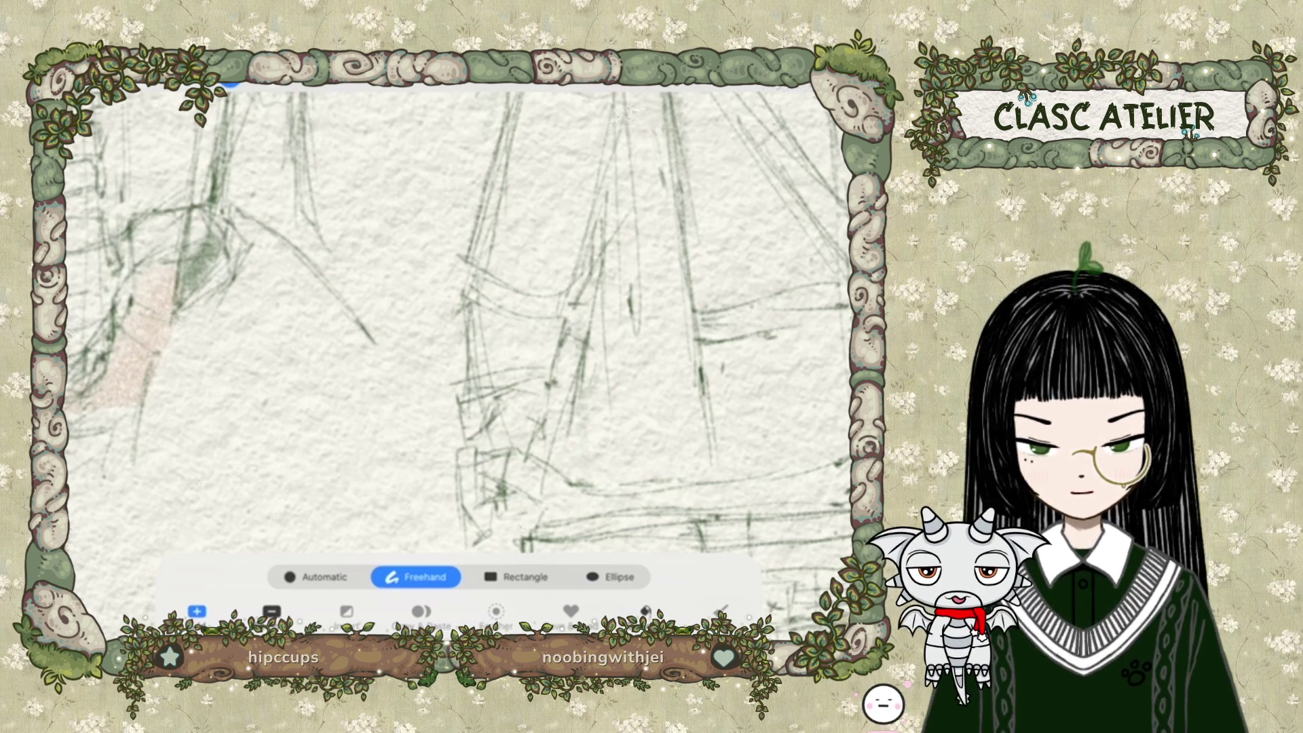
mouse_move(449, 437)
mouse_down()
mouse_move(499, 485)
mouse_move(452, 438)
mouse_up()
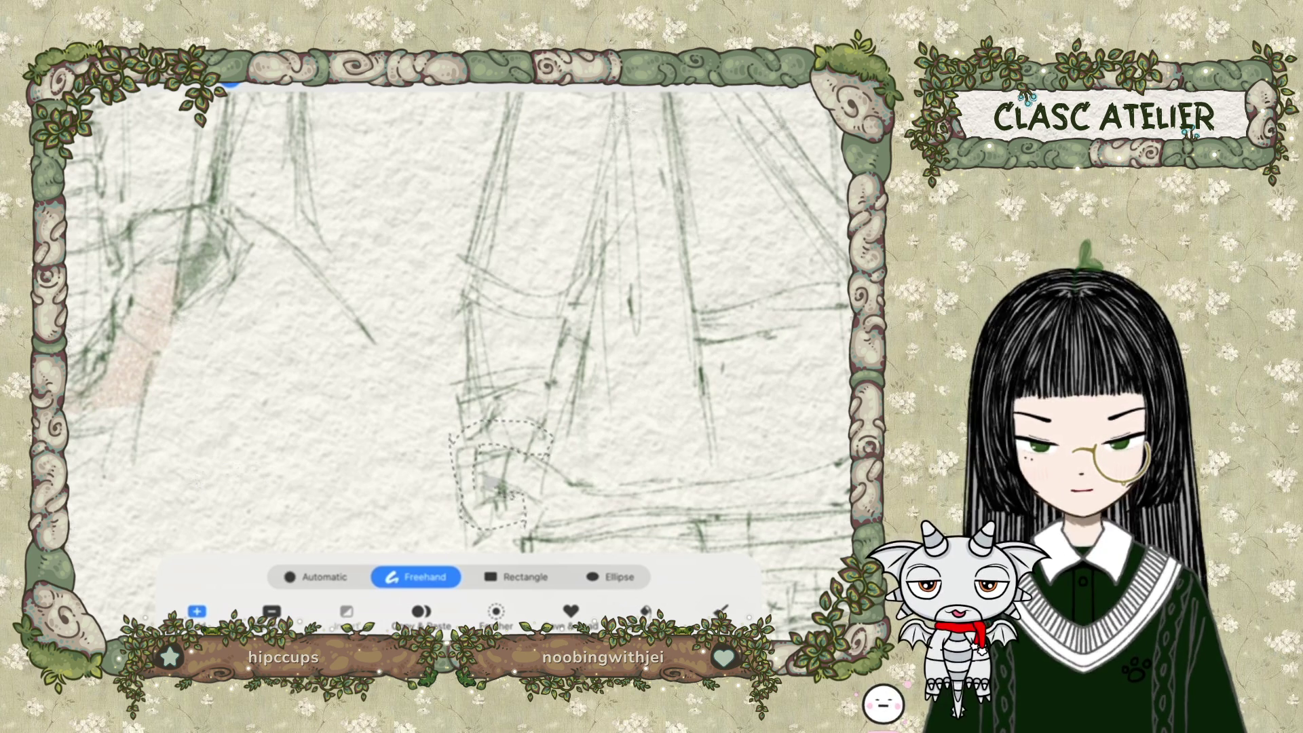
click(451, 438)
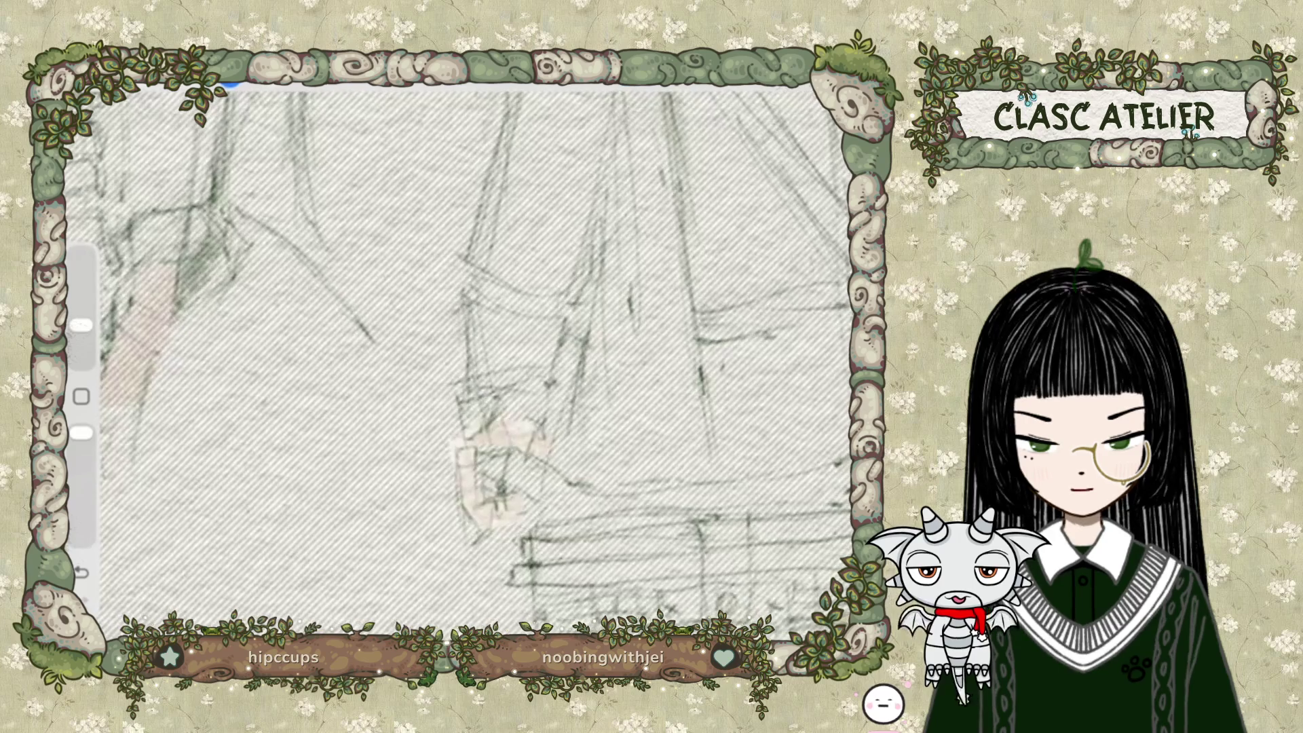
scroll(458, 359, down, 3)
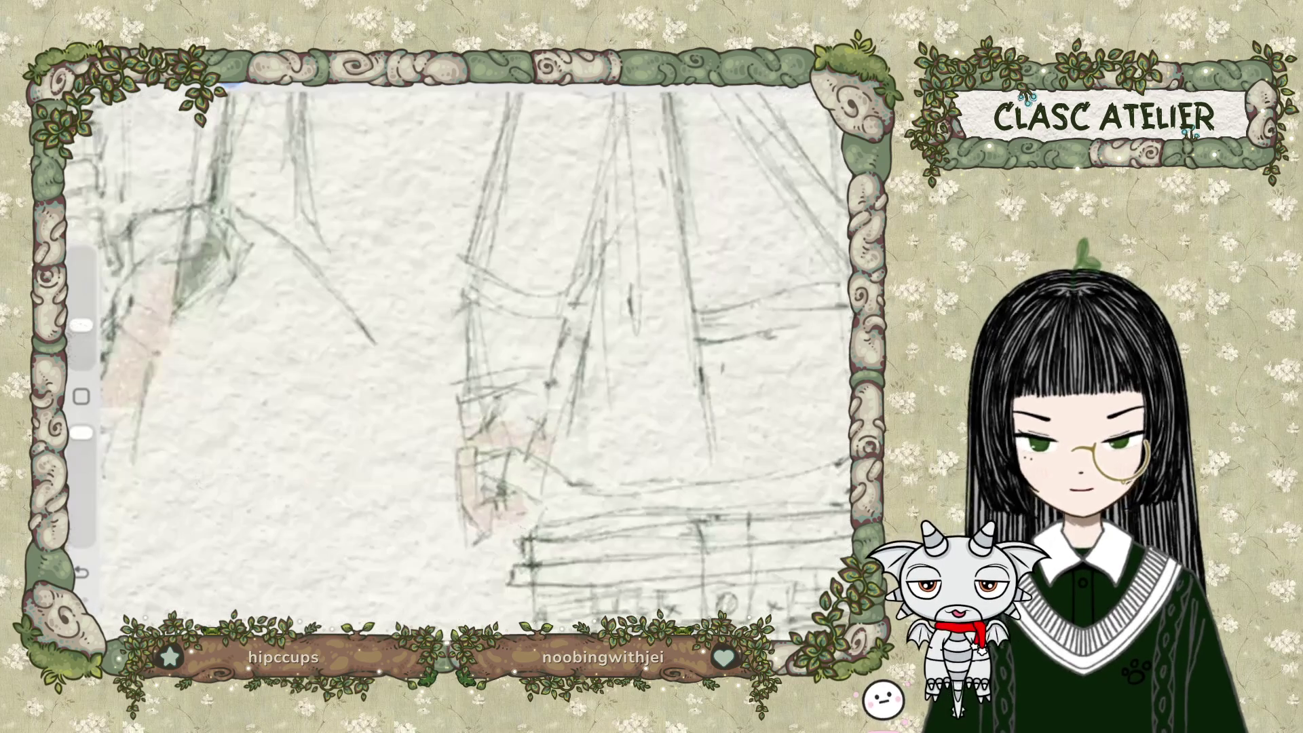
Add a new layer above skin and rename it 'hair'.
scroll(458, 367, down, 5)
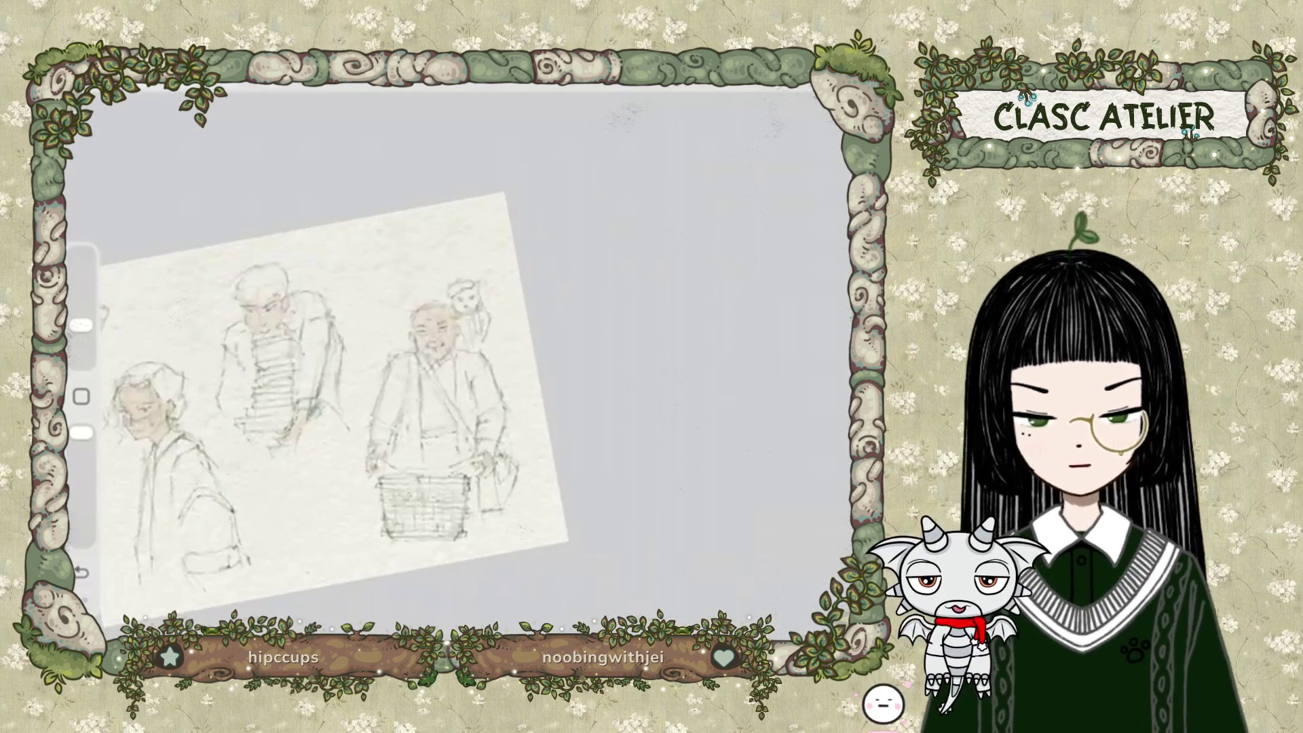
scroll(458, 367, up, 5)
scroll(458, 367, down, 2)
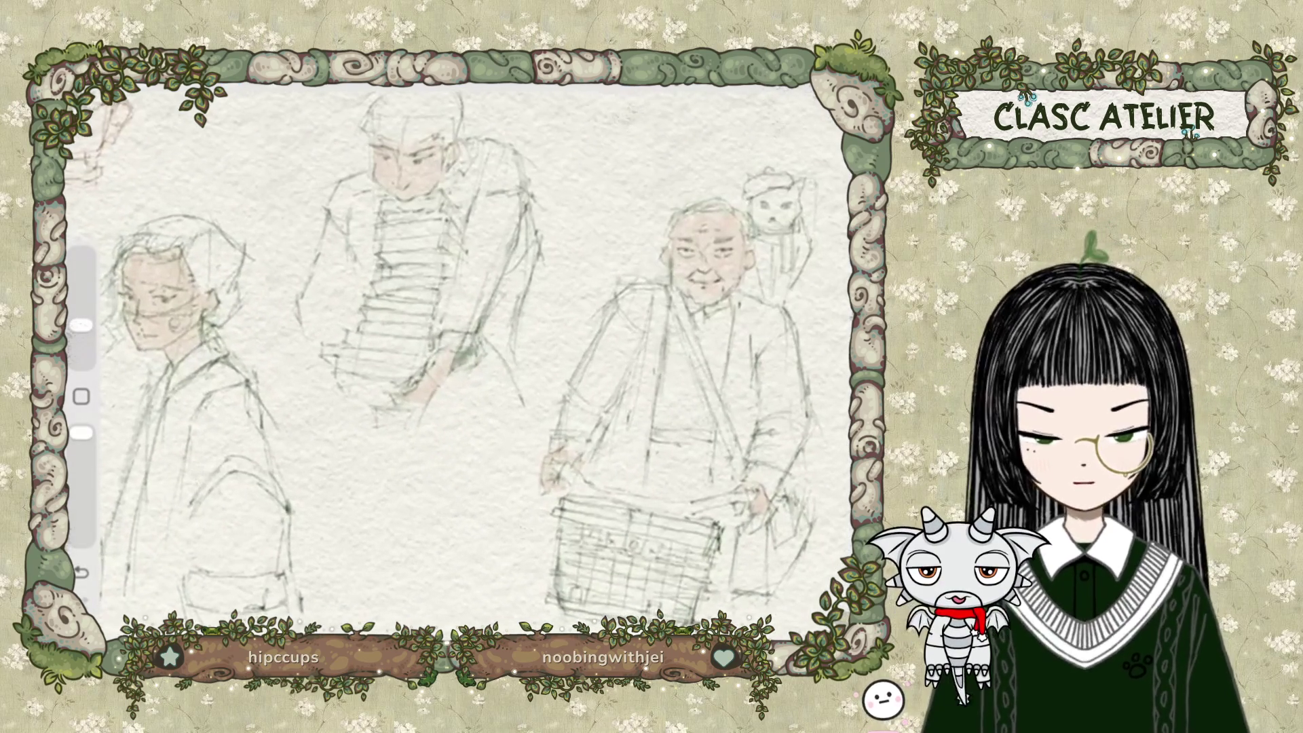
scroll(458, 367, down, 1)
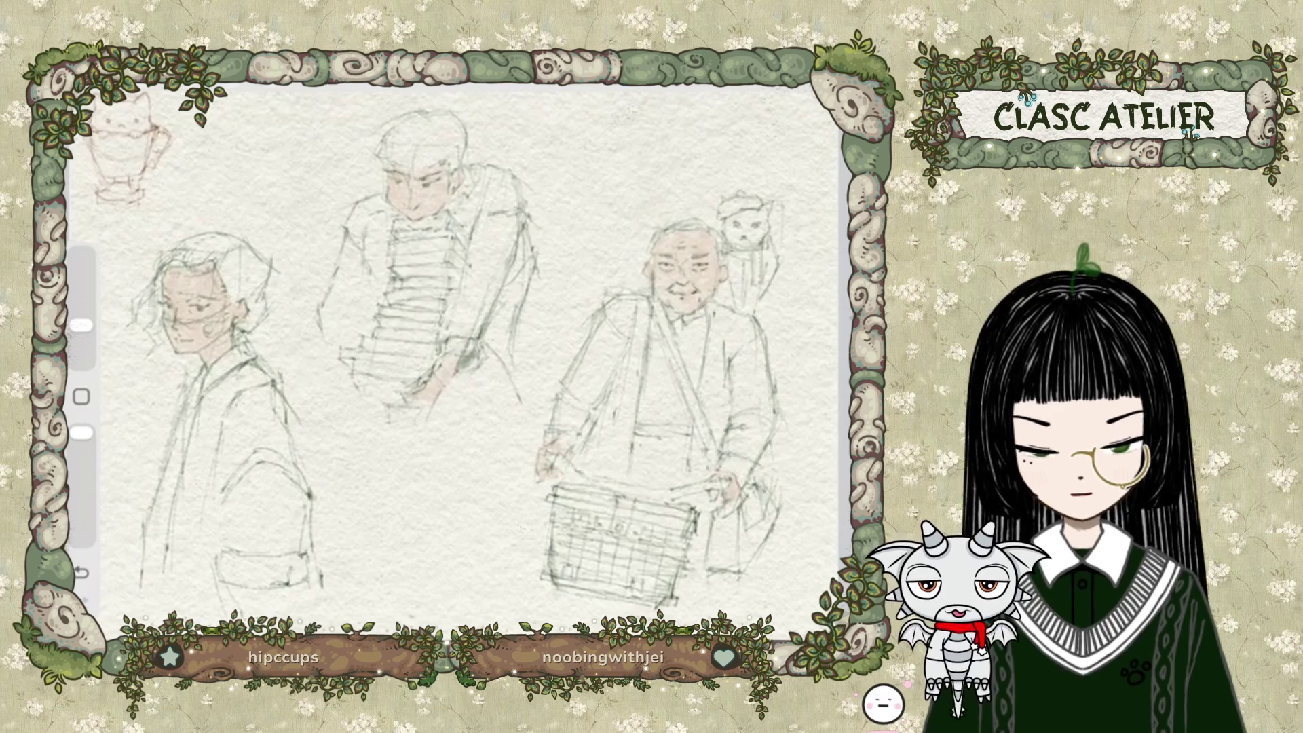
scroll(458, 367, up, 1)
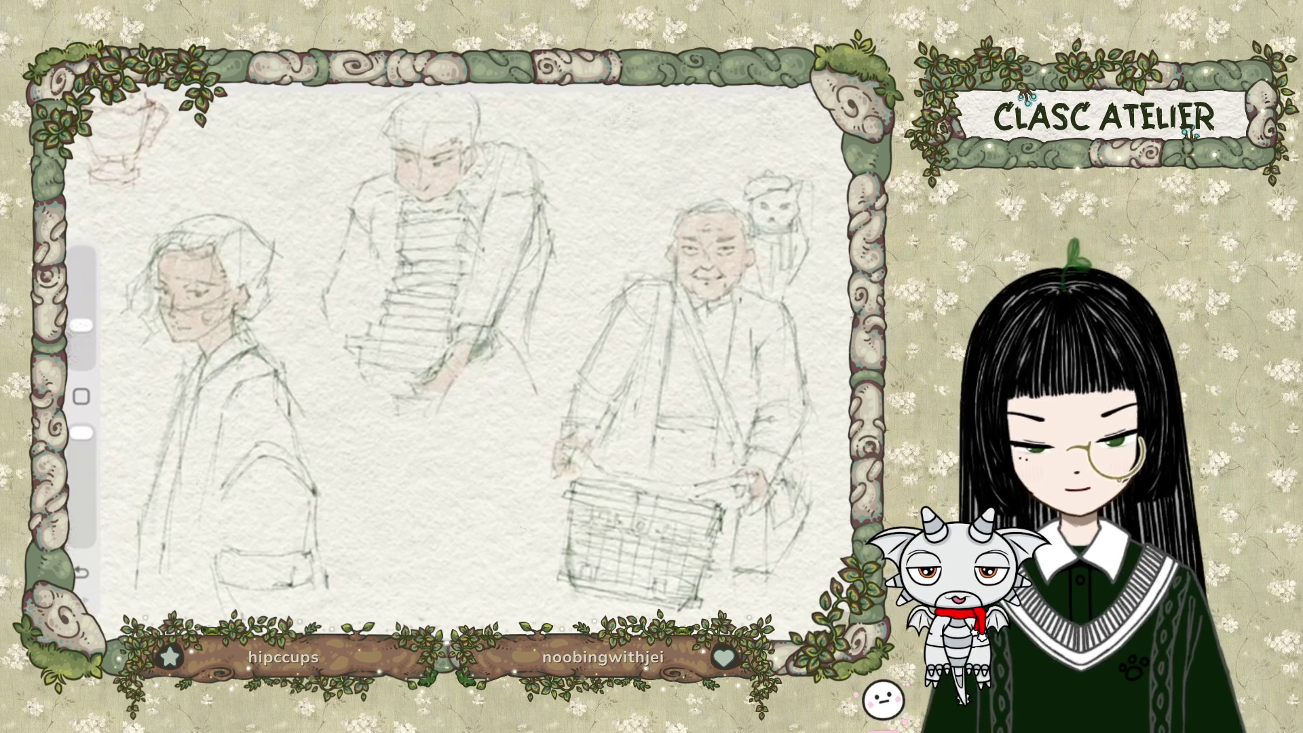
key(l)
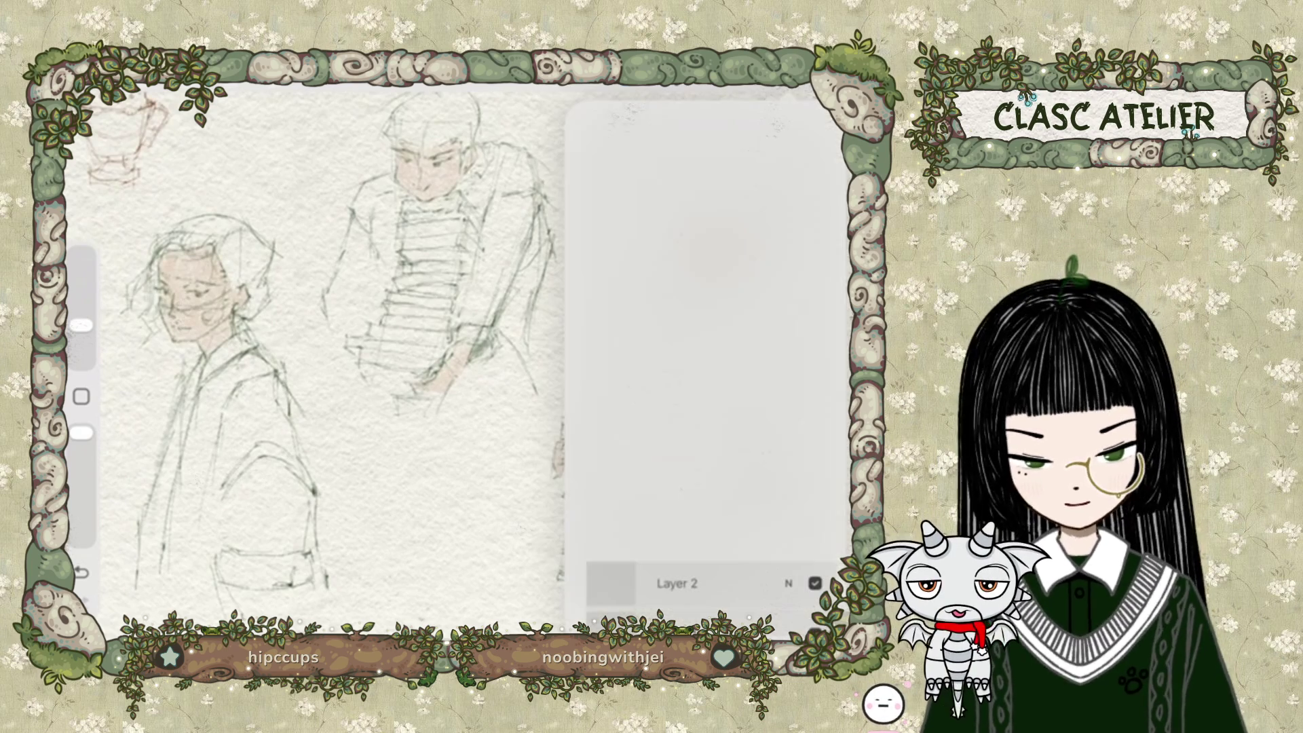
click(817, 124)
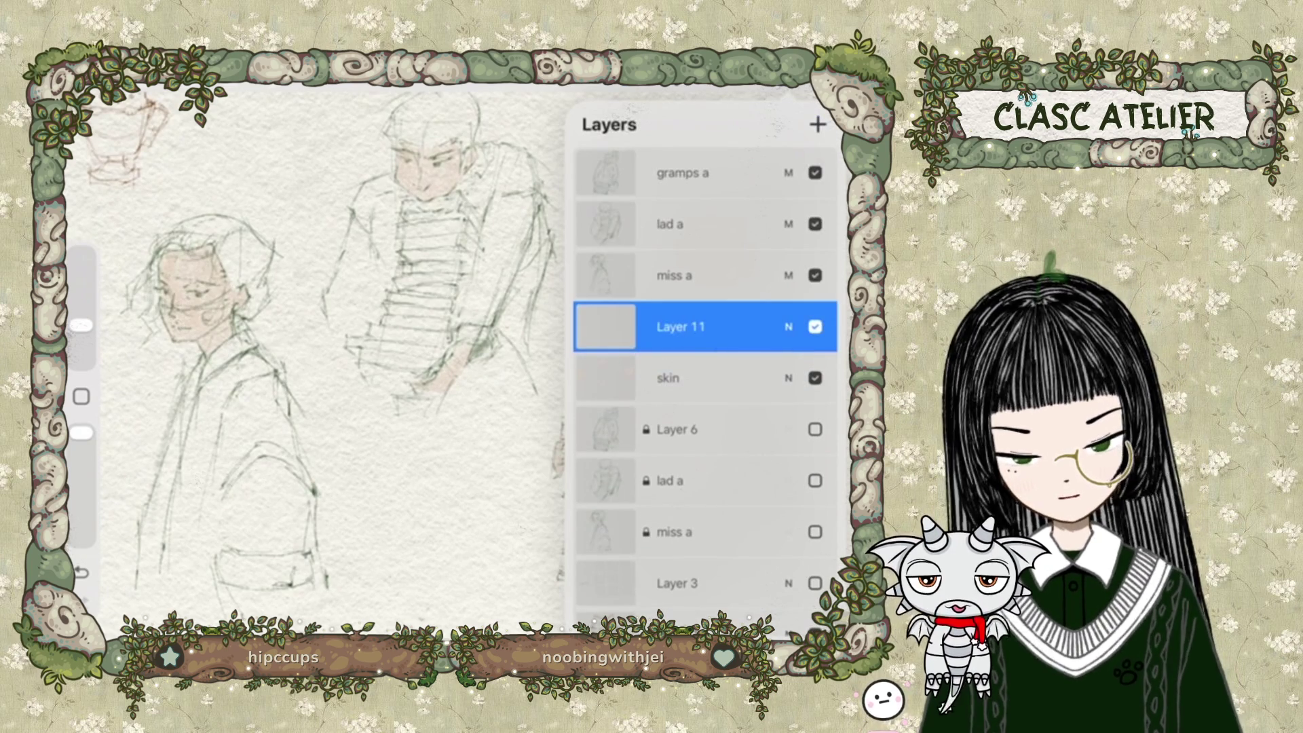
click(679, 327)
click(464, 173)
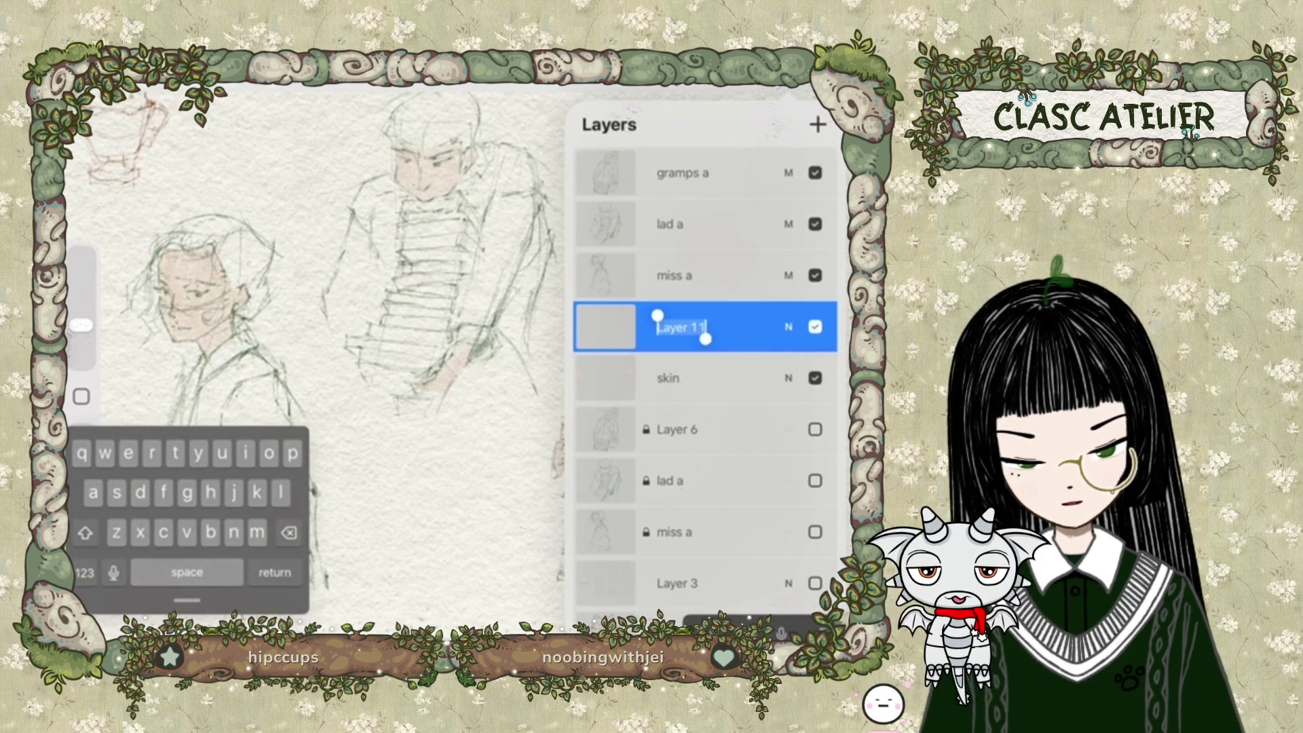
text(hair)
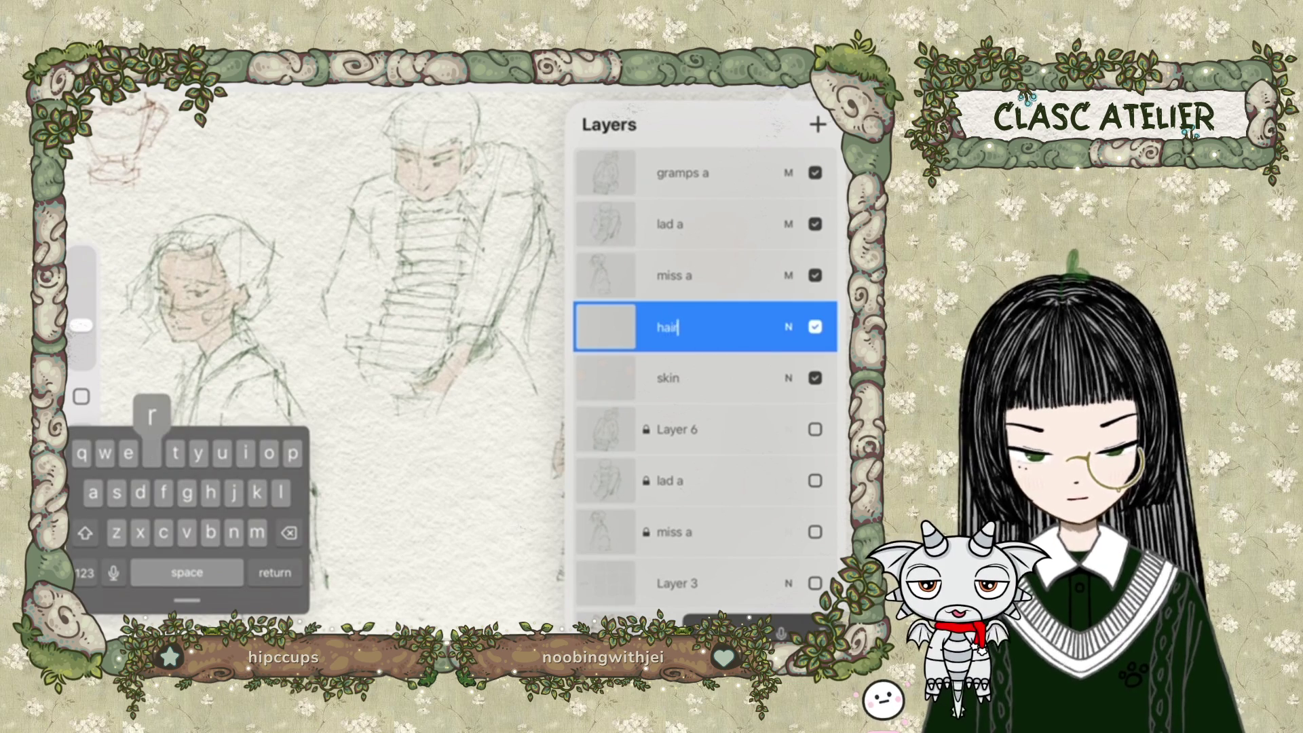
key(Return)
Set the paint colour to near-black.
click(823, 75)
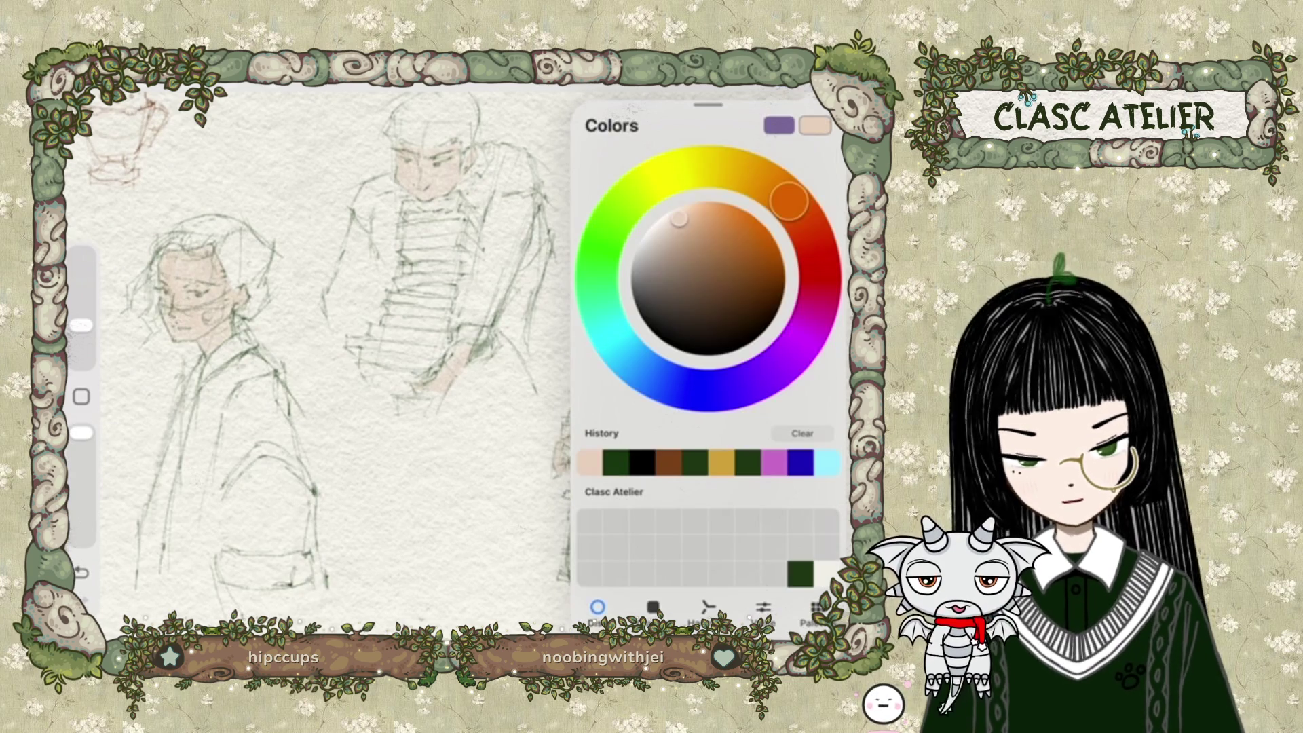
click(641, 462)
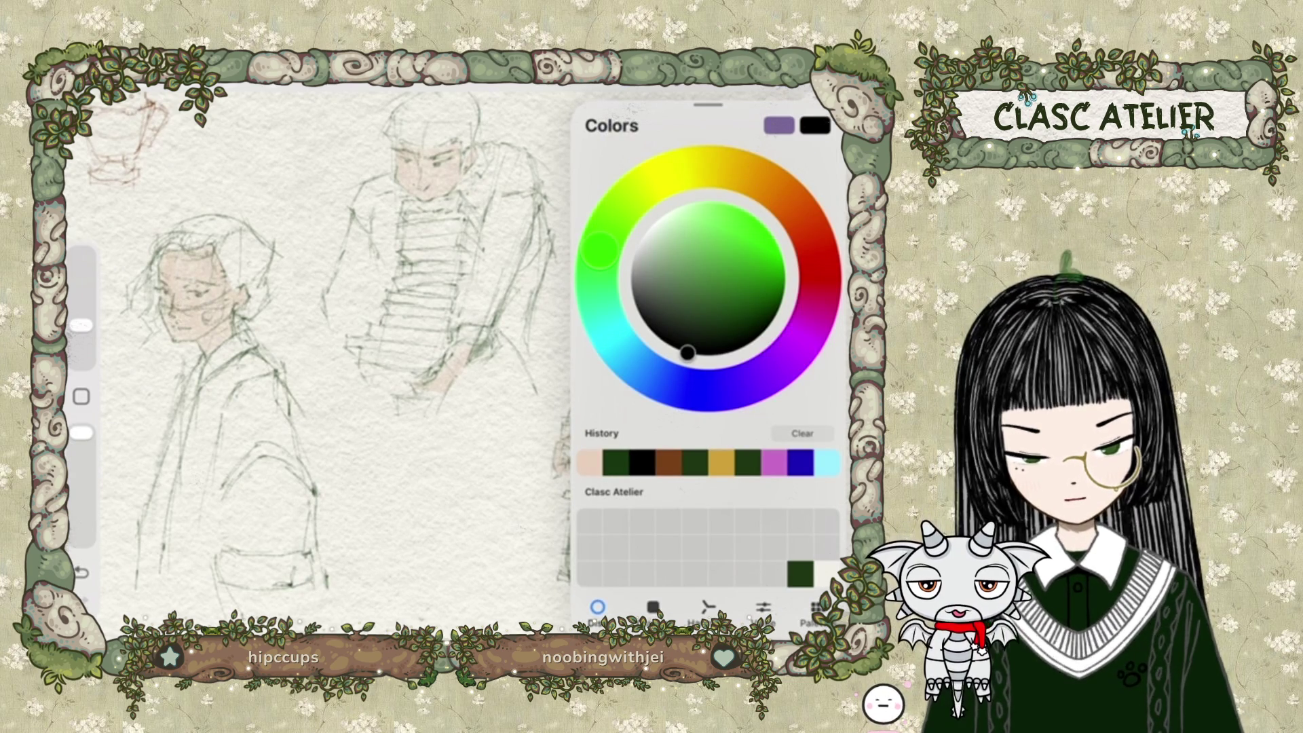
click(727, 74)
click(339, 340)
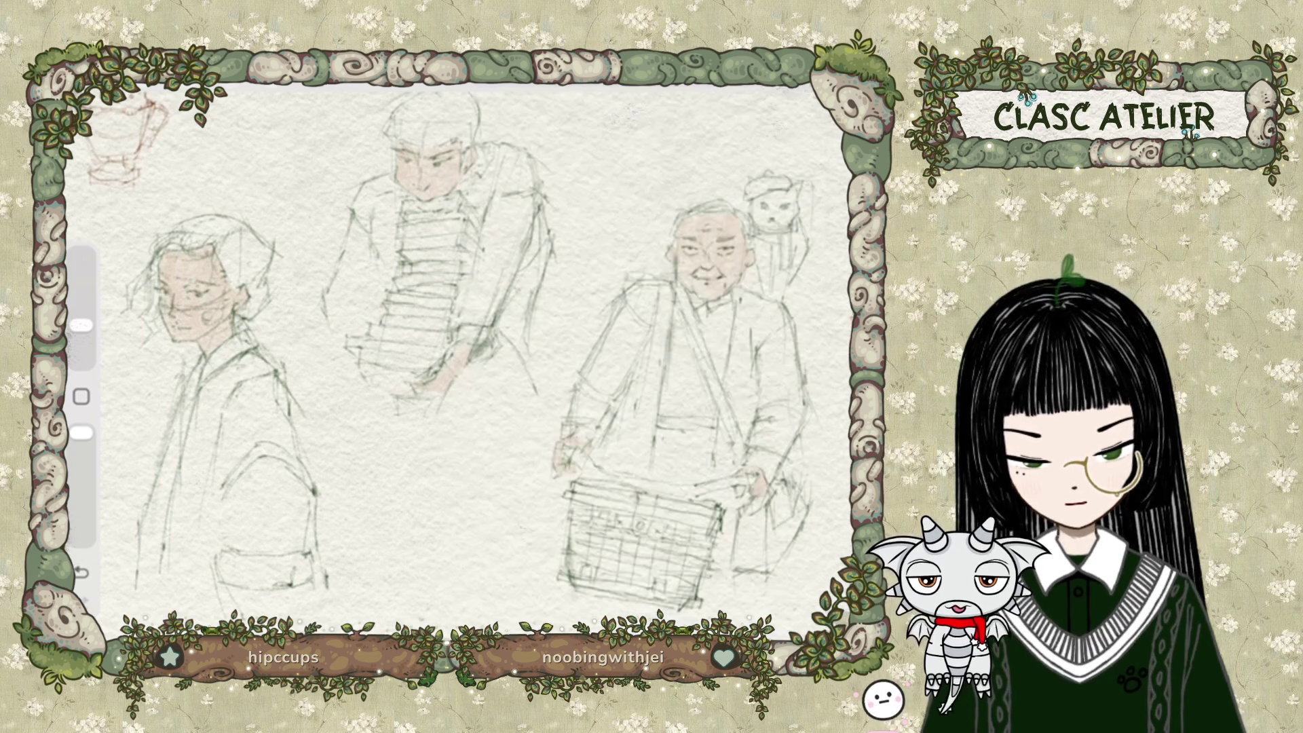
Freehand-select the middle book-carrier's hair and fill it with dark charcoal.
scroll(462, 353, up, 5)
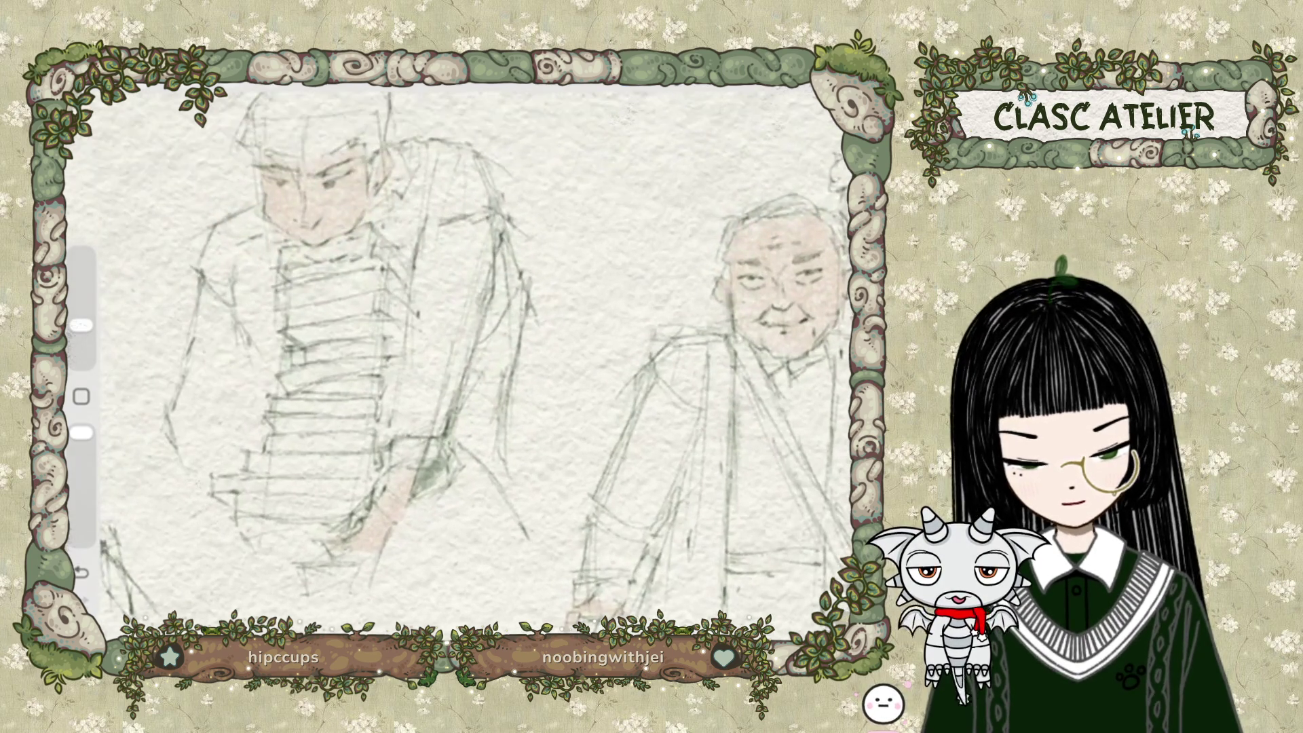
click(231, 84)
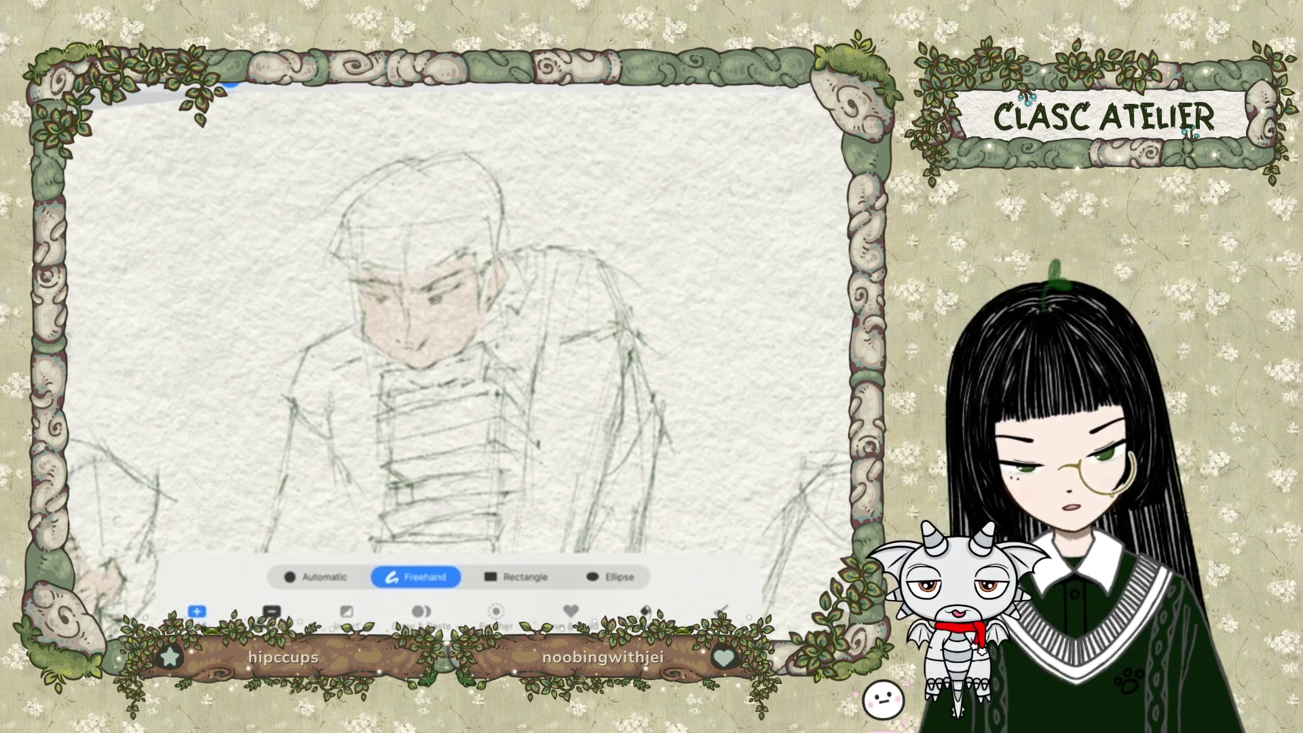
drag(418, 271, 441, 256)
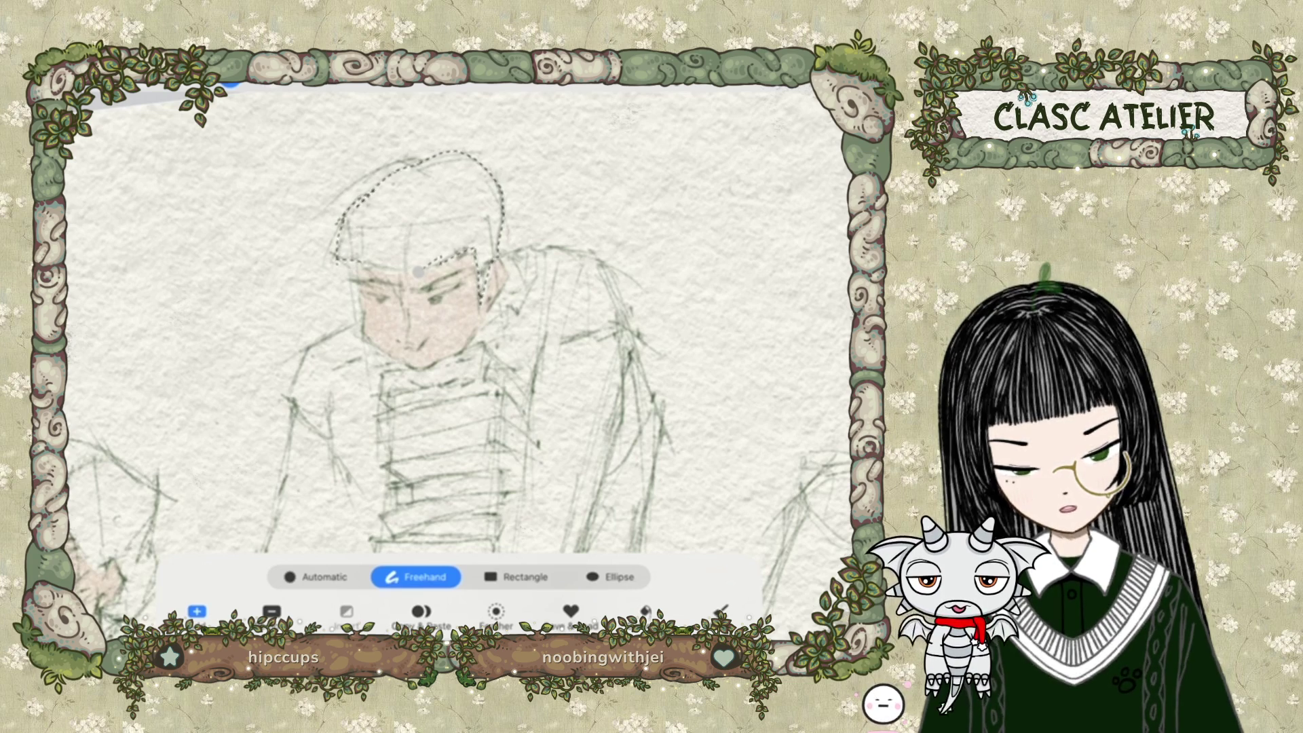
click(419, 271)
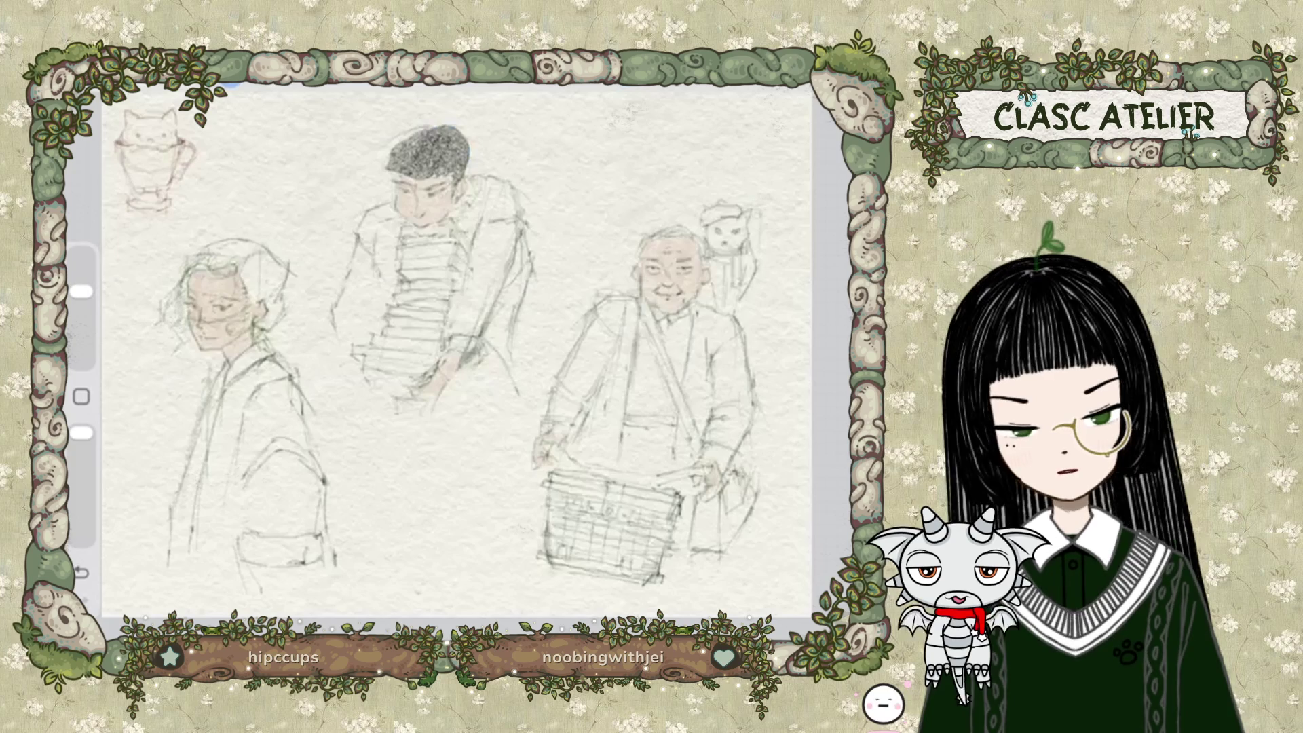
scroll(442, 352, up, 5)
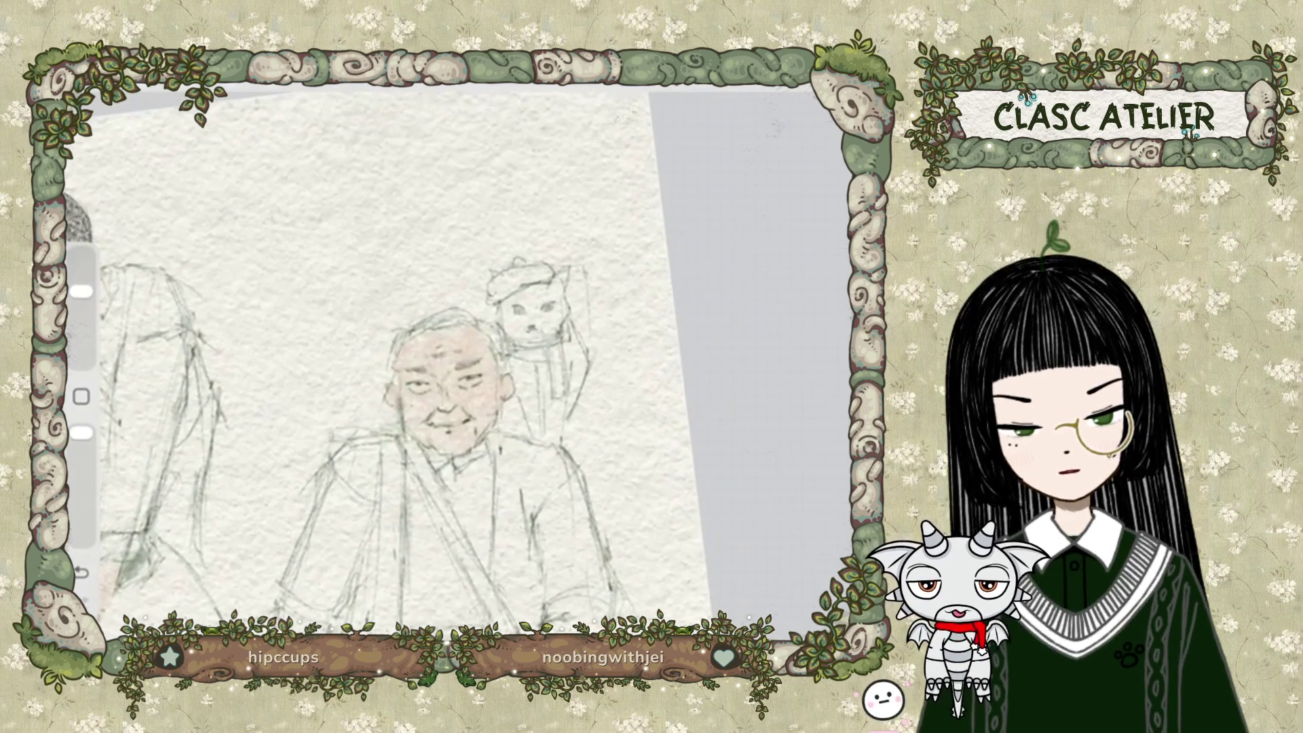
Select the old man's hair and paint it with a light grey colour.
key(s)
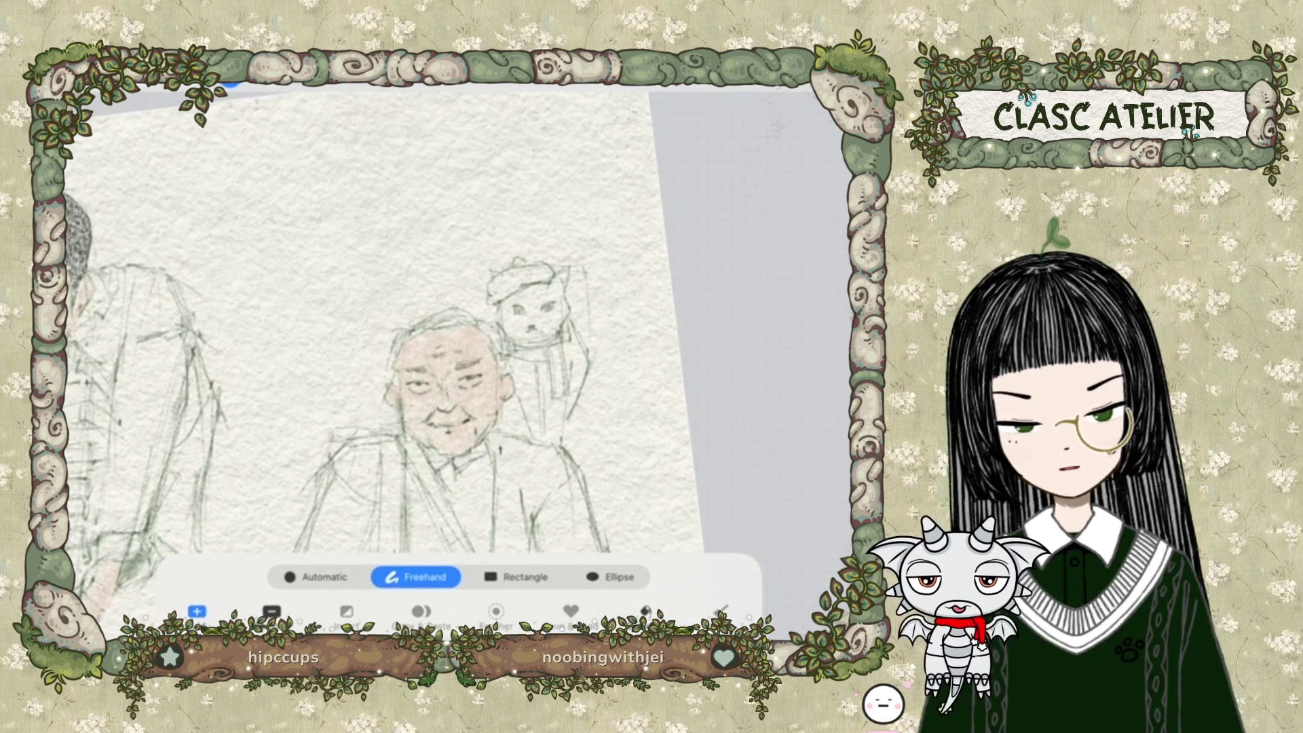
drag(391, 383, 386, 350)
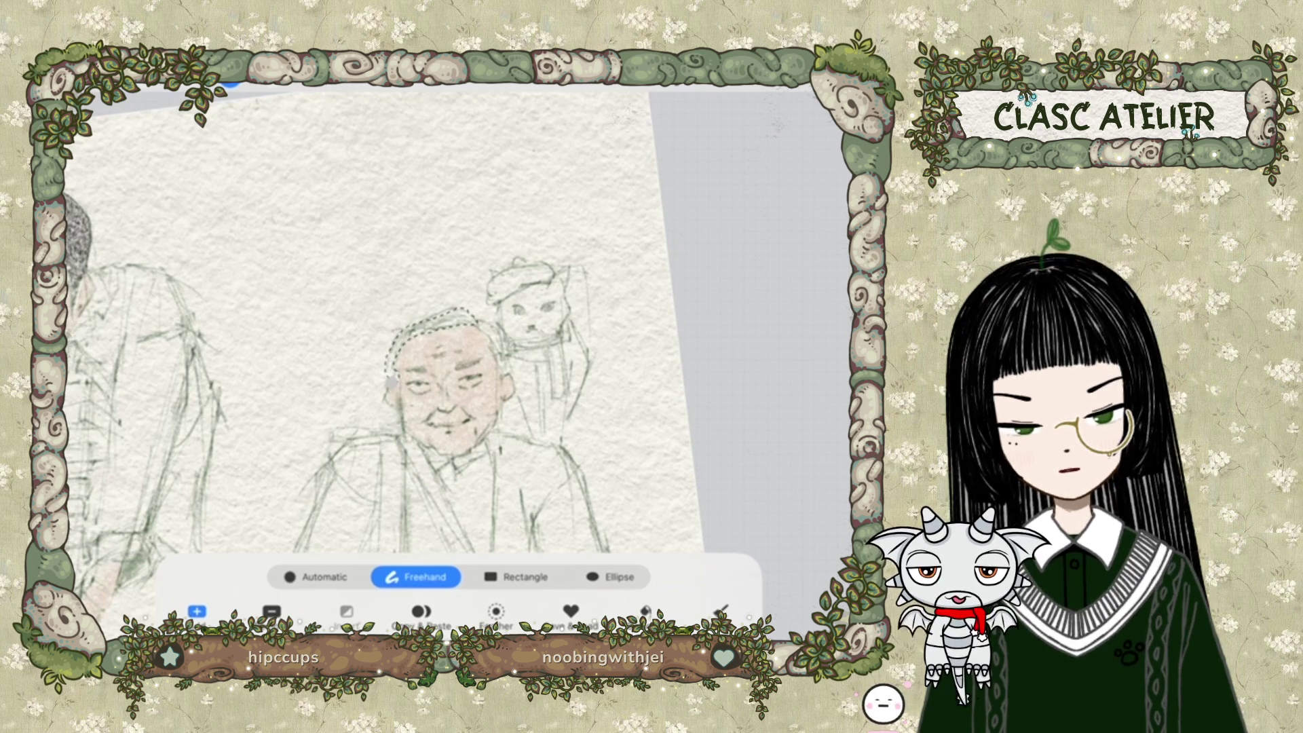
drag(469, 312, 393, 380)
click(391, 382)
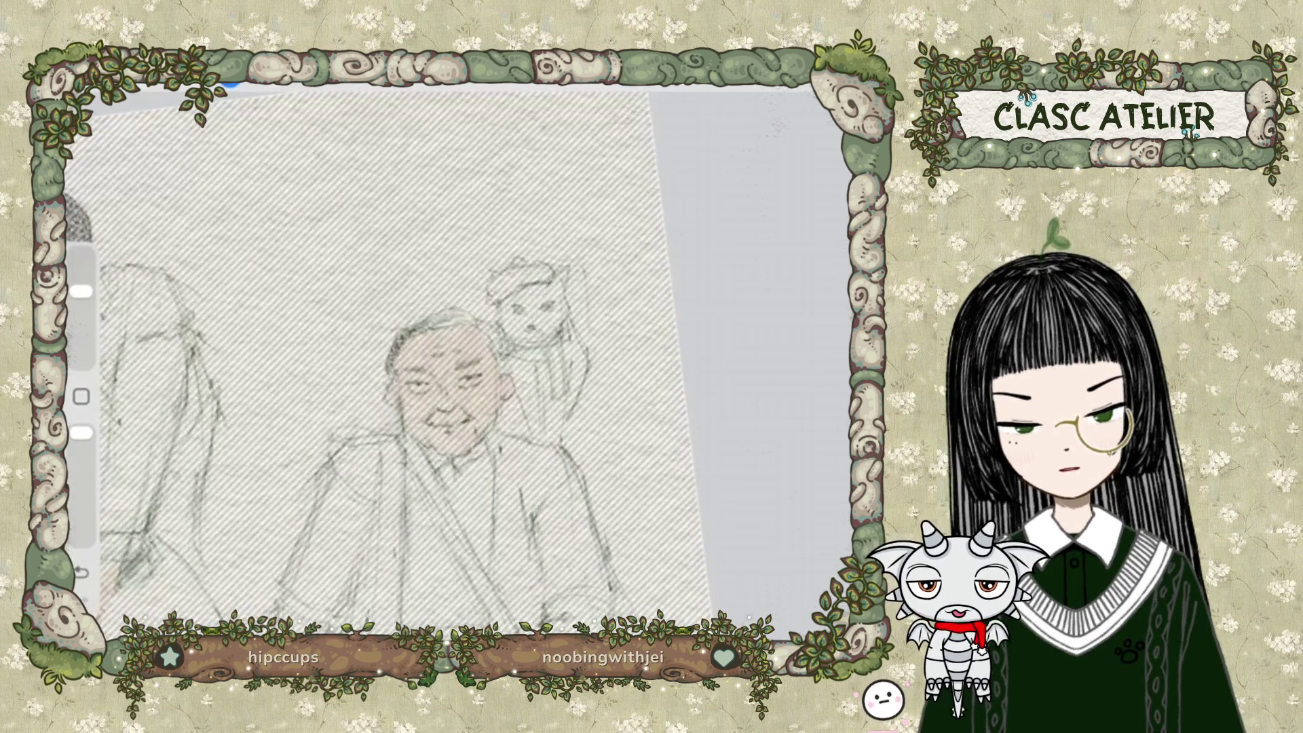
click(821, 87)
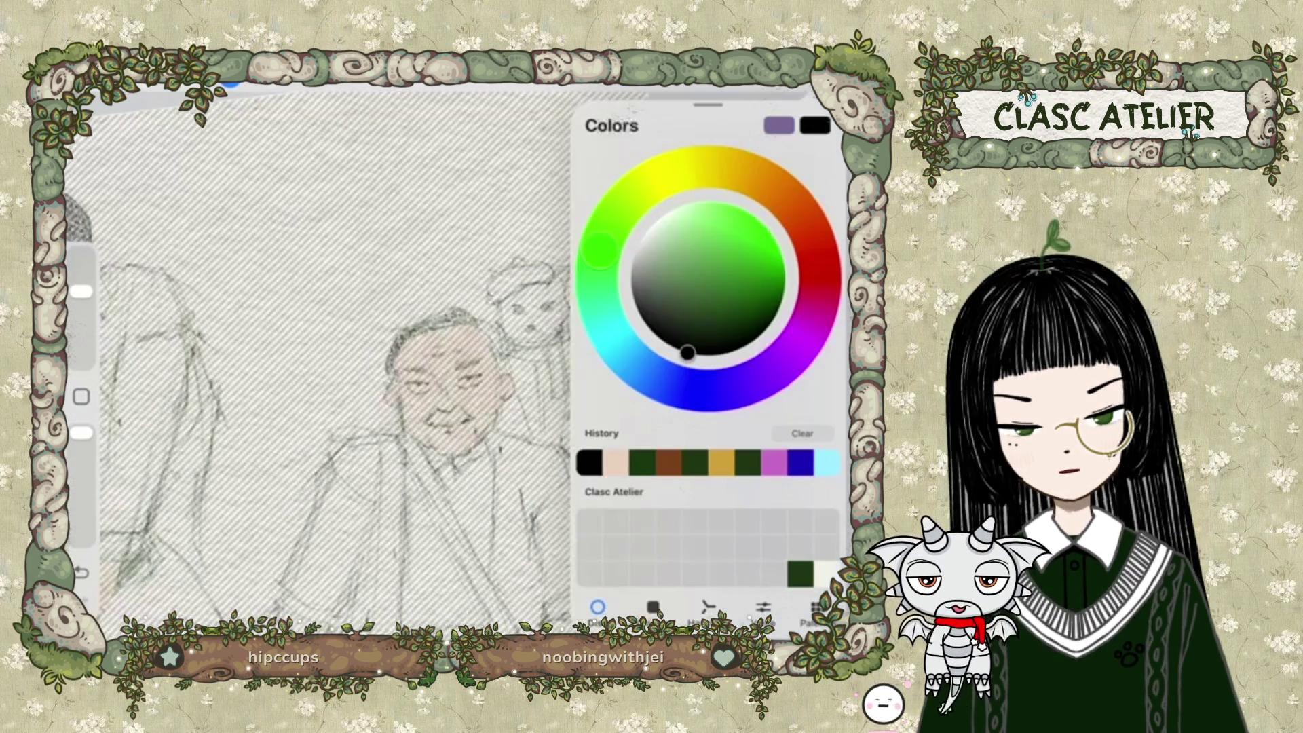
mouse_move(687, 353)
mouse_down()
mouse_move(638, 226)
mouse_move(631, 272)
mouse_up()
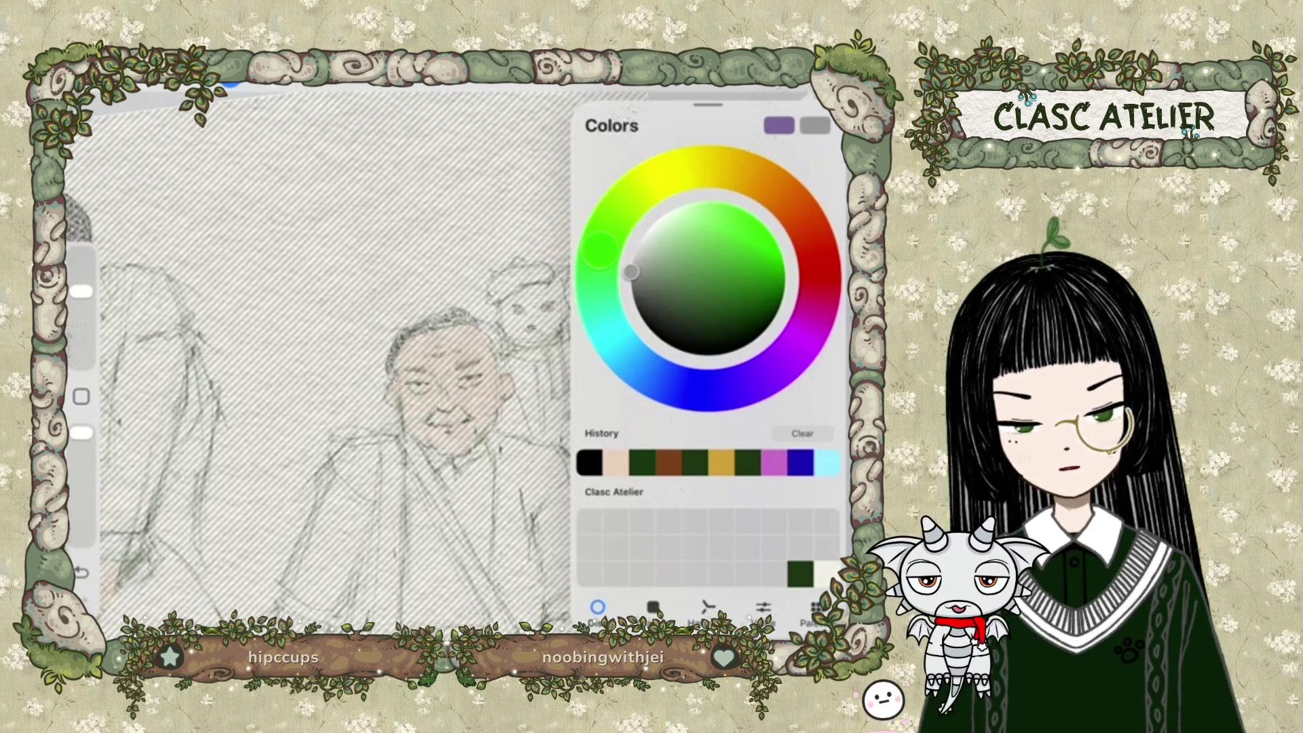
click(339, 271)
drag(401, 340, 468, 319)
Reduce the brush size and trace a new selection beside the old man's head.
drag(82, 254, 81, 291)
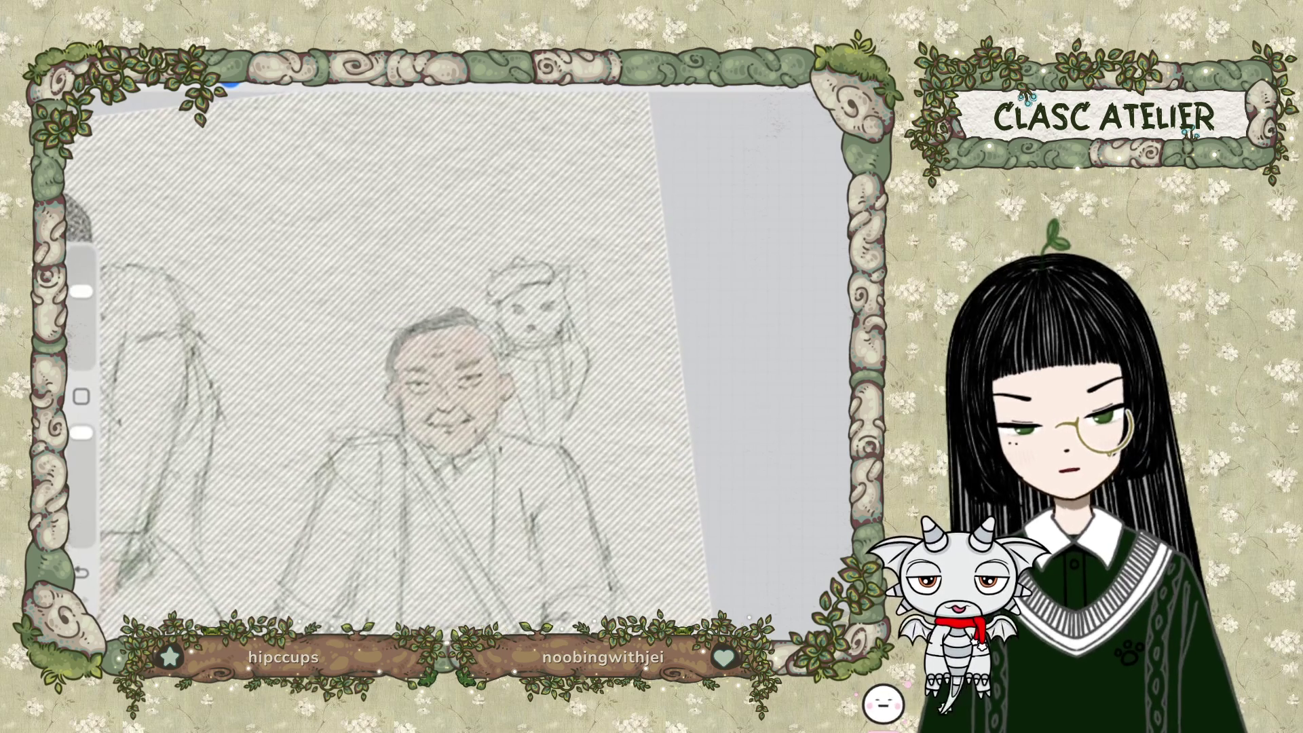
key(s)
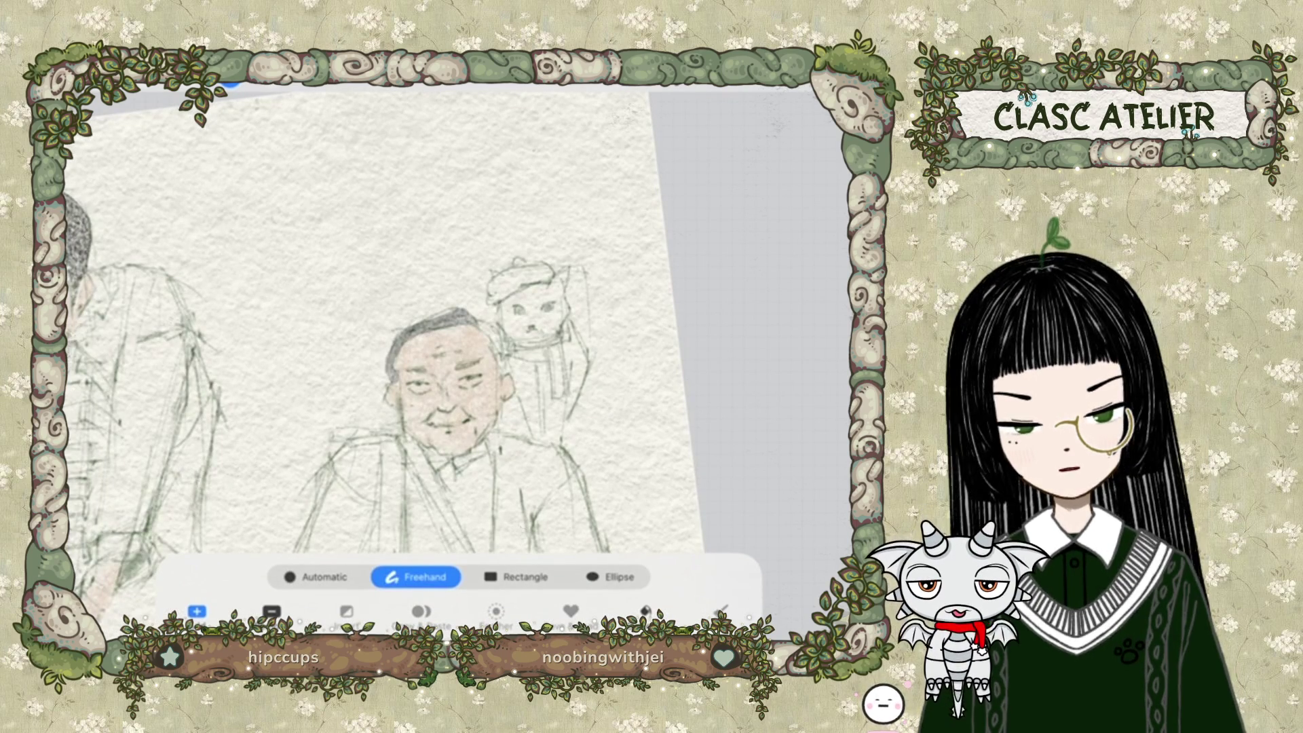
drag(482, 331, 506, 380)
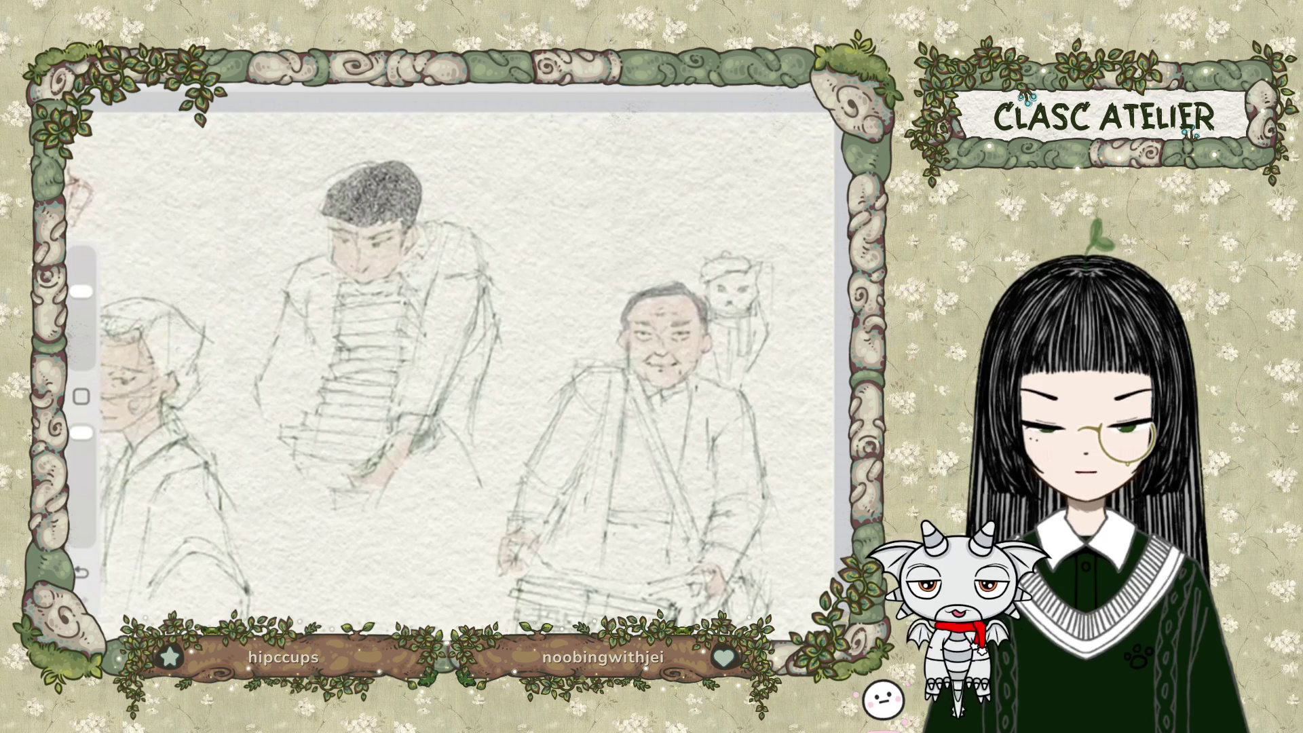
Enlarge the brush, then undo and redo the last hair strokes.
drag(81, 291, 82, 254)
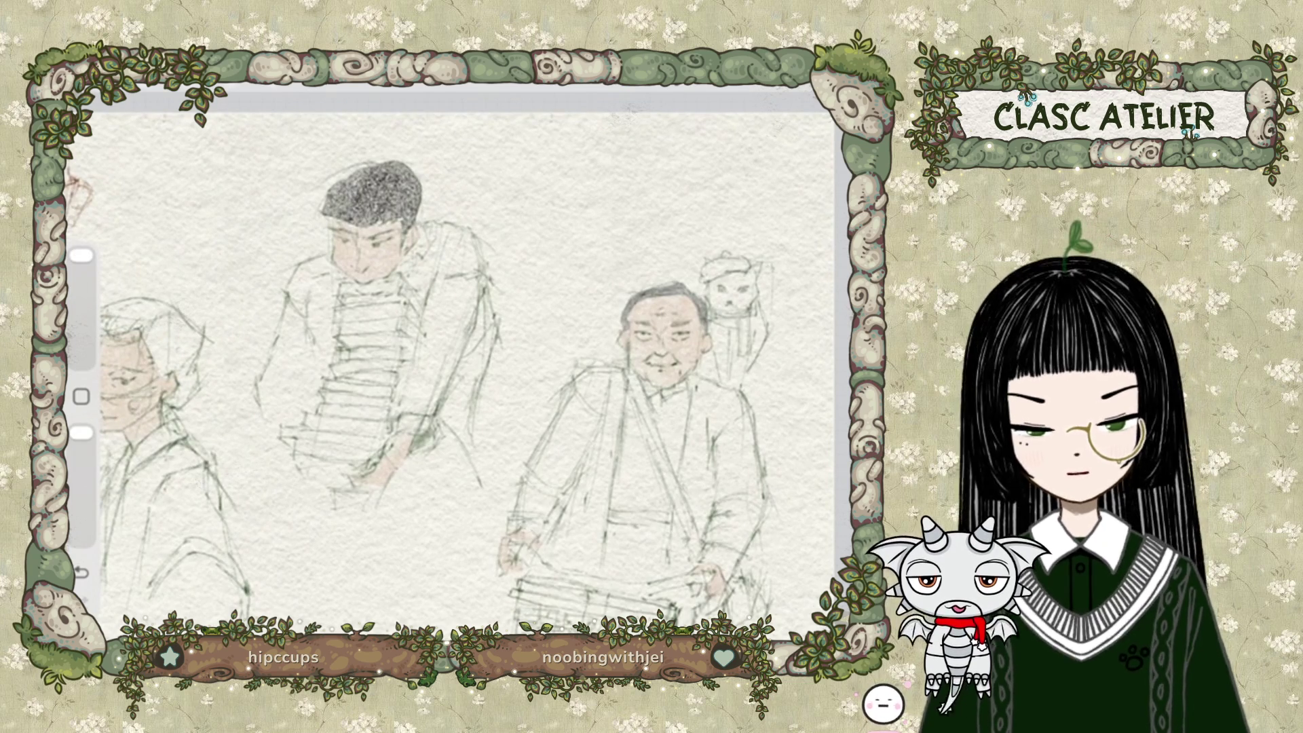
key(ctrl+z)
key(ctrl+z)
key(ctrl+z)
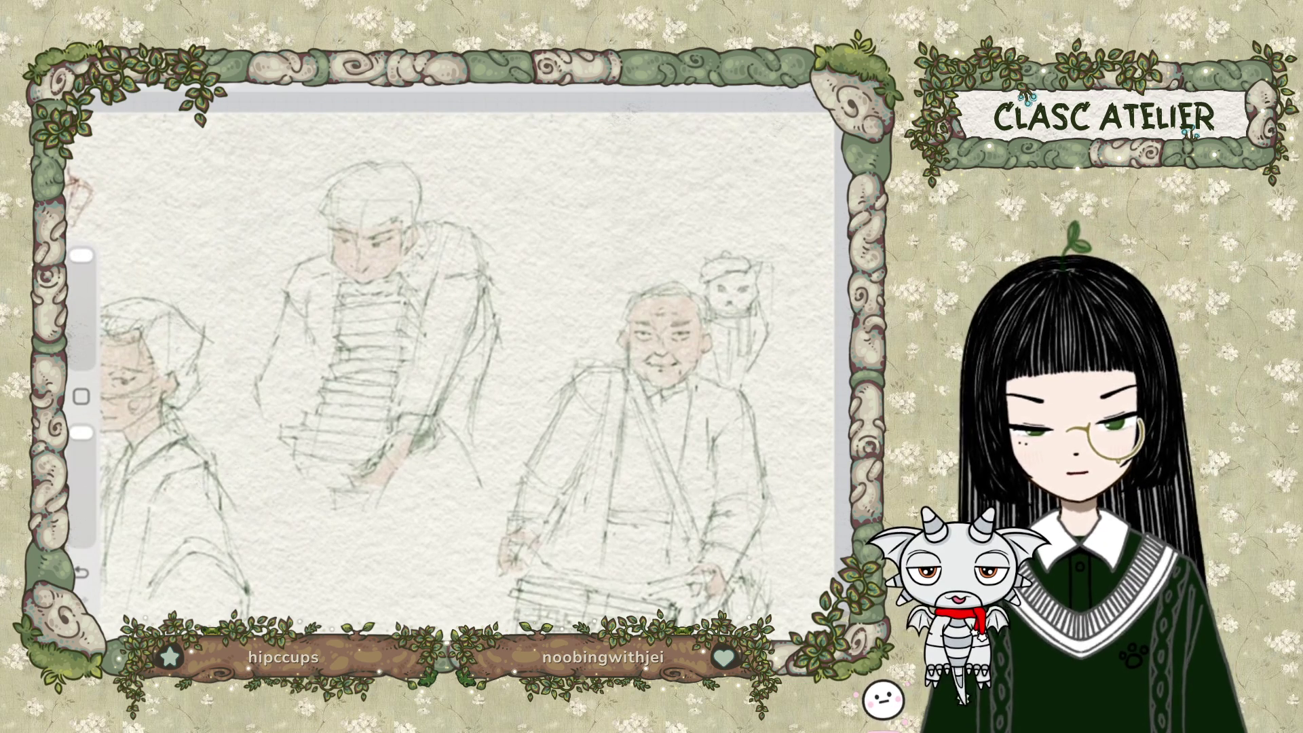
key(ctrl+shift+z)
key(s)
Select the book carrier's hair and delete its dark charcoal shading.
mouse_move(333, 158)
mouse_down()
mouse_move(445, 263)
mouse_move(440, 175)
mouse_up()
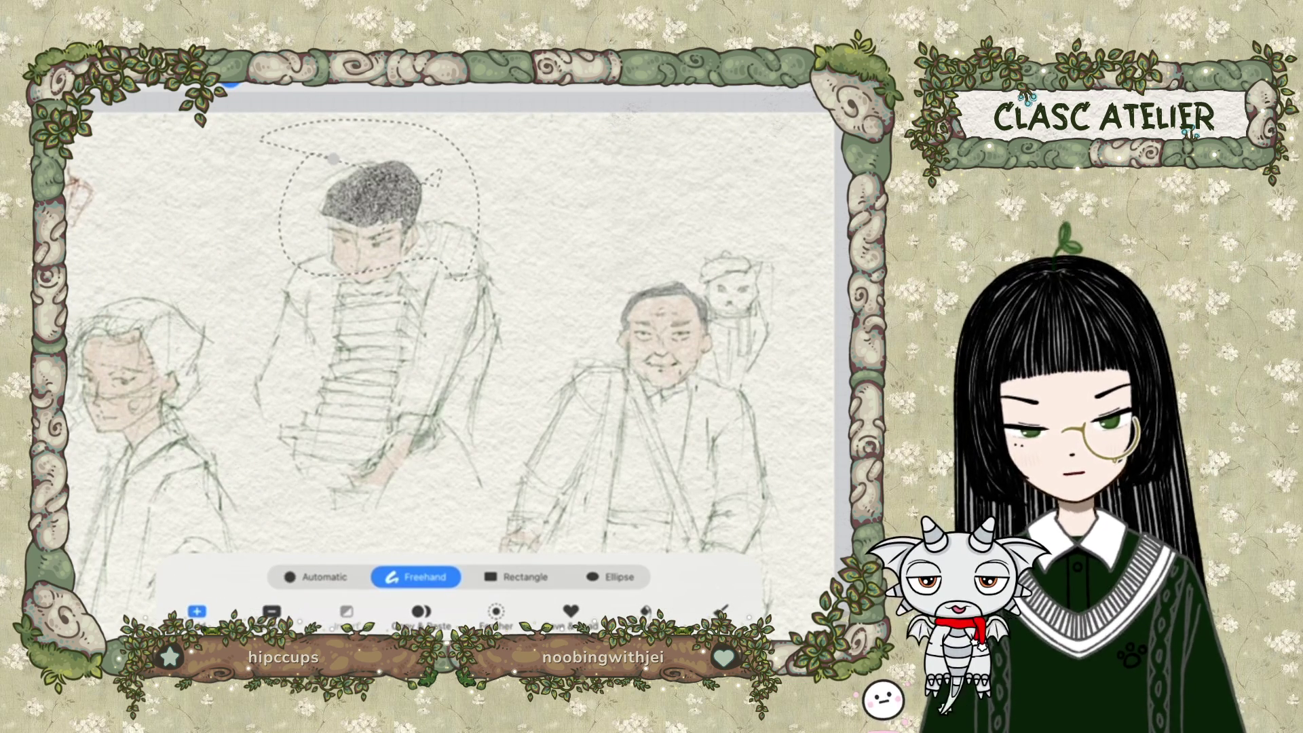
key(s)
key(s)
mouse_move(346, 154)
mouse_down()
mouse_move(299, 178)
mouse_move(441, 293)
mouse_move(471, 218)
mouse_move(421, 140)
mouse_up()
click(346, 155)
key(Delete)
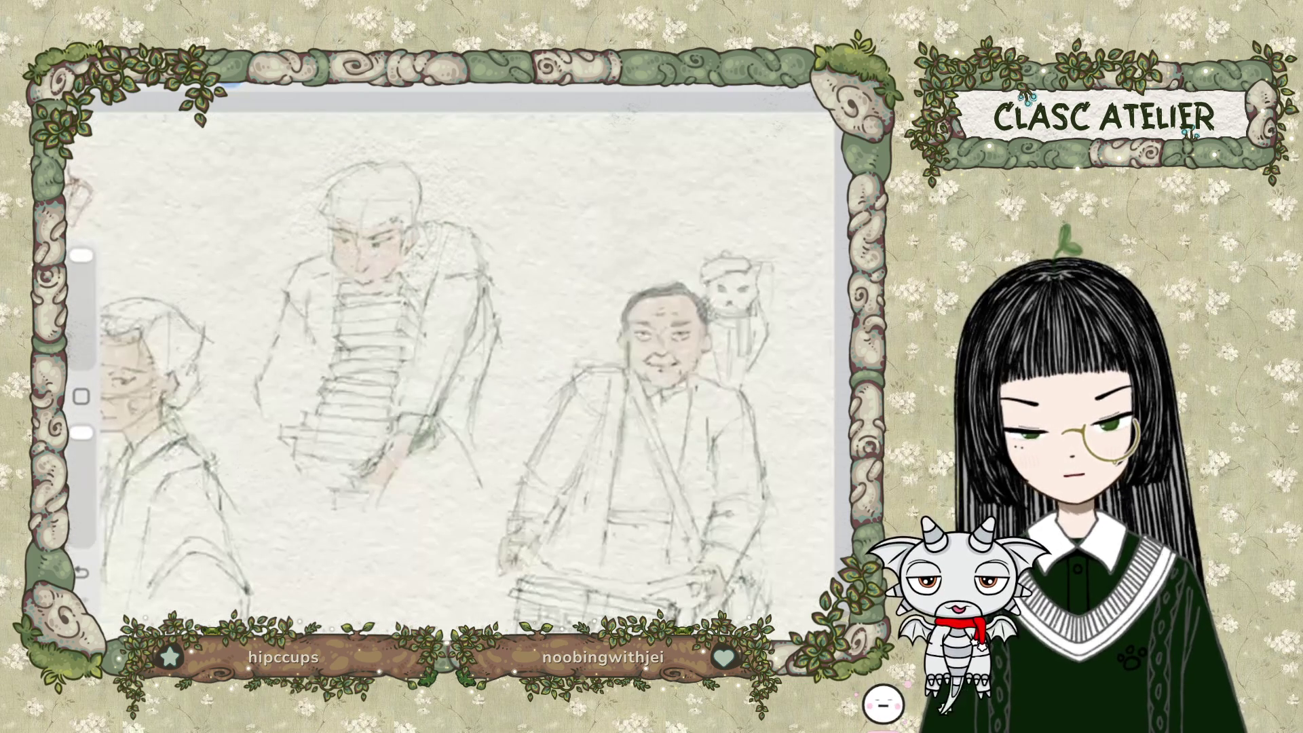
Pan the view toward the left figure and bring up the colour picker.
scroll(458, 367, left, 5)
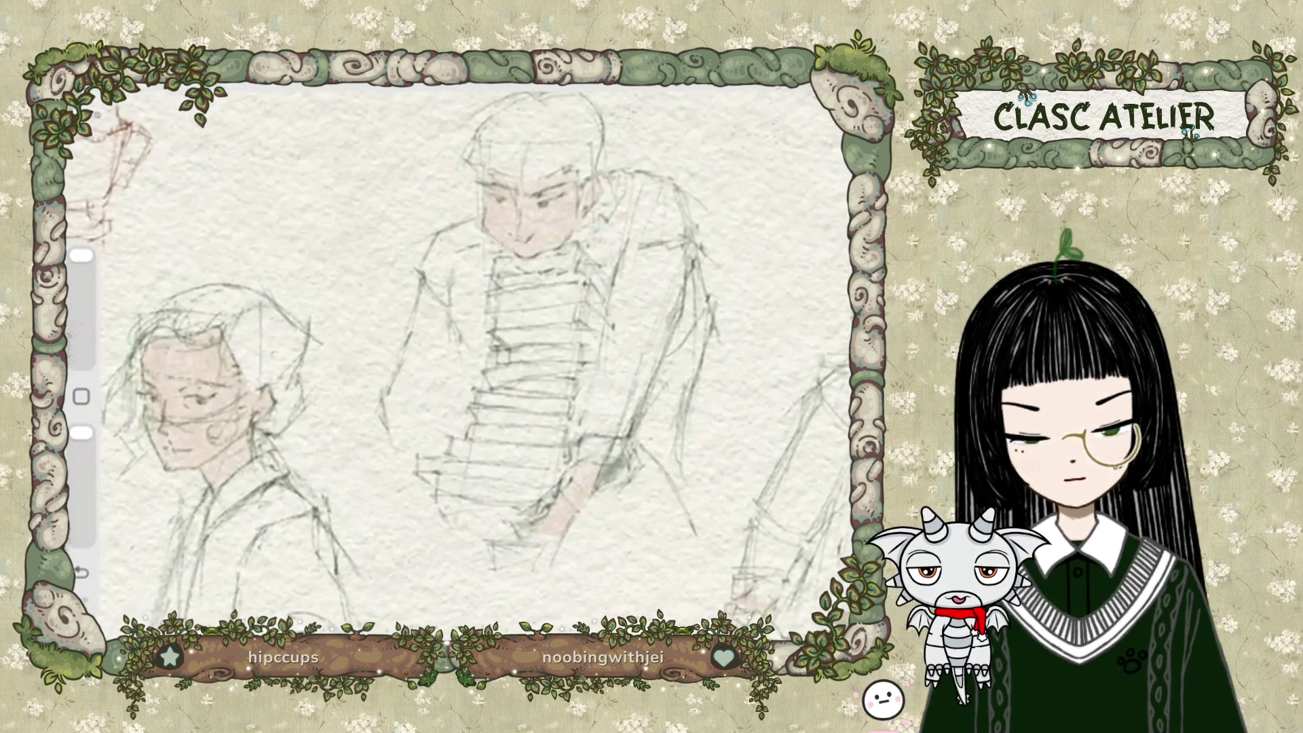
scroll(459, 367, down, 1)
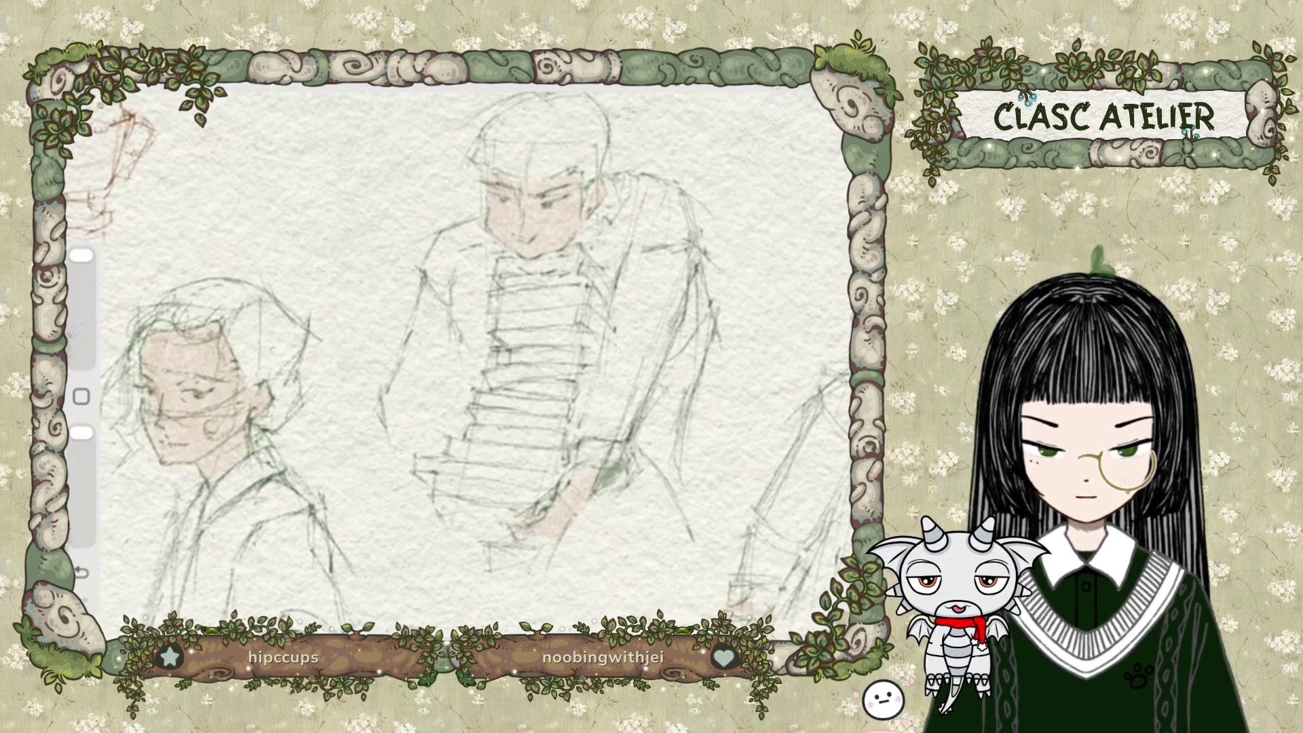
scroll(458, 367, left, 2)
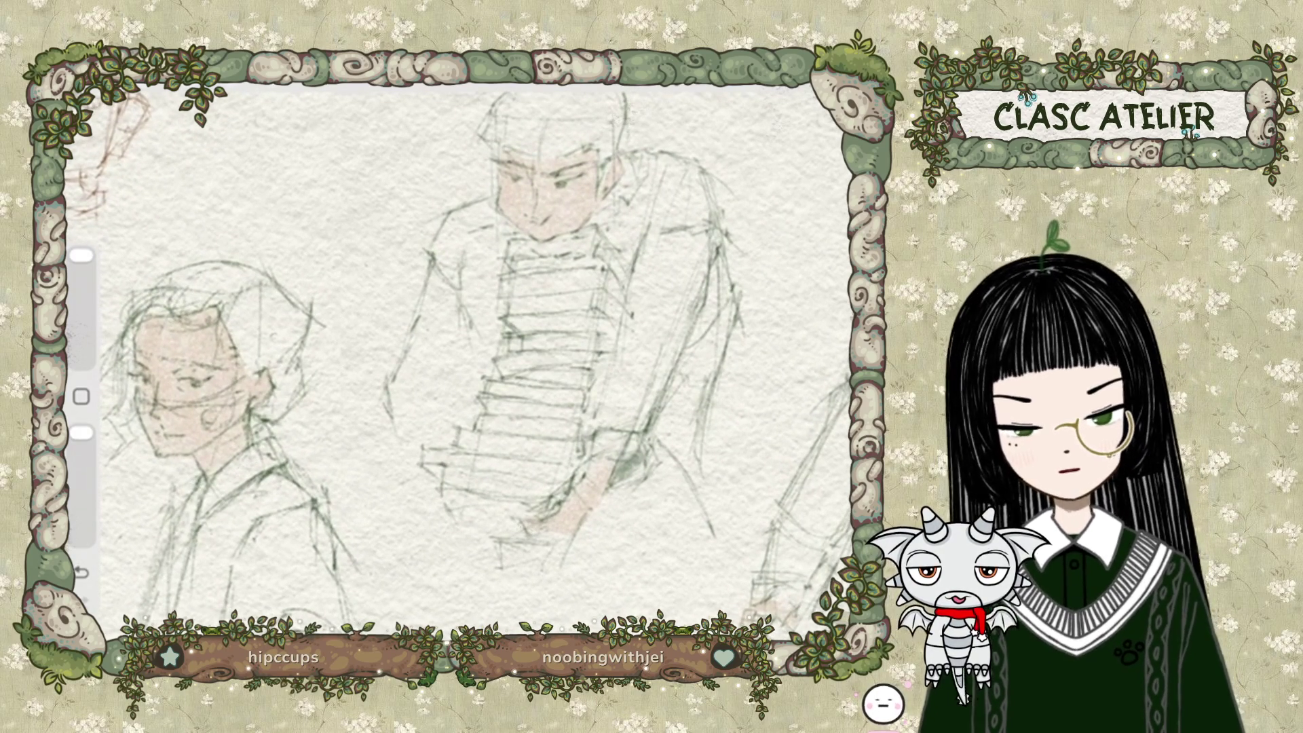
click(228, 86)
click(834, 83)
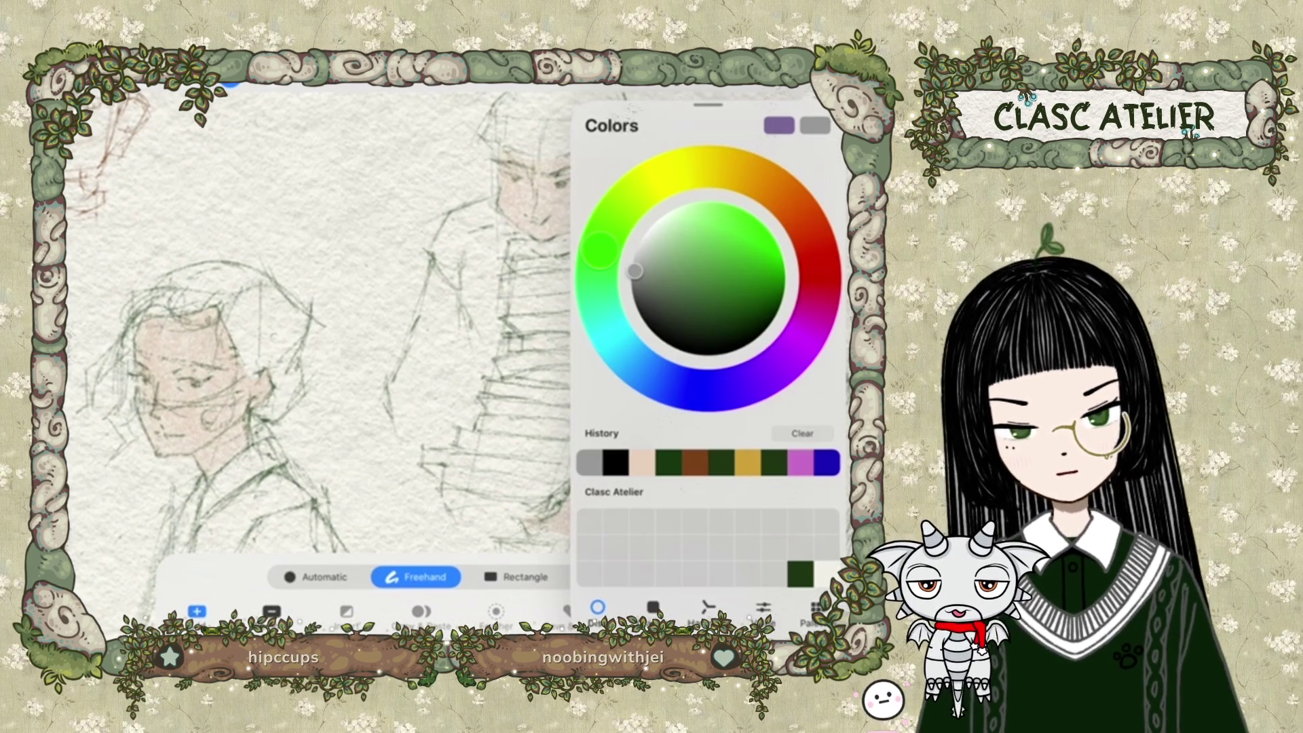
Pick brown and paint it into a freehand selection of the left figure's hair.
click(696, 462)
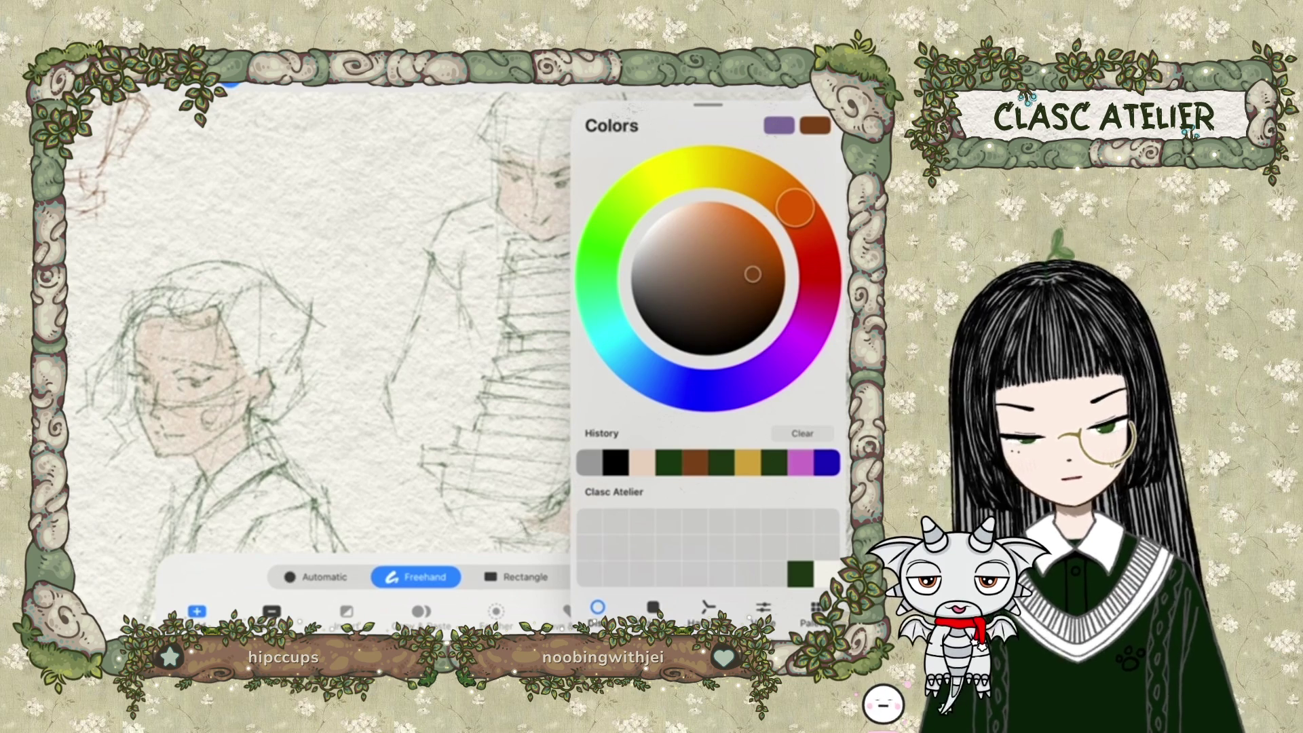
click(229, 86)
click(228, 84)
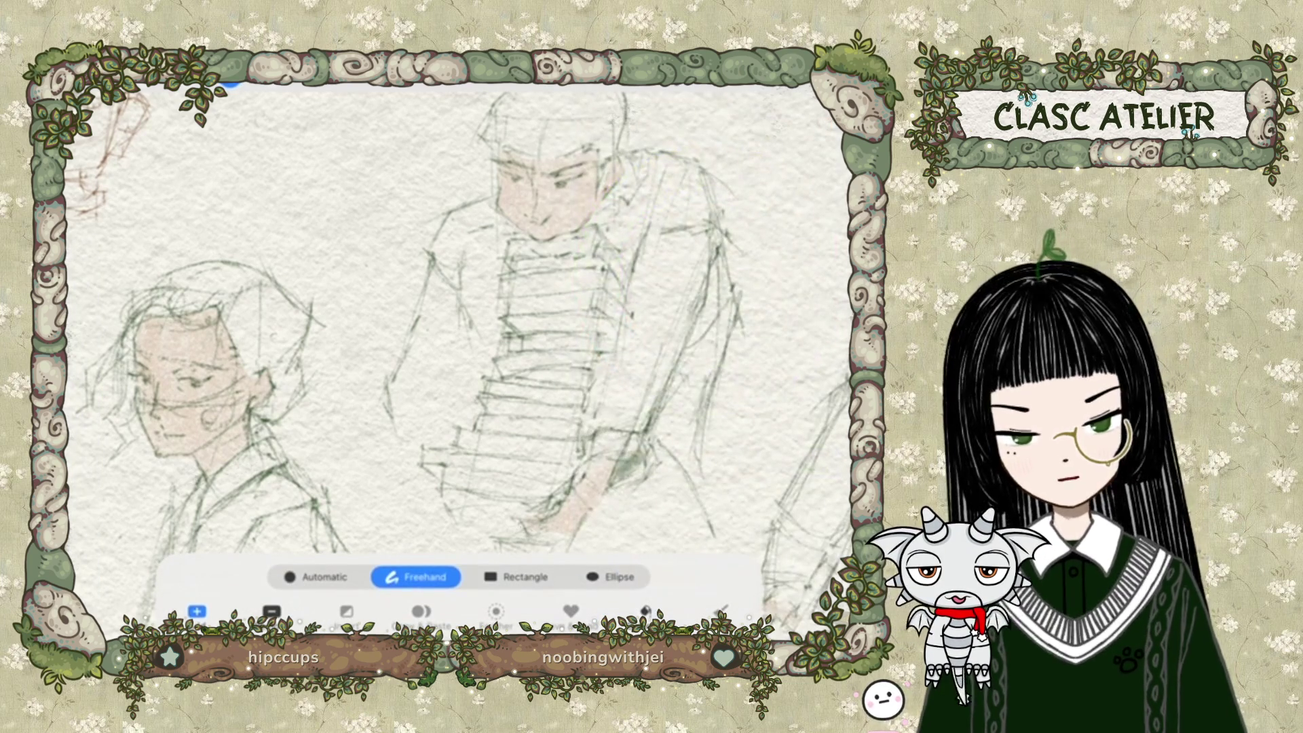
click(229, 84)
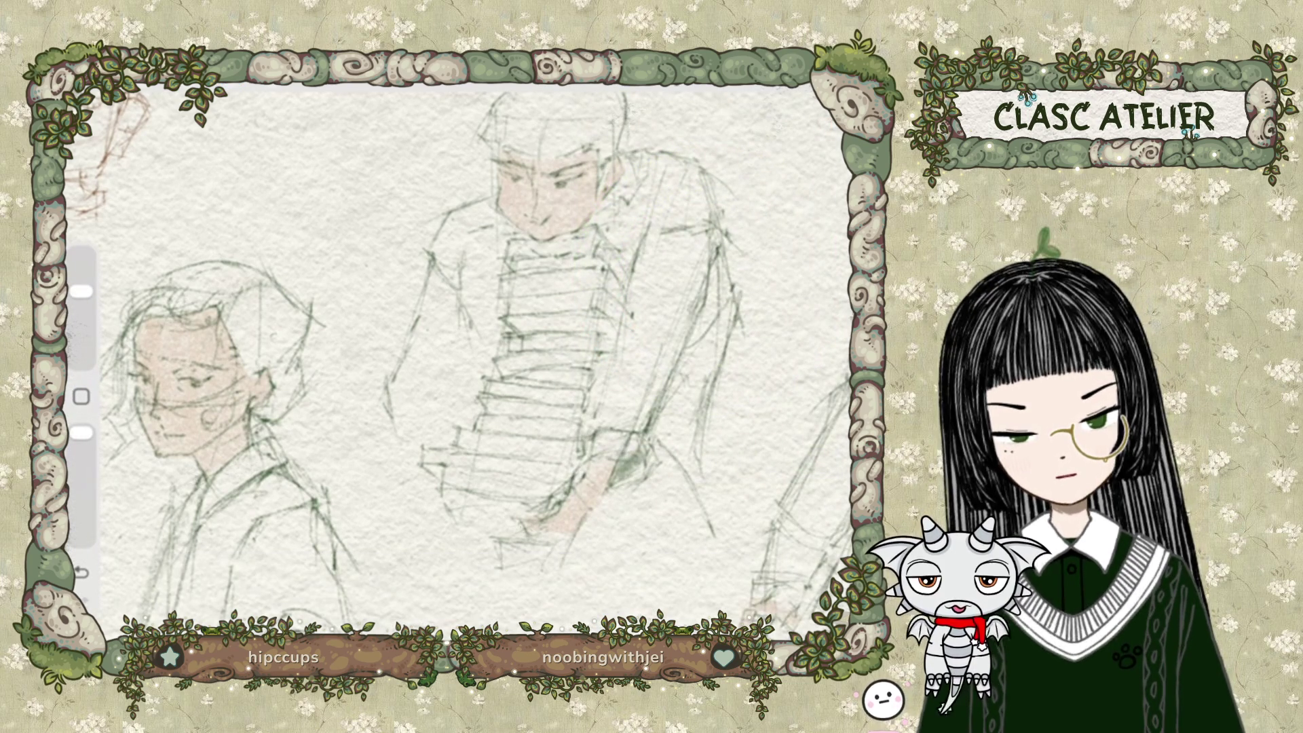
click(229, 84)
mouse_move(244, 298)
mouse_down()
mouse_move(273, 285)
mouse_move(314, 326)
mouse_move(278, 372)
mouse_up()
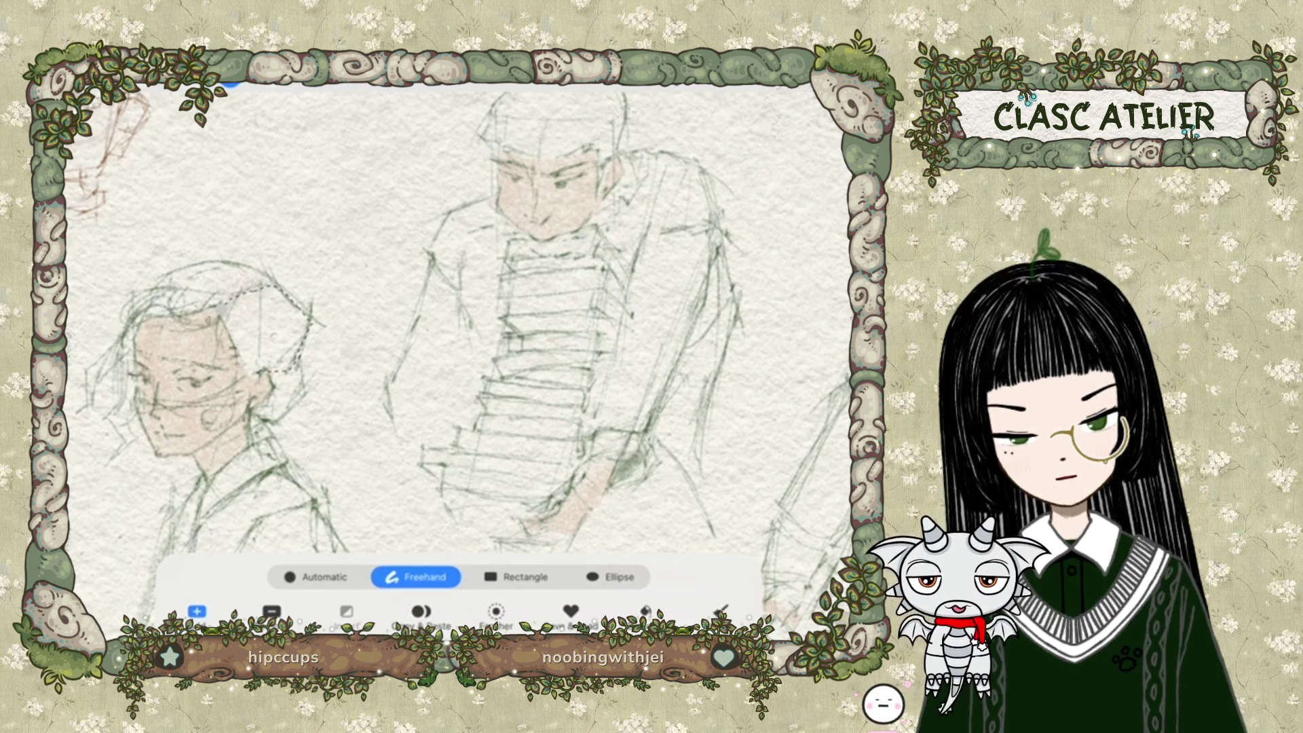
click(228, 84)
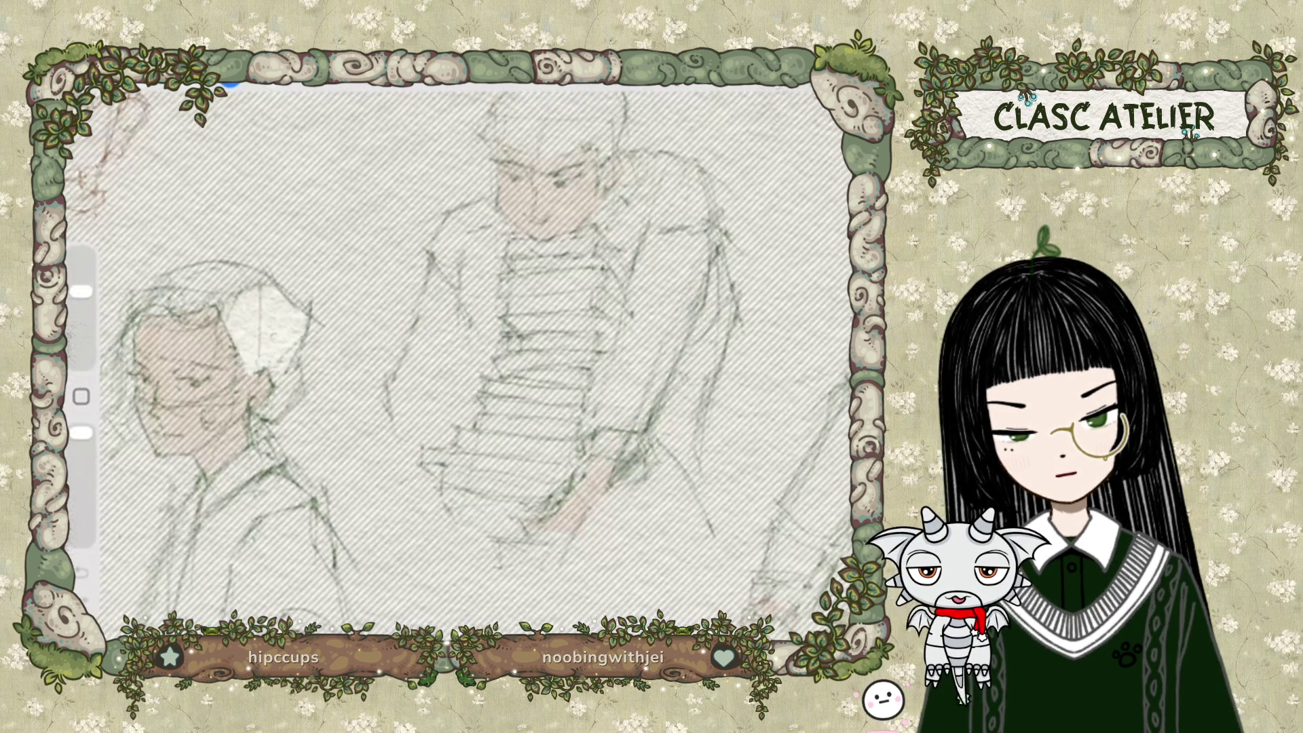
mouse_move(245, 312)
mouse_down()
mouse_move(285, 319)
mouse_move(272, 333)
mouse_up()
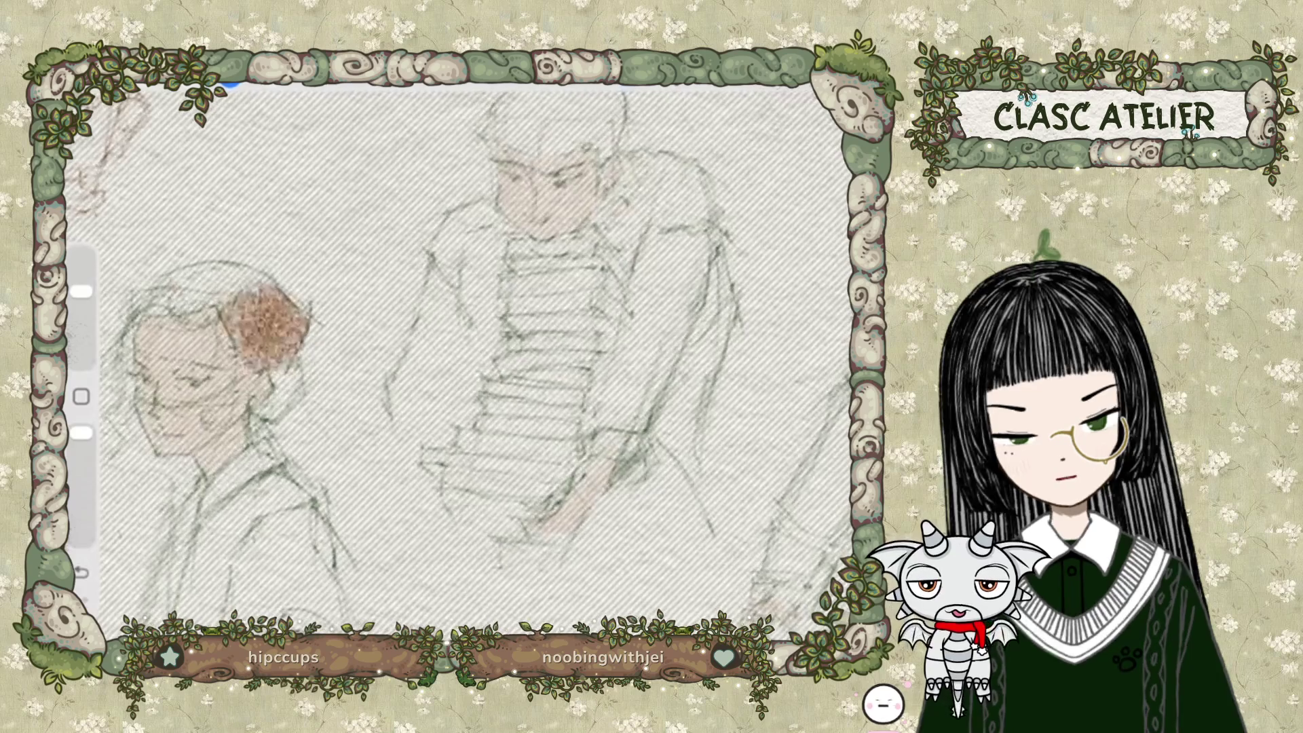
Select the rest of the left figure's hair and paint it brown.
click(229, 85)
click(220, 315)
drag(219, 316, 175, 284)
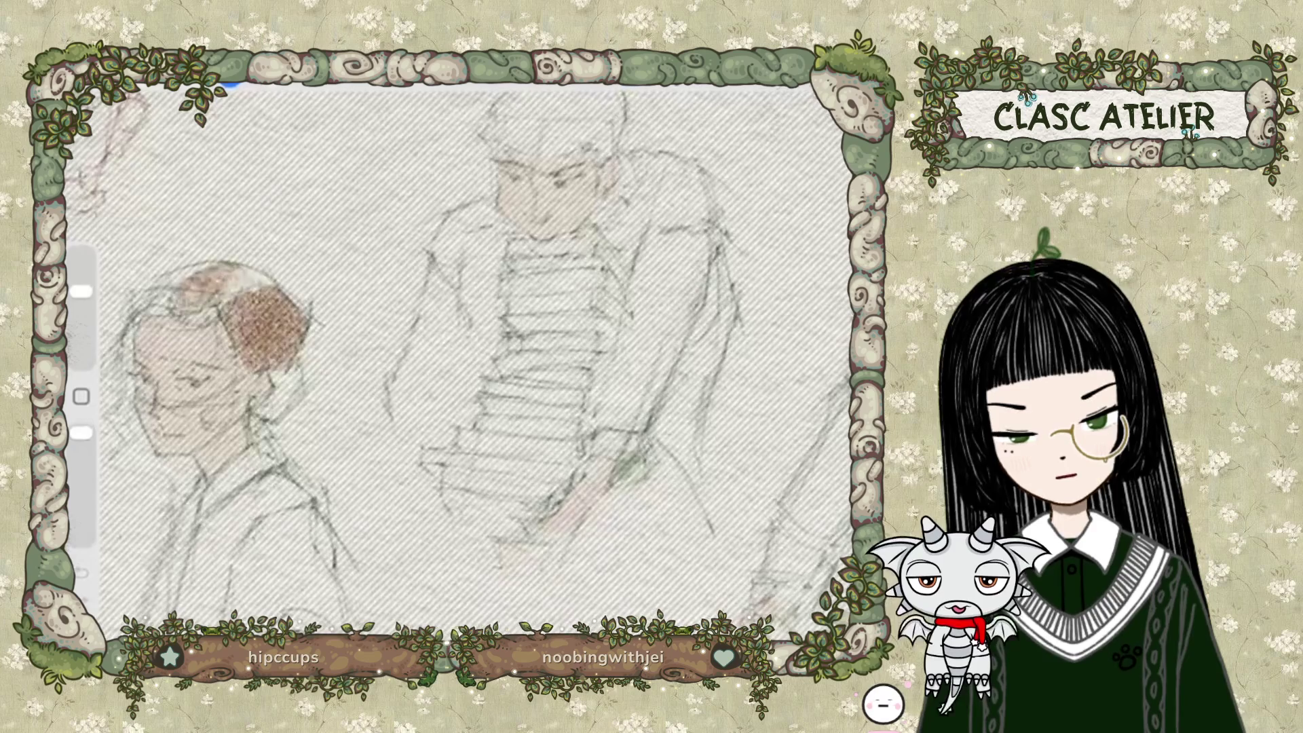
drag(271, 285, 184, 292)
click(231, 85)
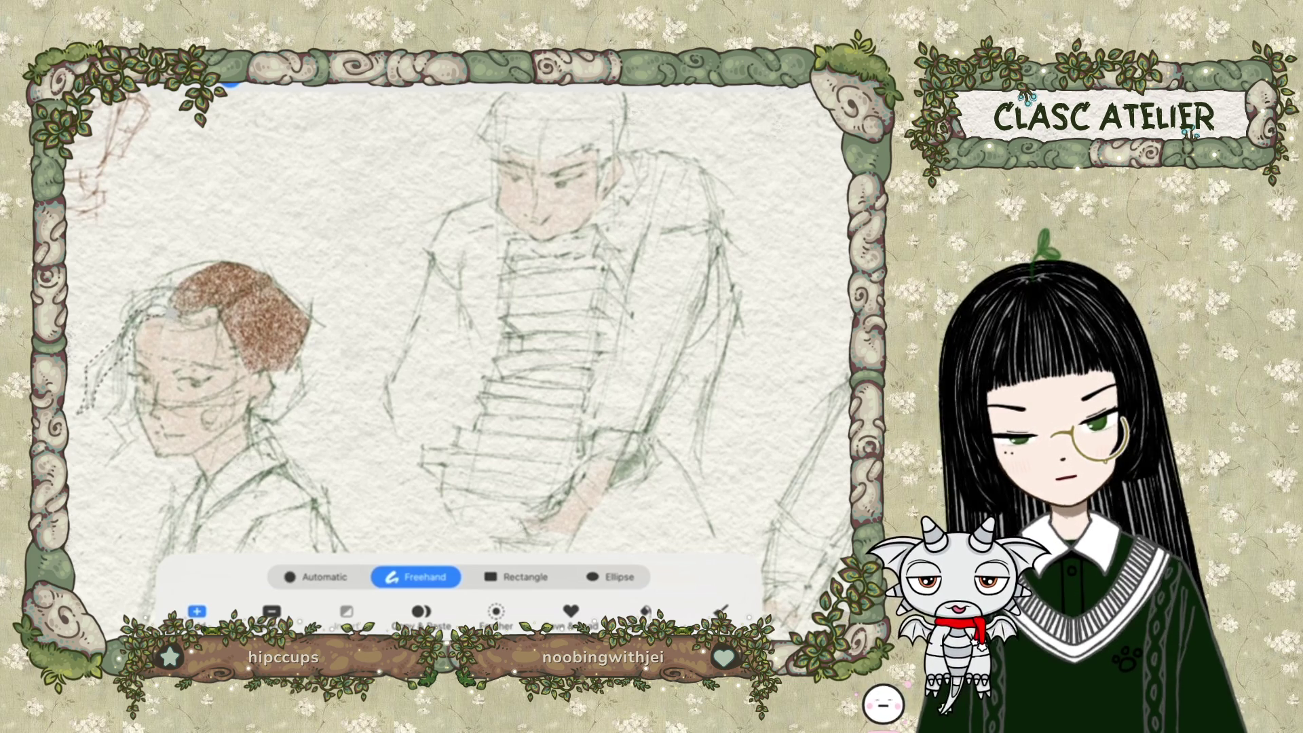
Switch the colour to orange and paint a strand at the hair's left edge.
click(834, 80)
drag(753, 274, 740, 223)
click(834, 80)
drag(129, 319, 105, 373)
Reselect the brown hair area and clear the brown paint from it.
mouse_move(536, 184)
mouse_down()
mouse_move(554, 174)
mouse_move(568, 189)
mouse_move(553, 190)
mouse_move(556, 211)
mouse_up()
click(228, 83)
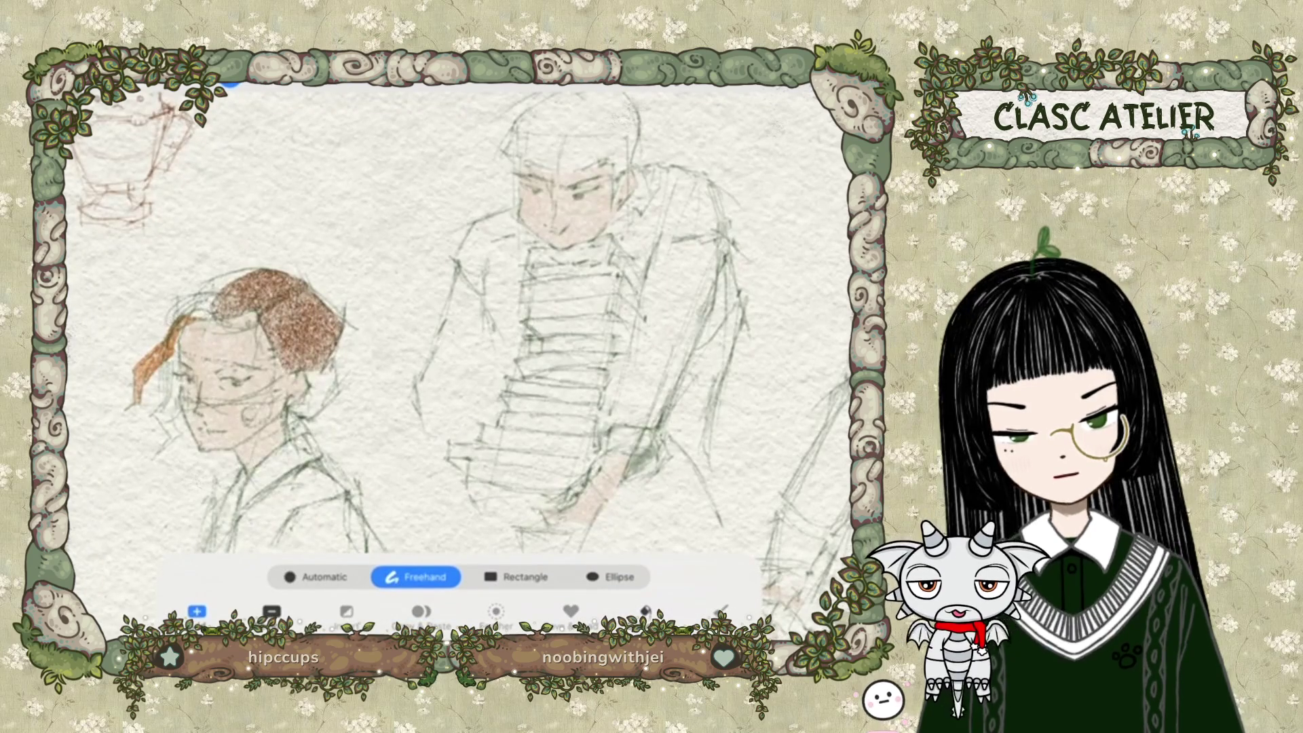
drag(227, 273, 204, 329)
drag(299, 392, 230, 272)
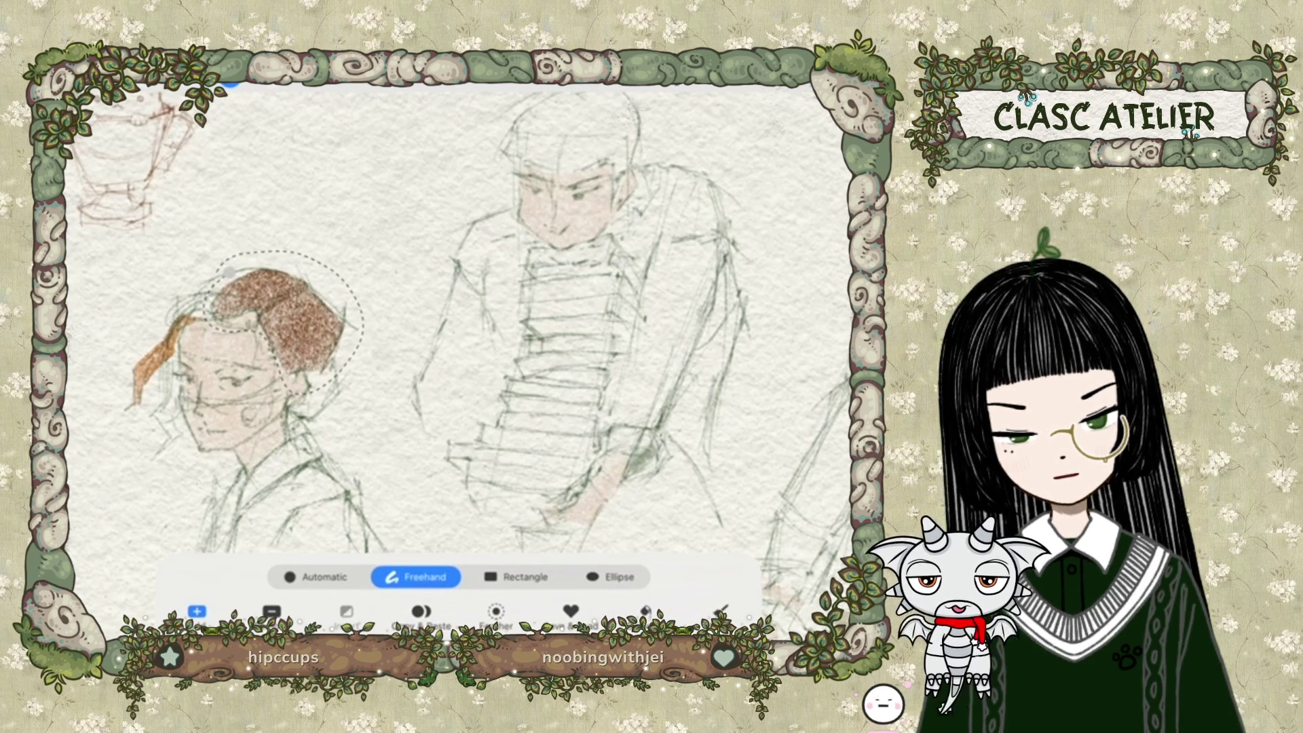
key(BackSpace)
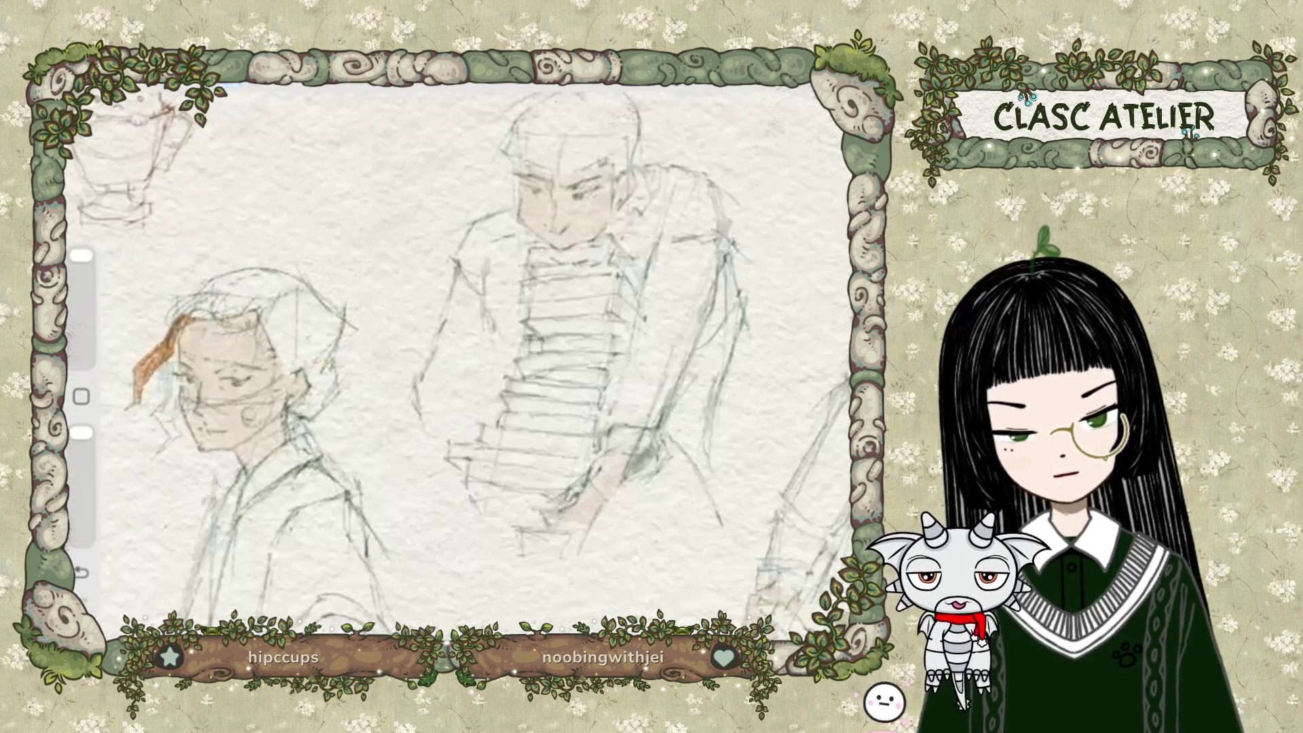
Outline the left side of the head and paint orange across its top.
click(227, 83)
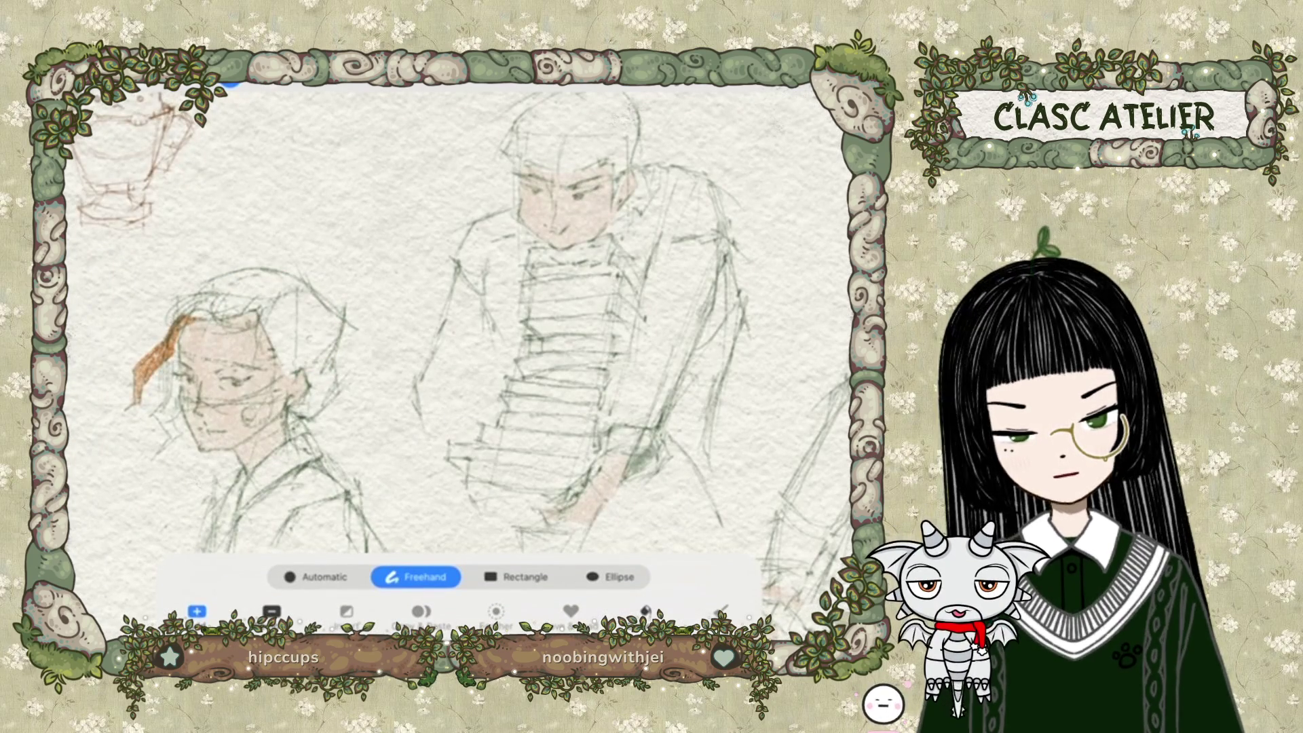
click(227, 83)
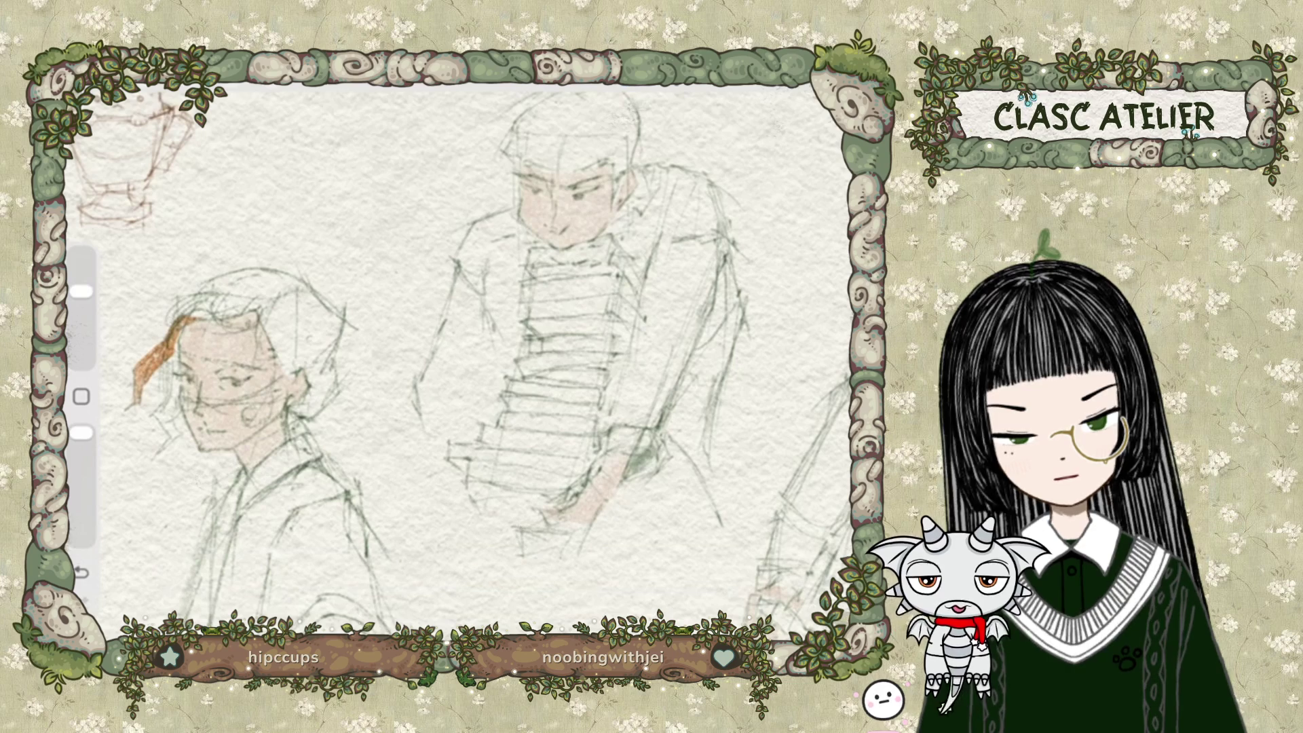
click(227, 83)
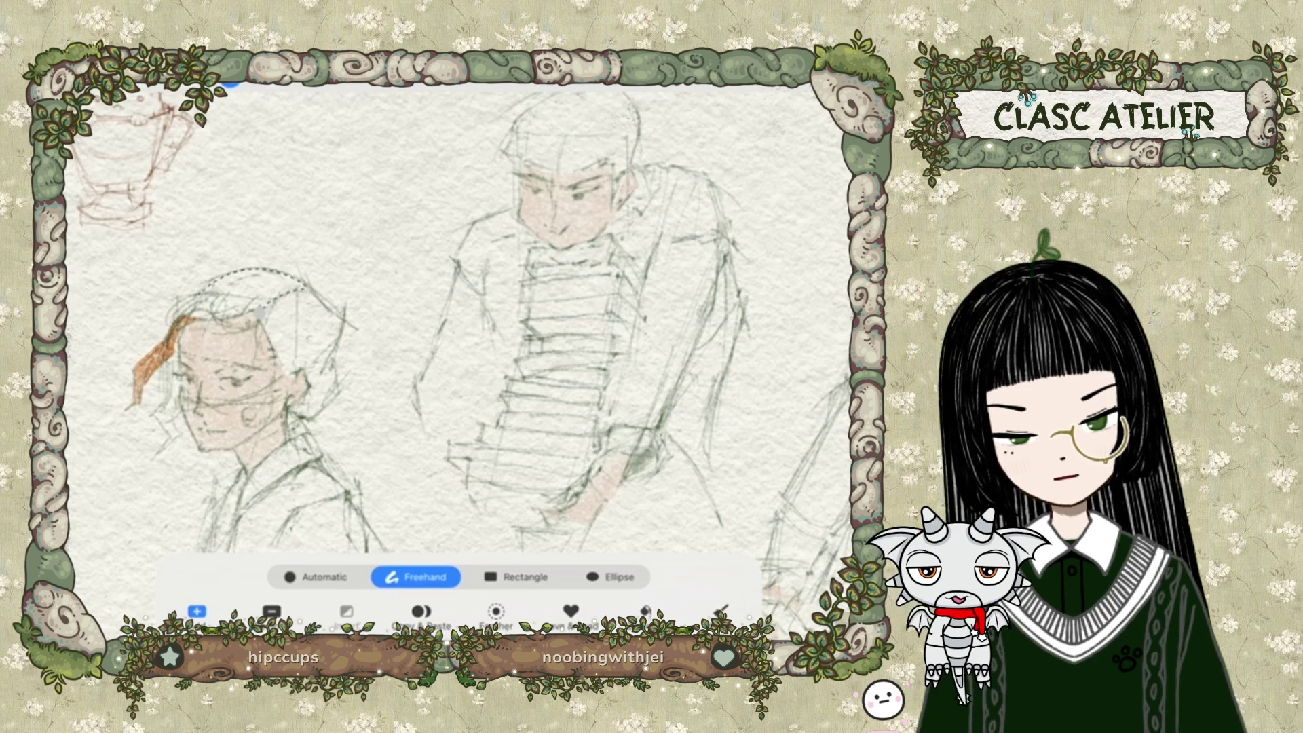
drag(182, 297, 171, 324)
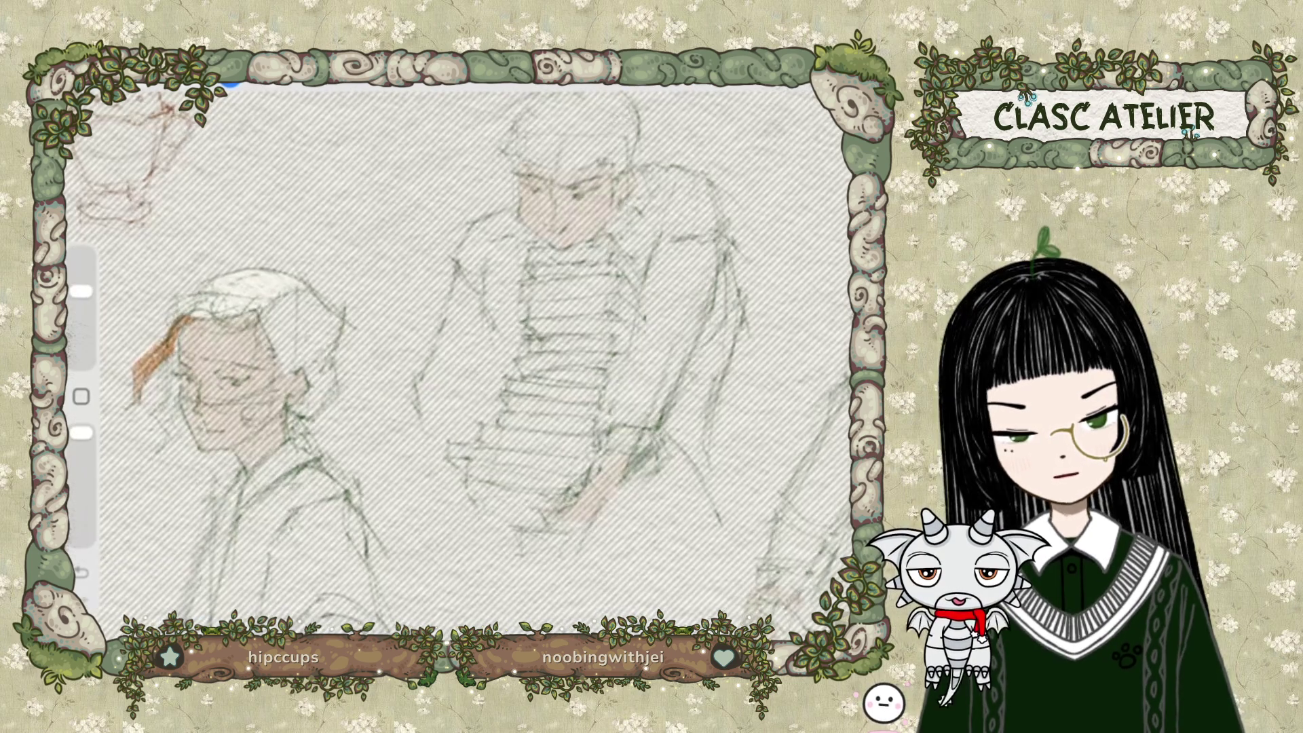
mouse_move(176, 306)
mouse_down()
mouse_move(258, 278)
mouse_move(298, 285)
mouse_move(204, 292)
mouse_up()
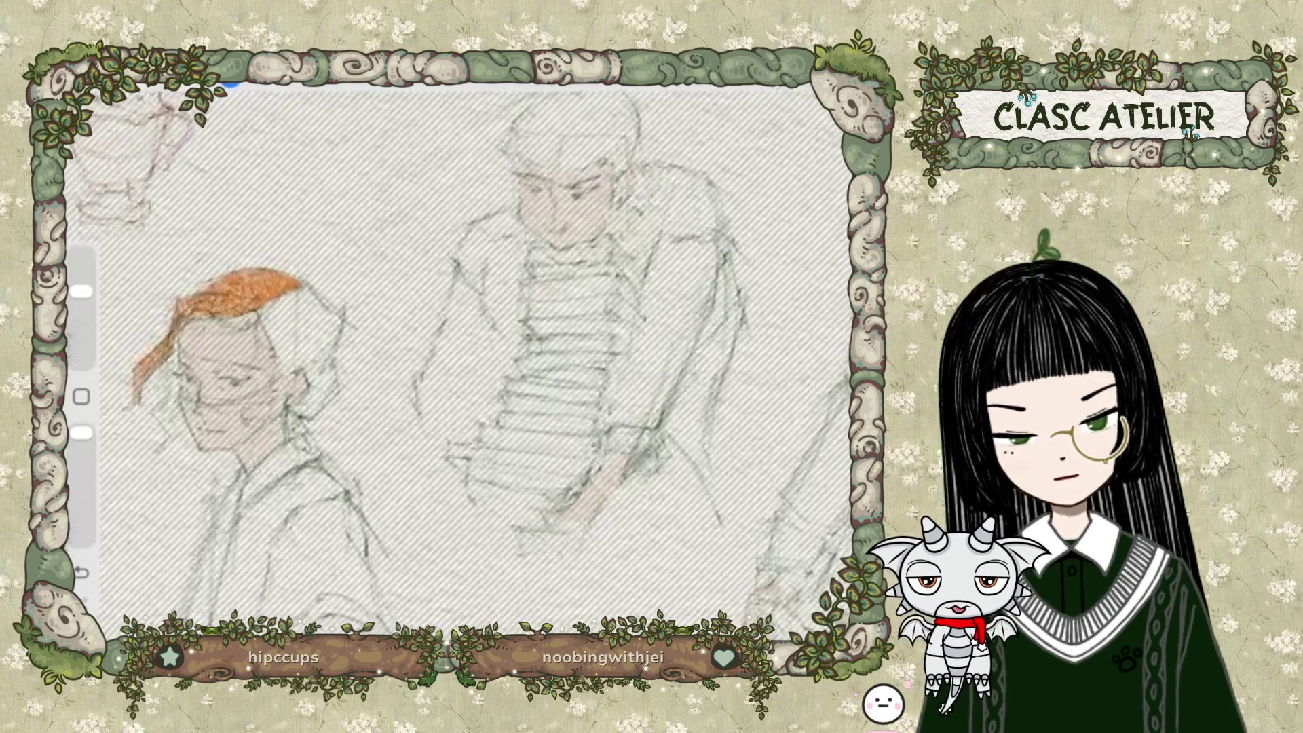
Outline further sections of the hair for more orange fill.
key(s)
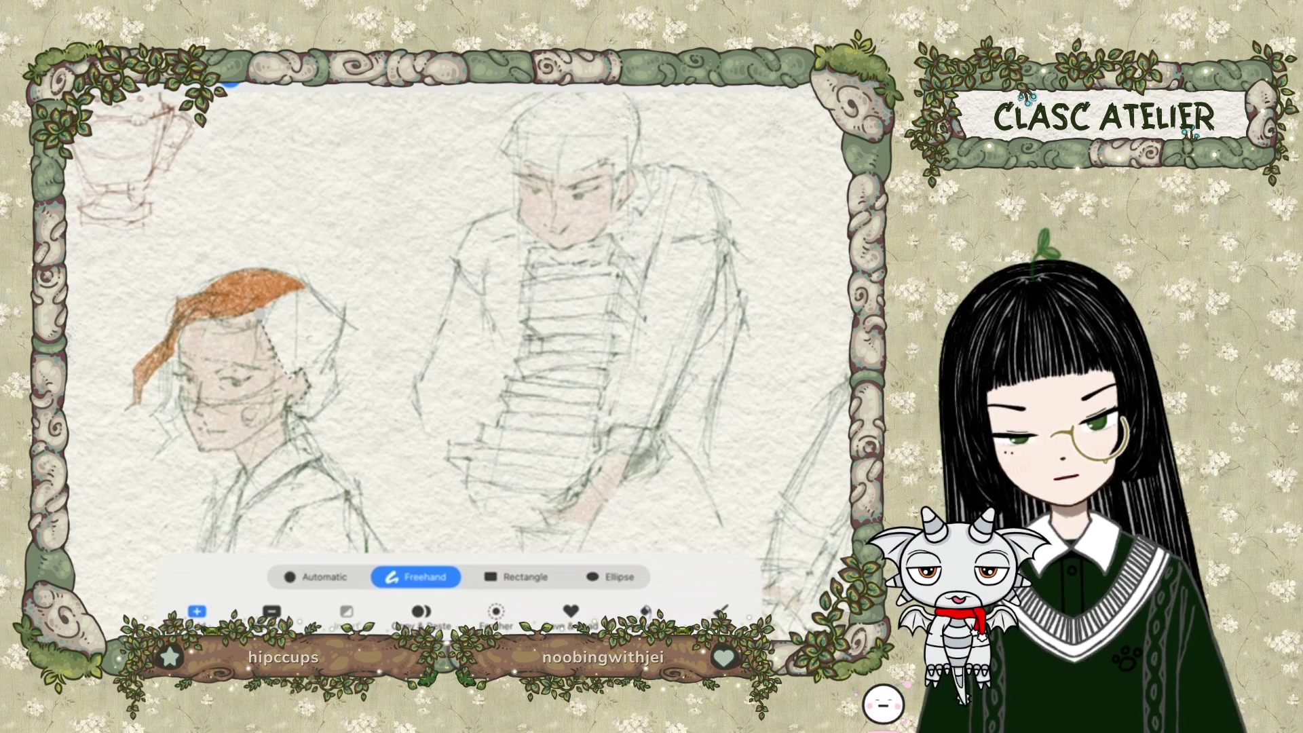
click(298, 287)
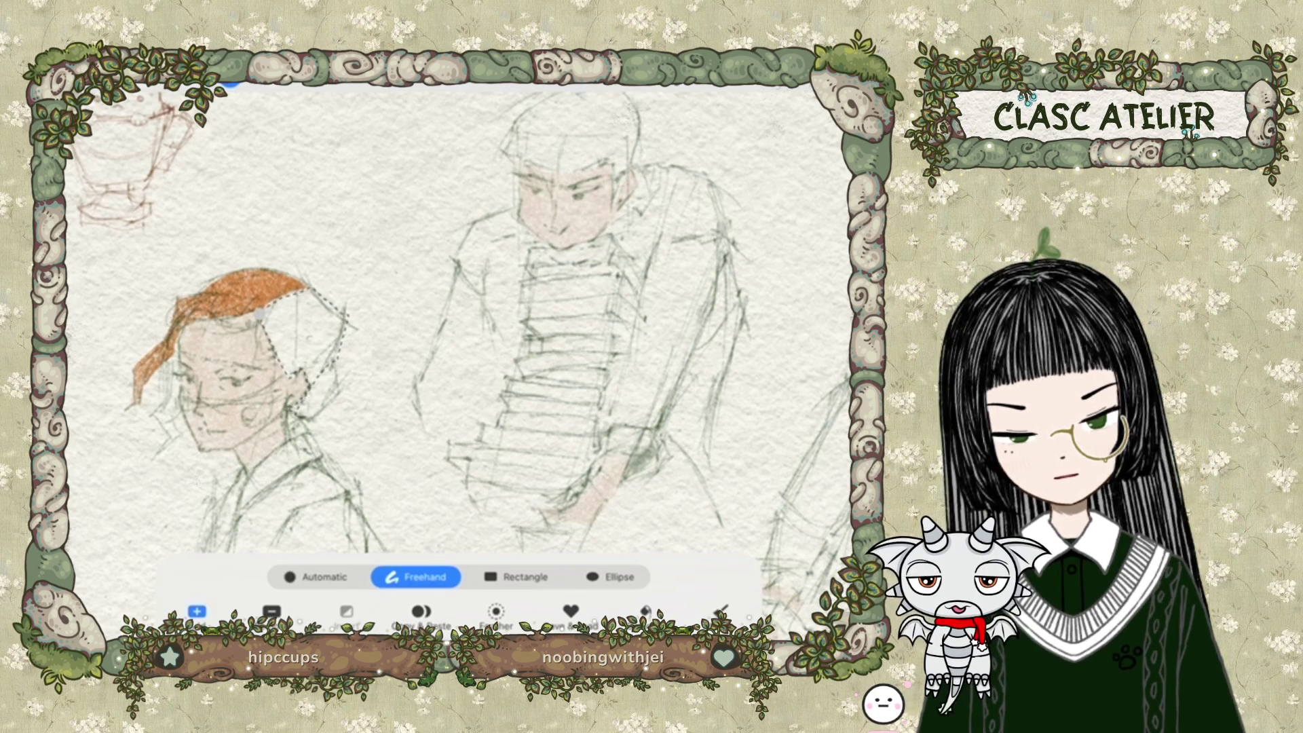
click(261, 314)
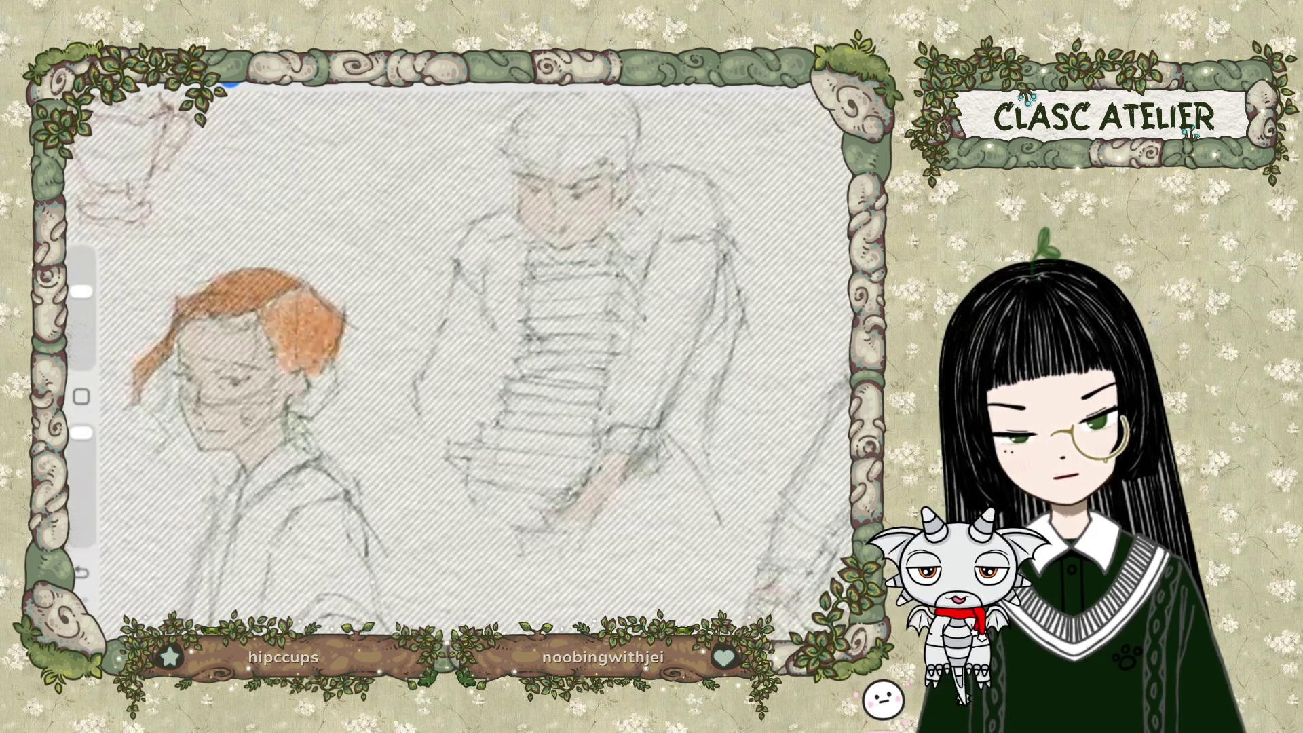
key(ctrl+z)
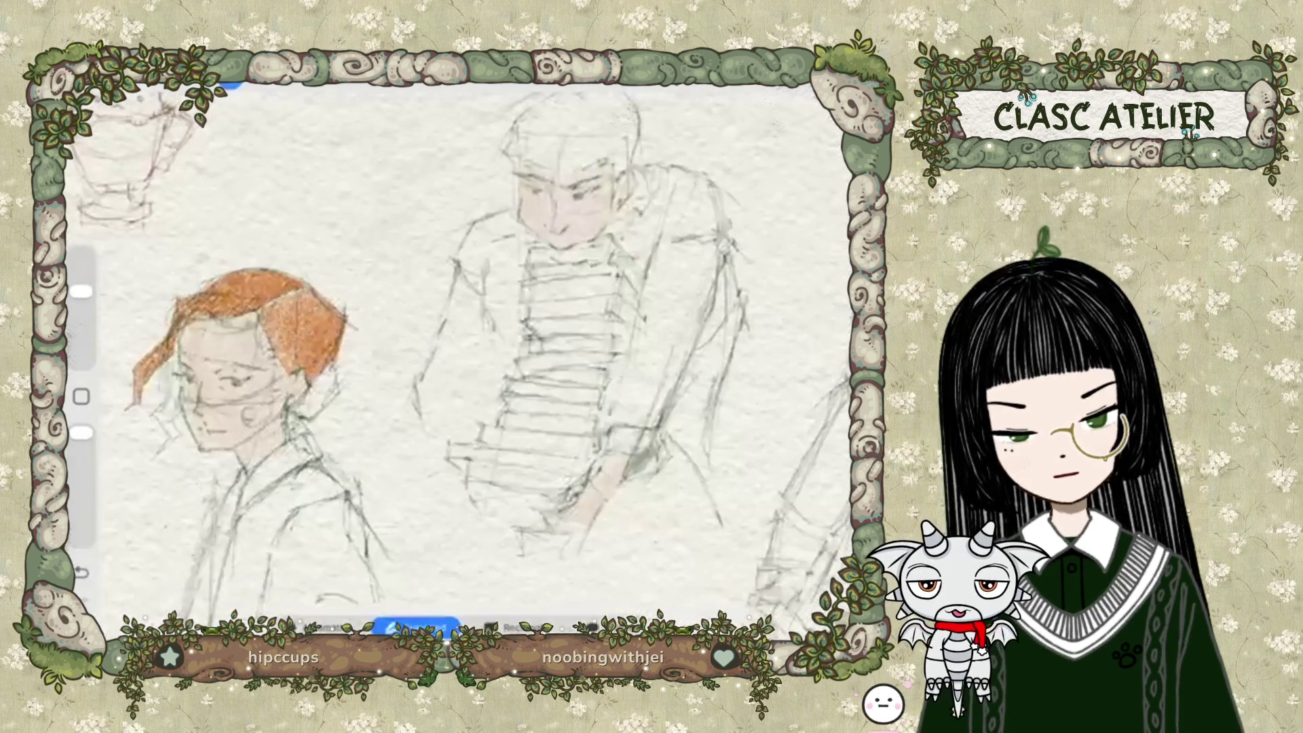
click(312, 384)
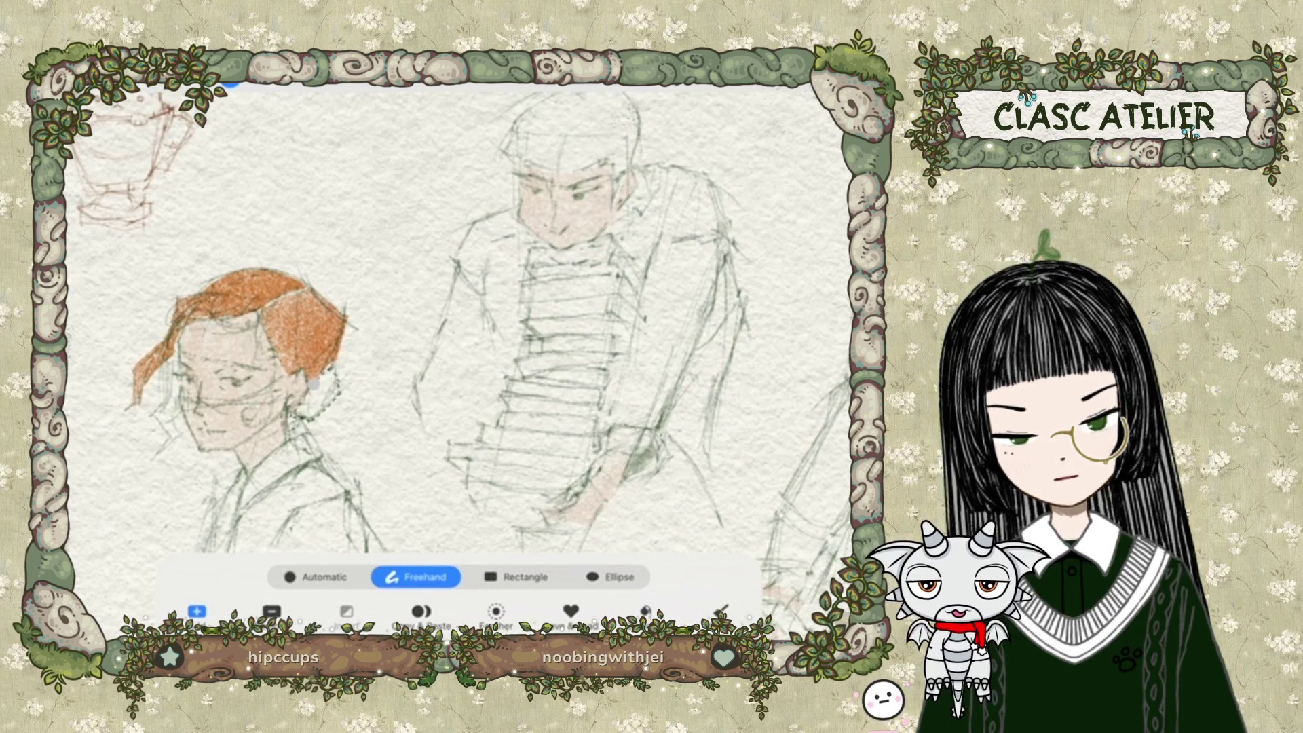
Close the selection and lay pale skin under the girl's orange hair.
click(312, 385)
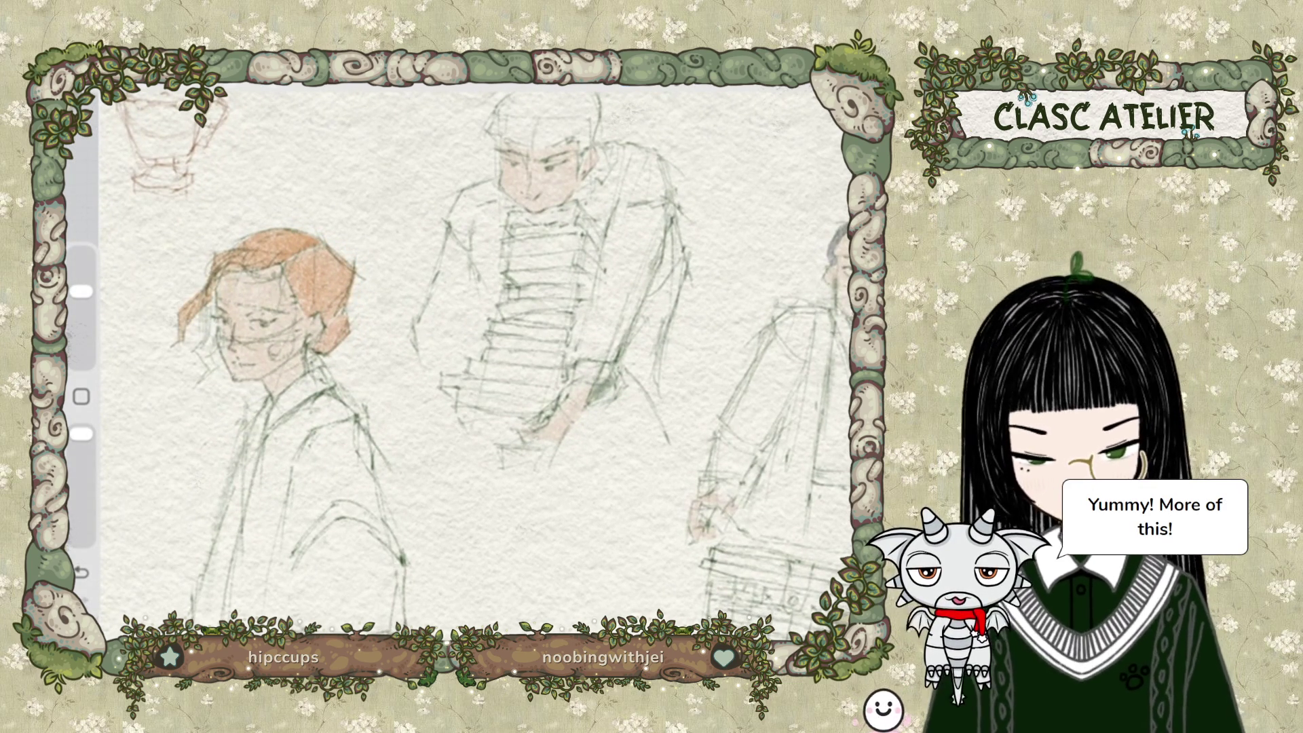
scroll(271, 339, up, 5)
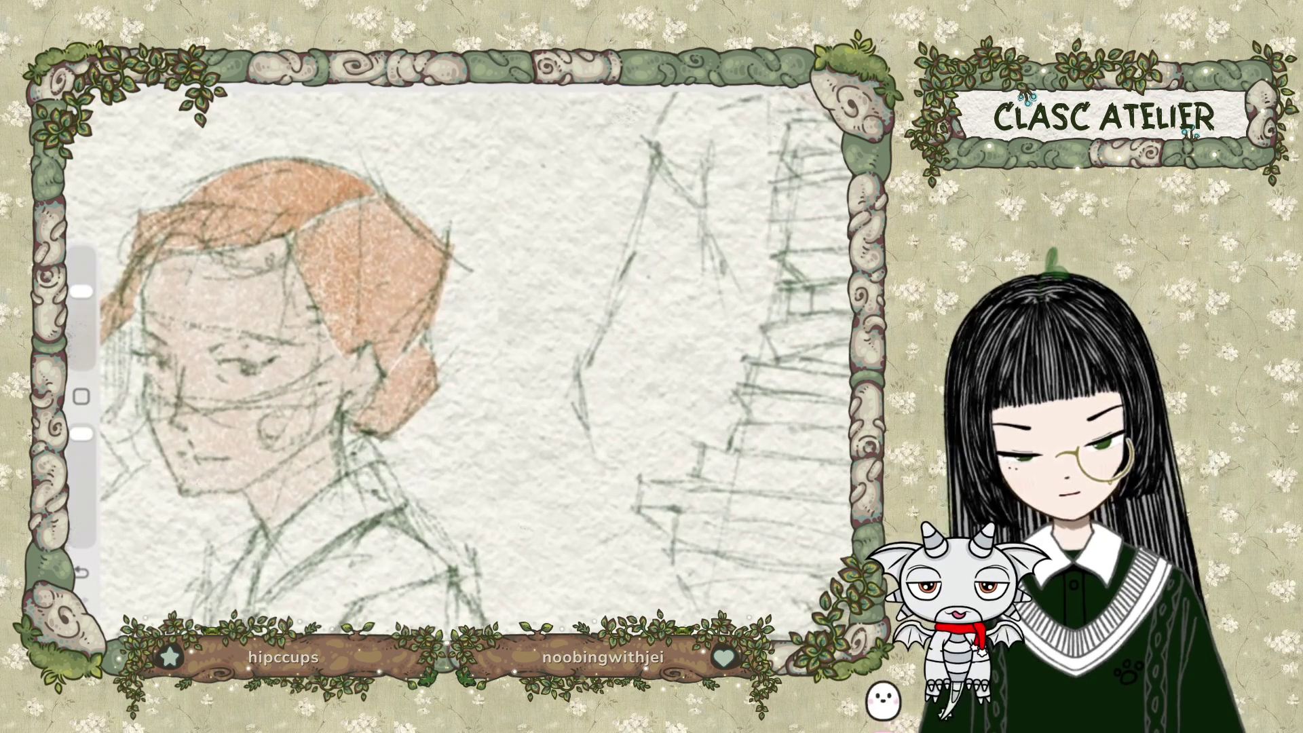
click(815, 72)
On the skin layer, freehand-select a small area around the girl's eye.
click(706, 378)
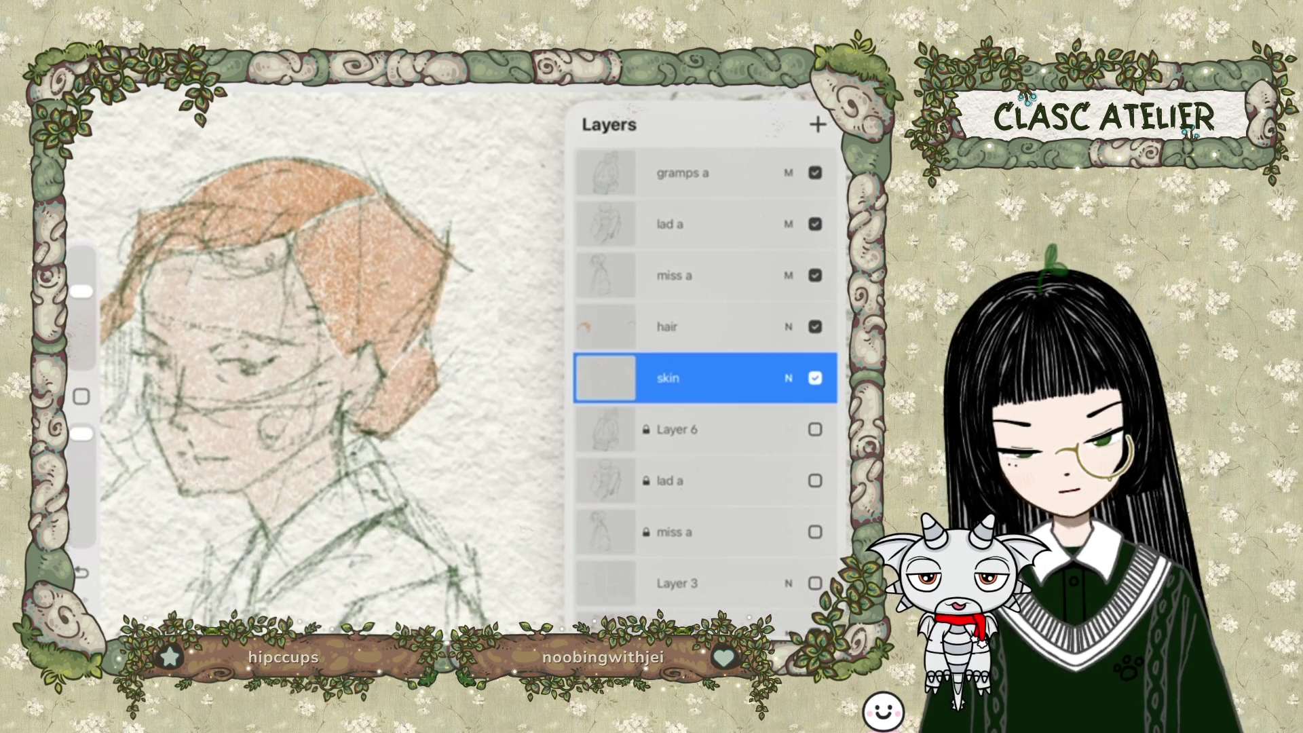
click(231, 80)
scroll(326, 326, up, 3)
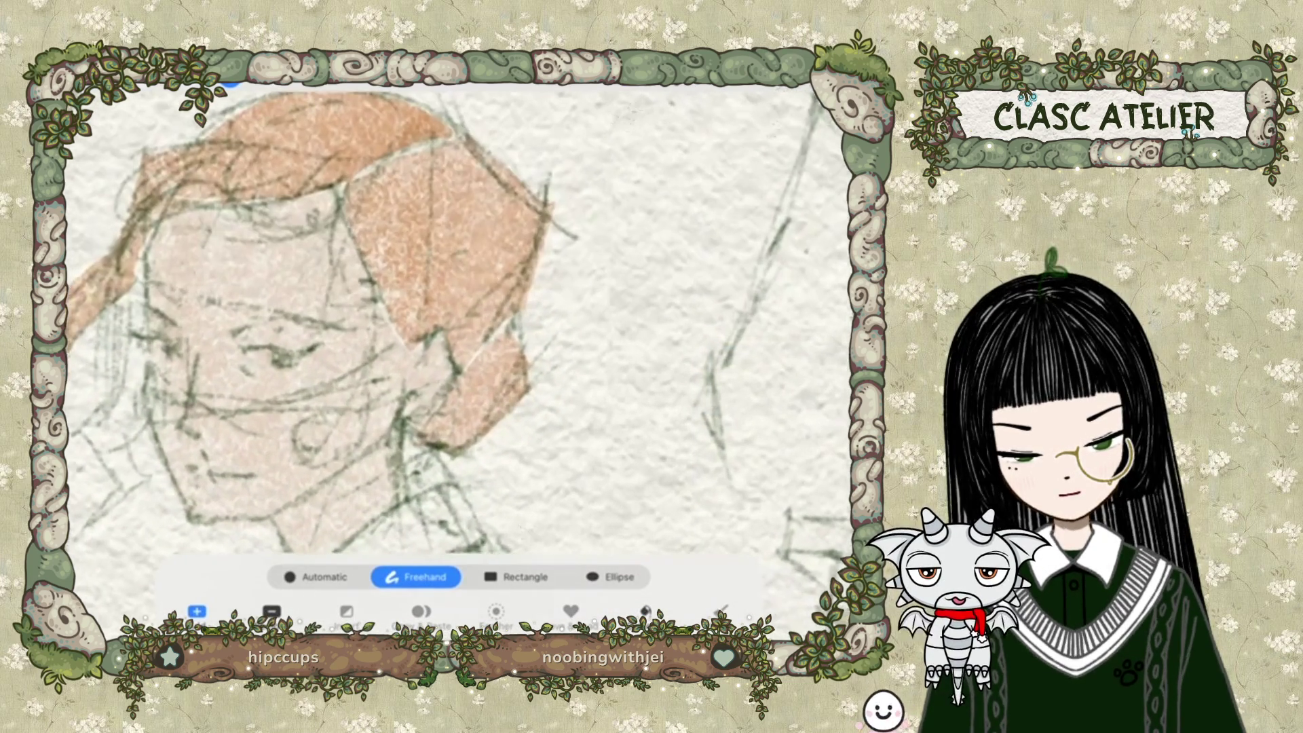
scroll(340, 322, up, 2)
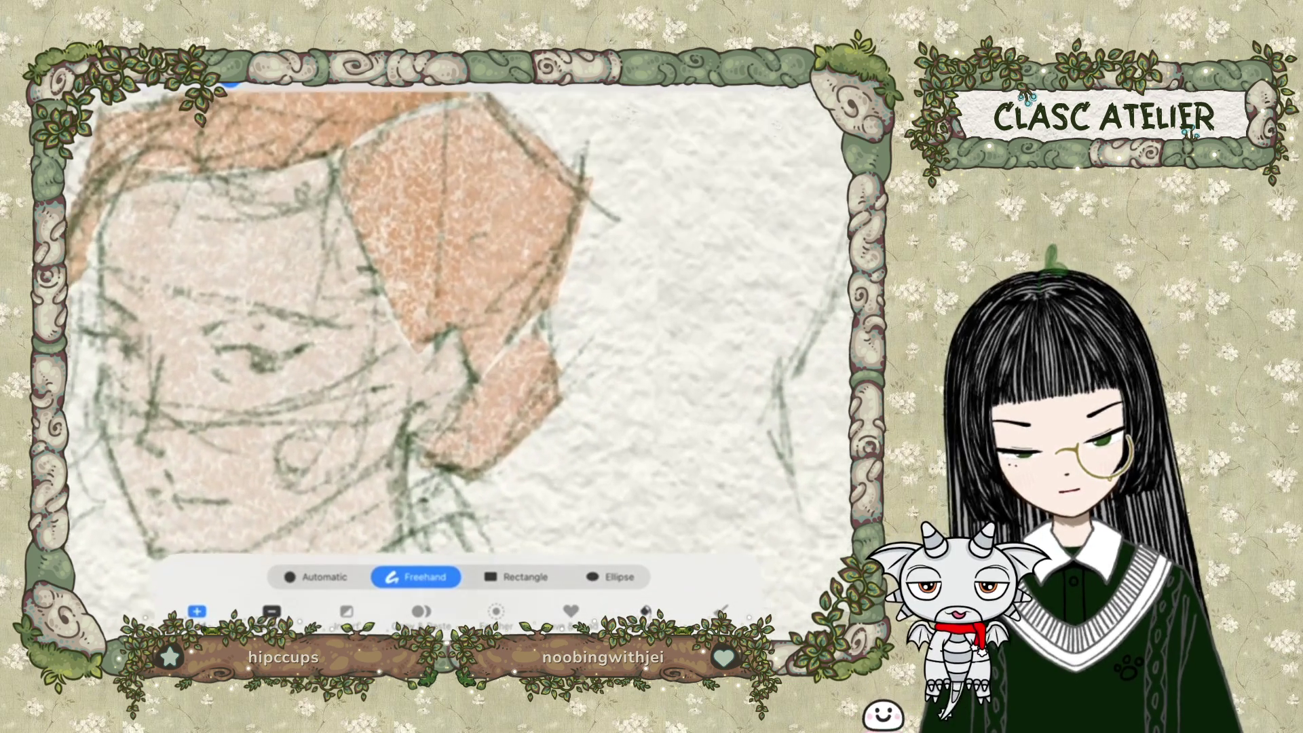
drag(216, 364, 254, 380)
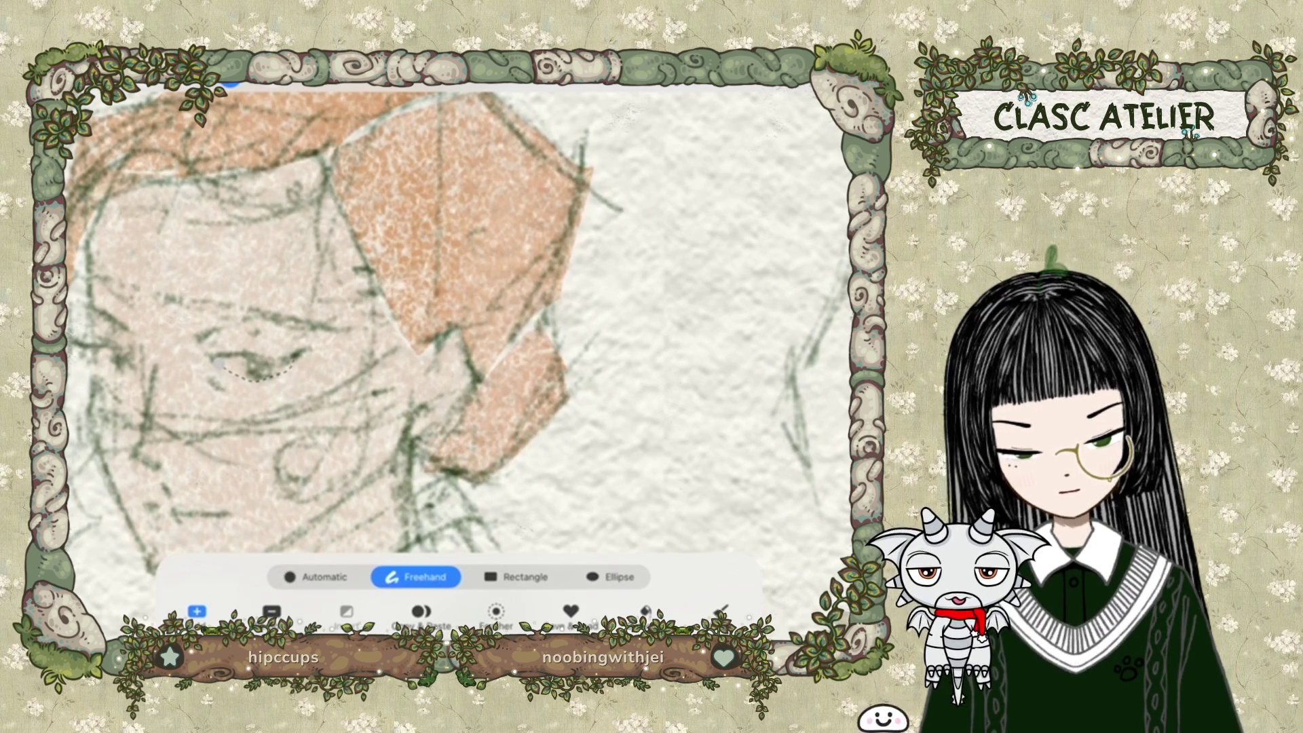
click(215, 364)
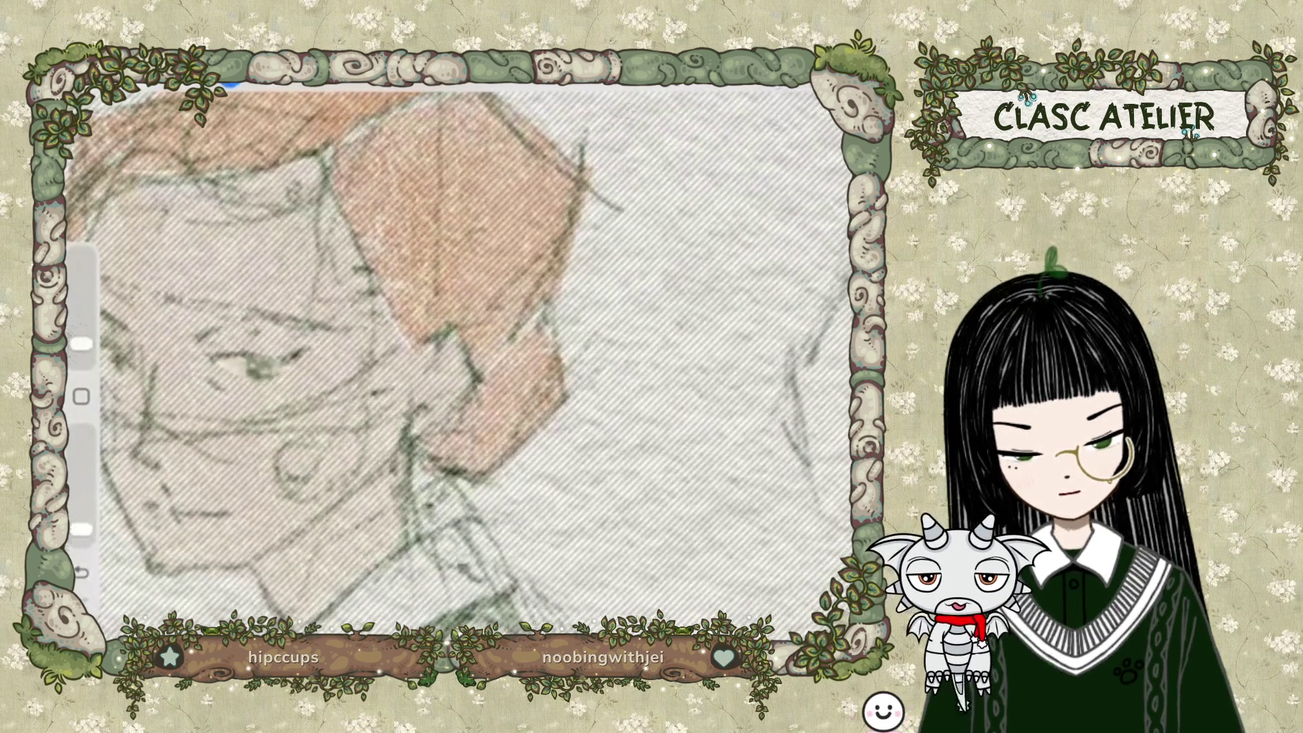
Paint skin tone around the eye with the Stanley_original brush from Basics.
click(736, 85)
scroll(747, 373, down, 5)
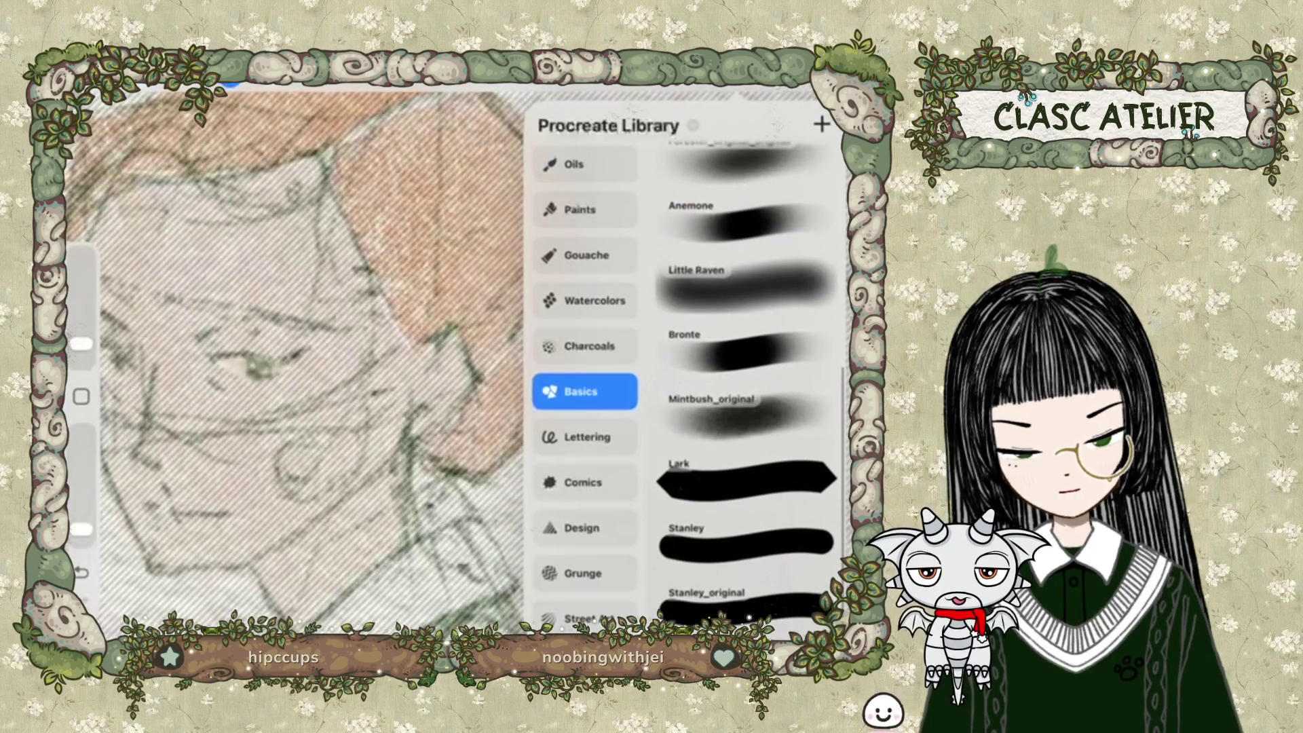
scroll(747, 373, down, 2)
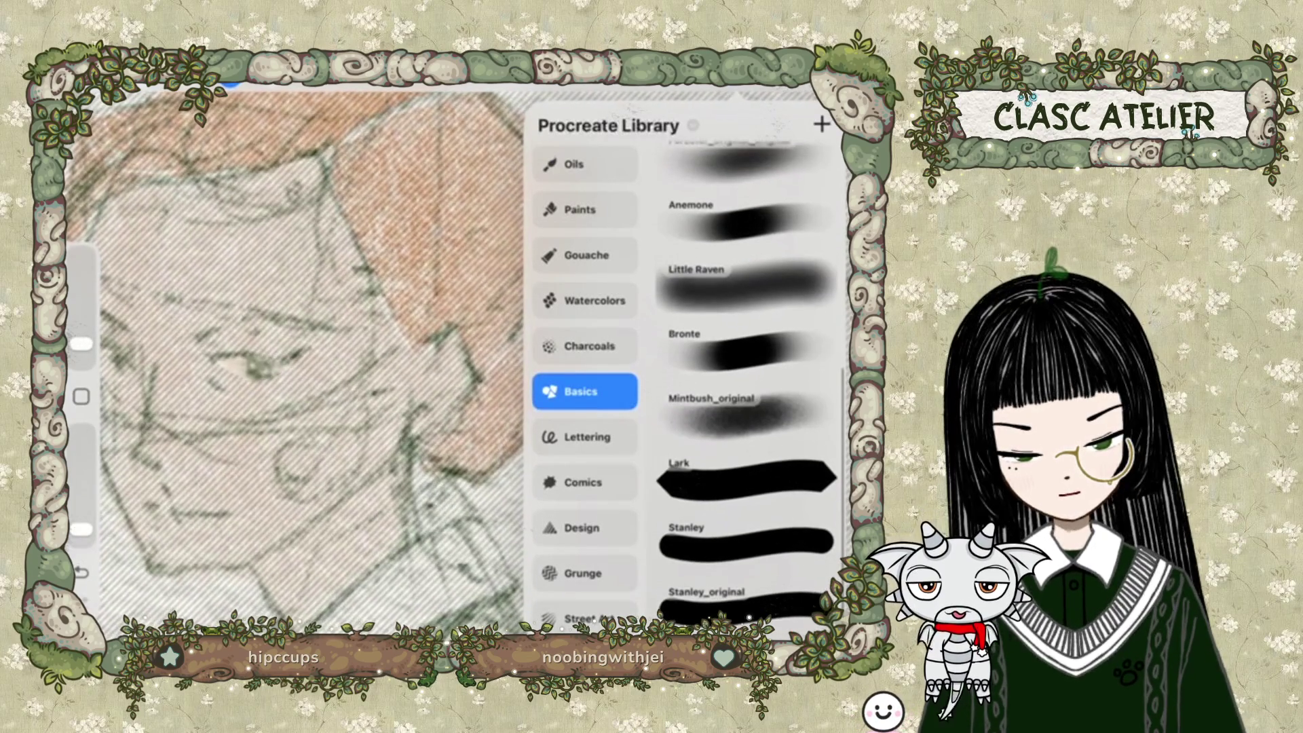
click(744, 603)
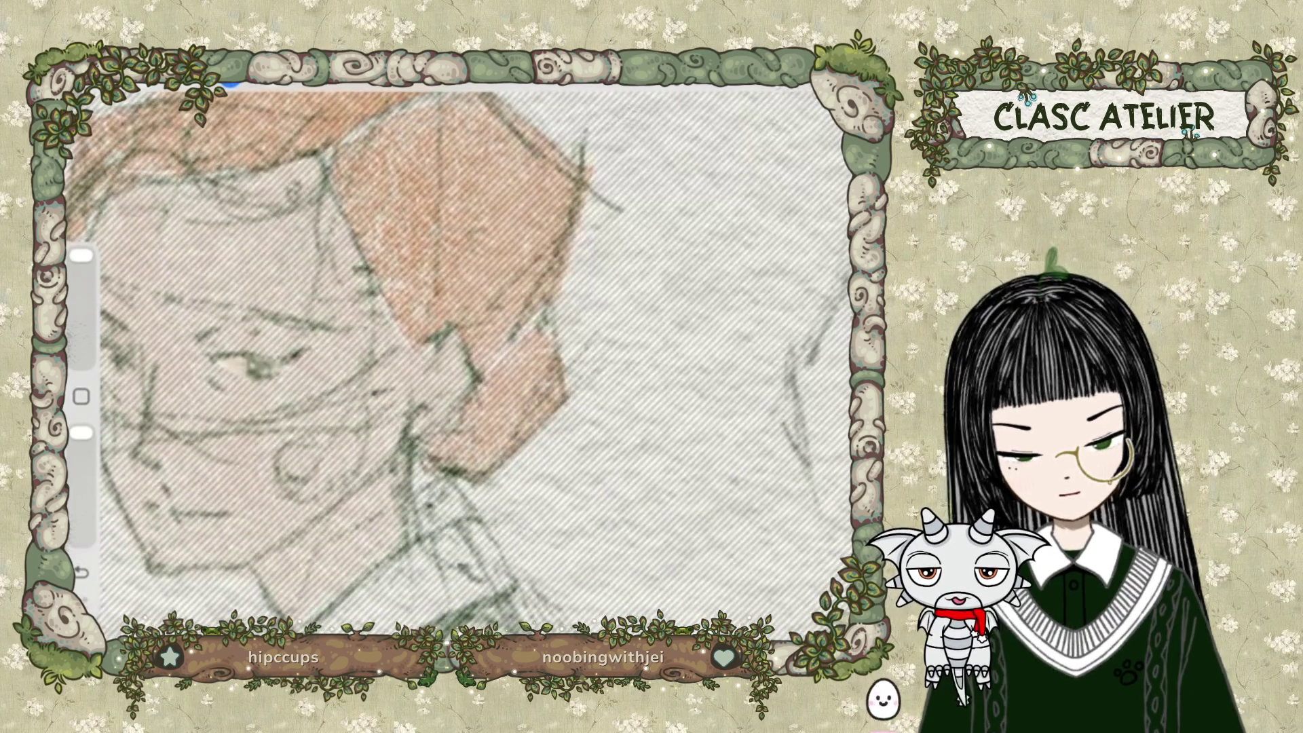
scroll(461, 360, down, 3)
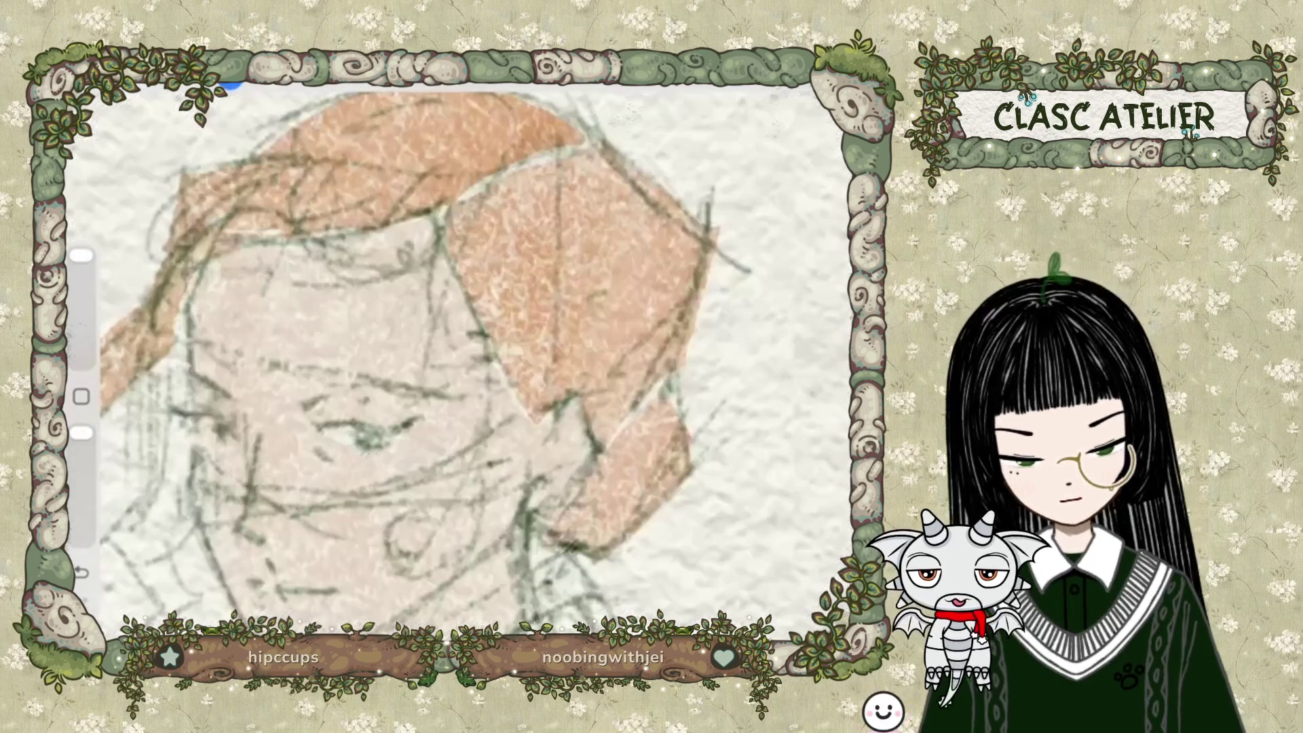
click(231, 84)
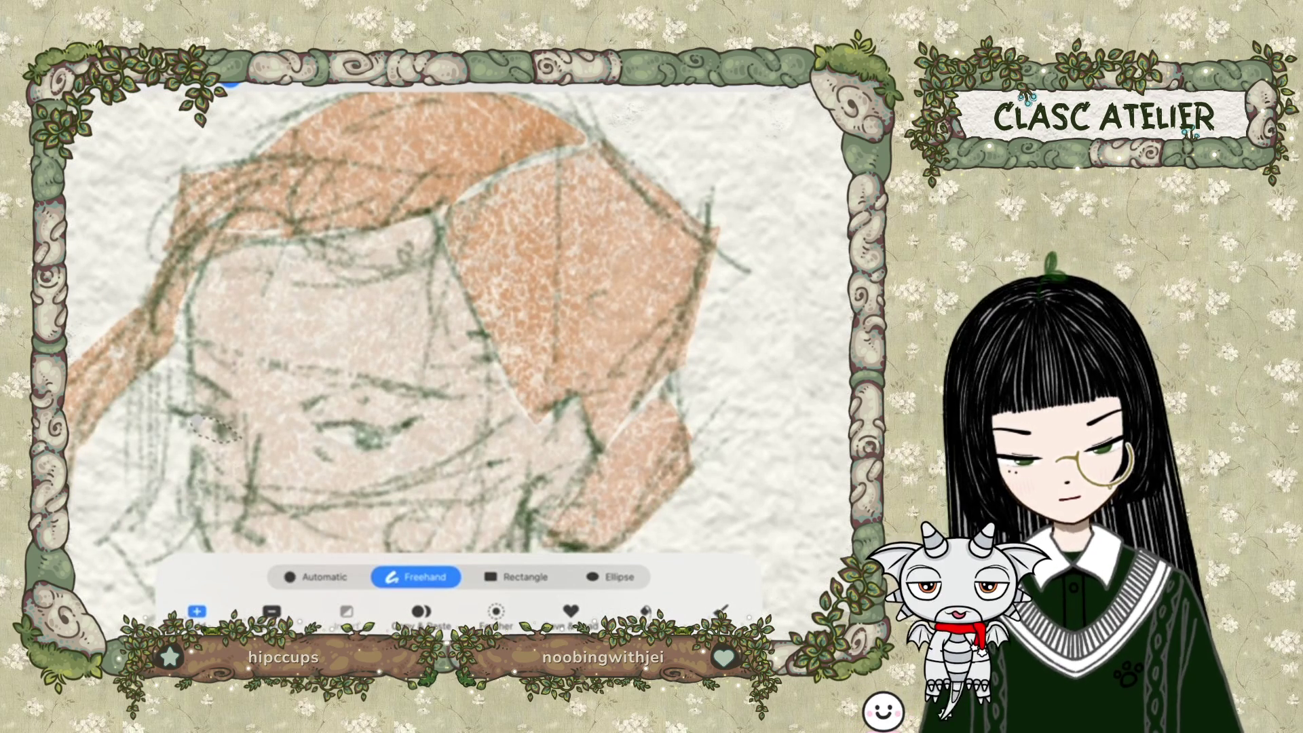
key(b)
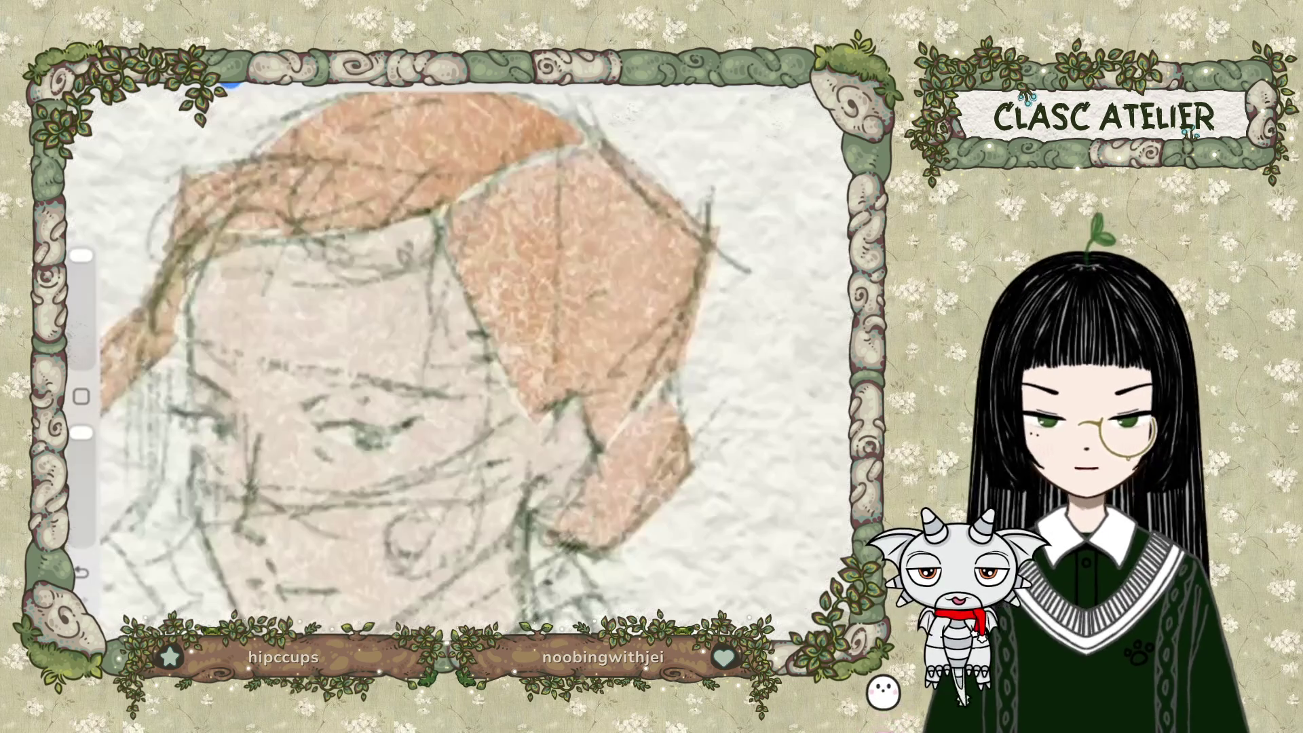
scroll(462, 360, down, 5)
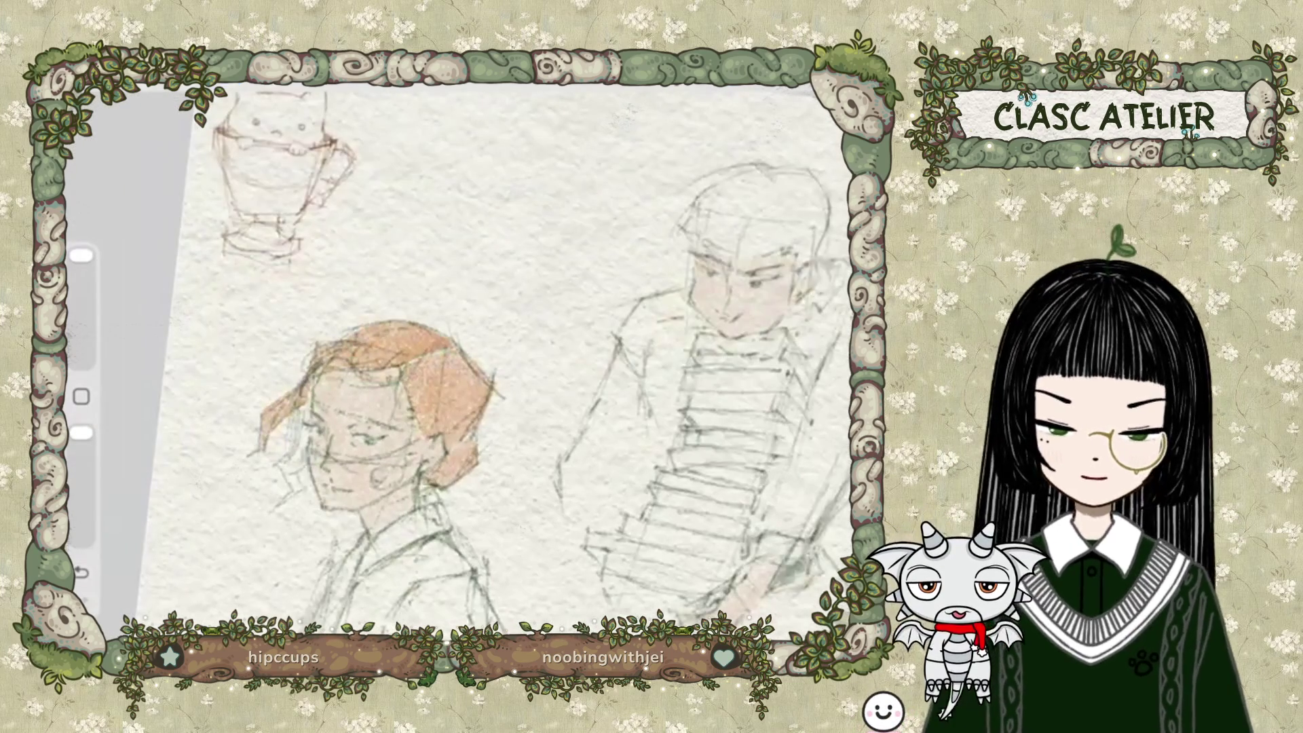
Reduce the brush size and switch to the hair layer.
scroll(493, 361, down, 2)
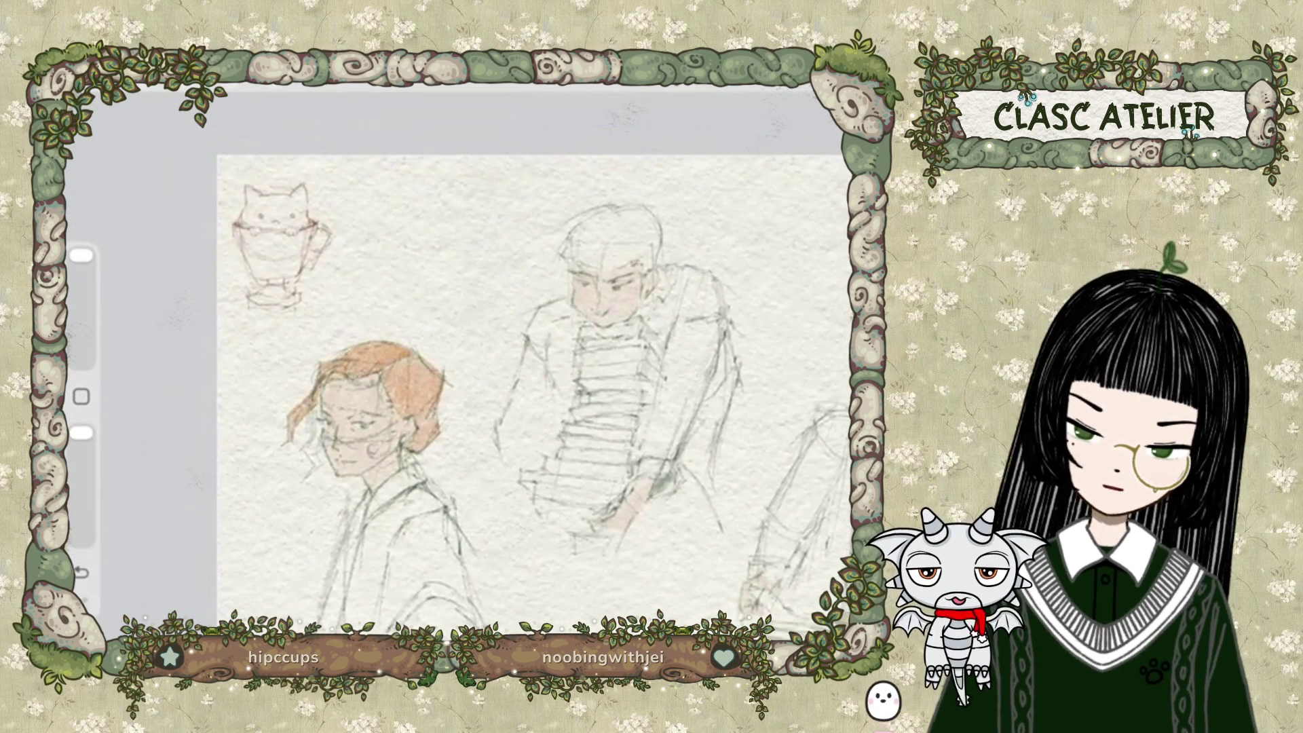
scroll(353, 537, up, 3)
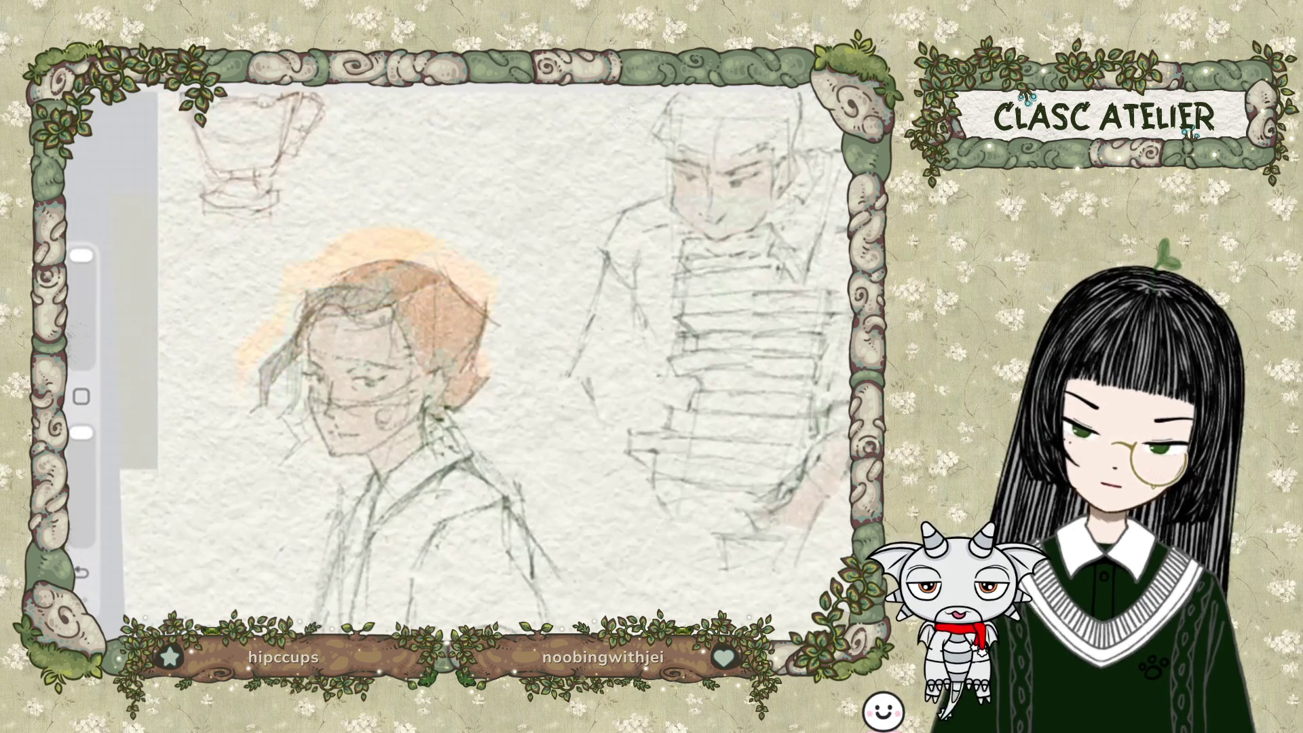
scroll(437, 448, up, 2)
drag(82, 256, 81, 291)
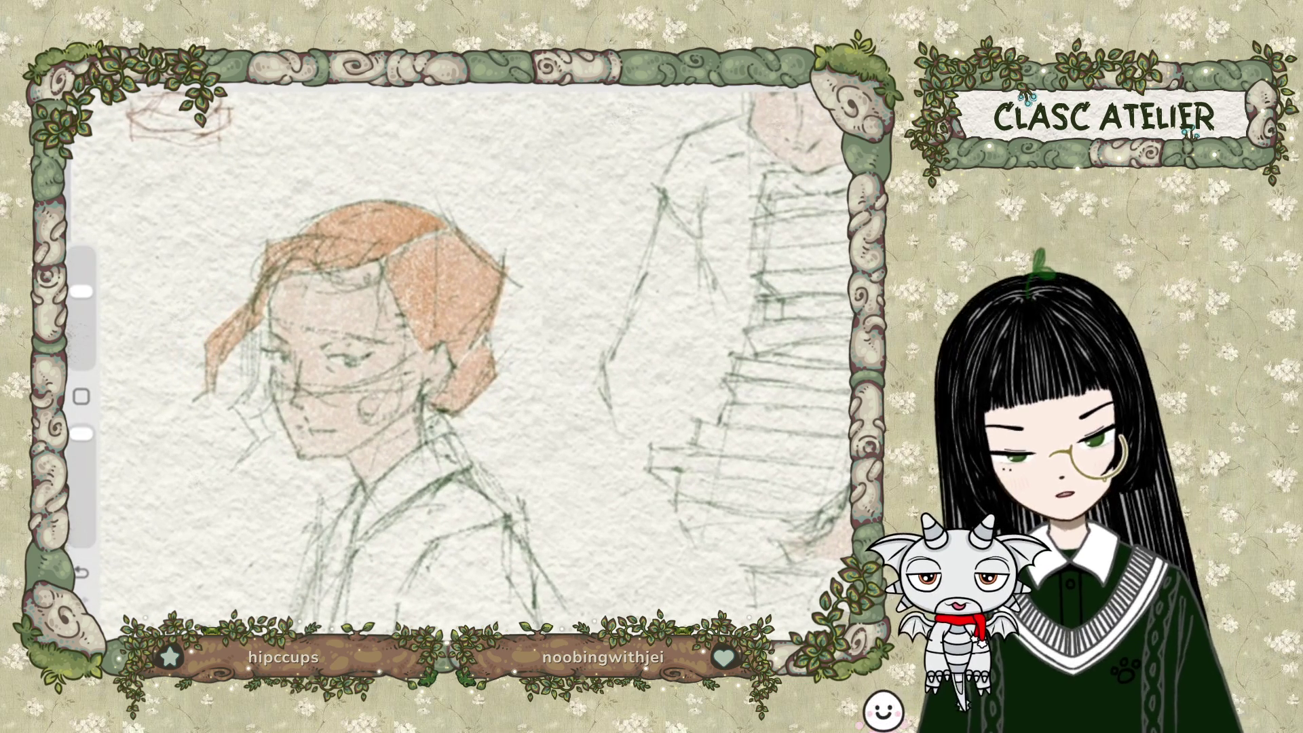
click(814, 76)
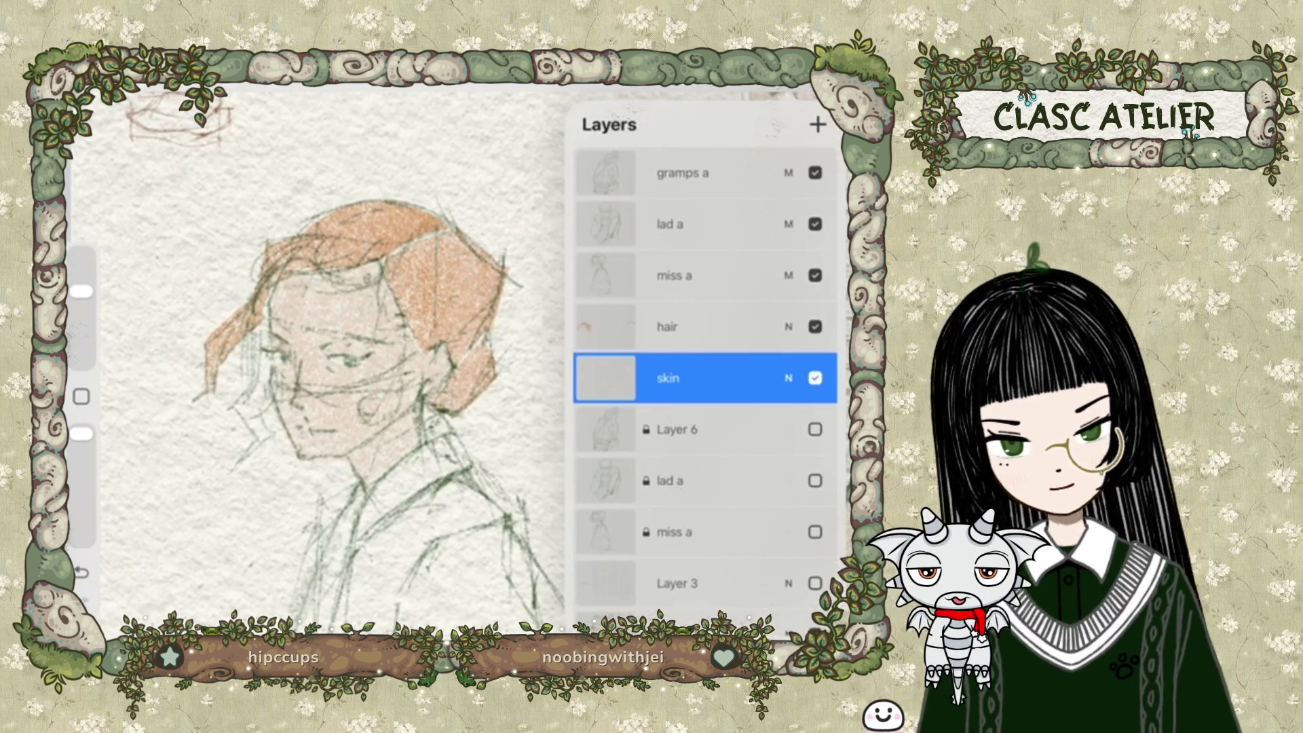
click(679, 327)
click(733, 76)
click(698, 373)
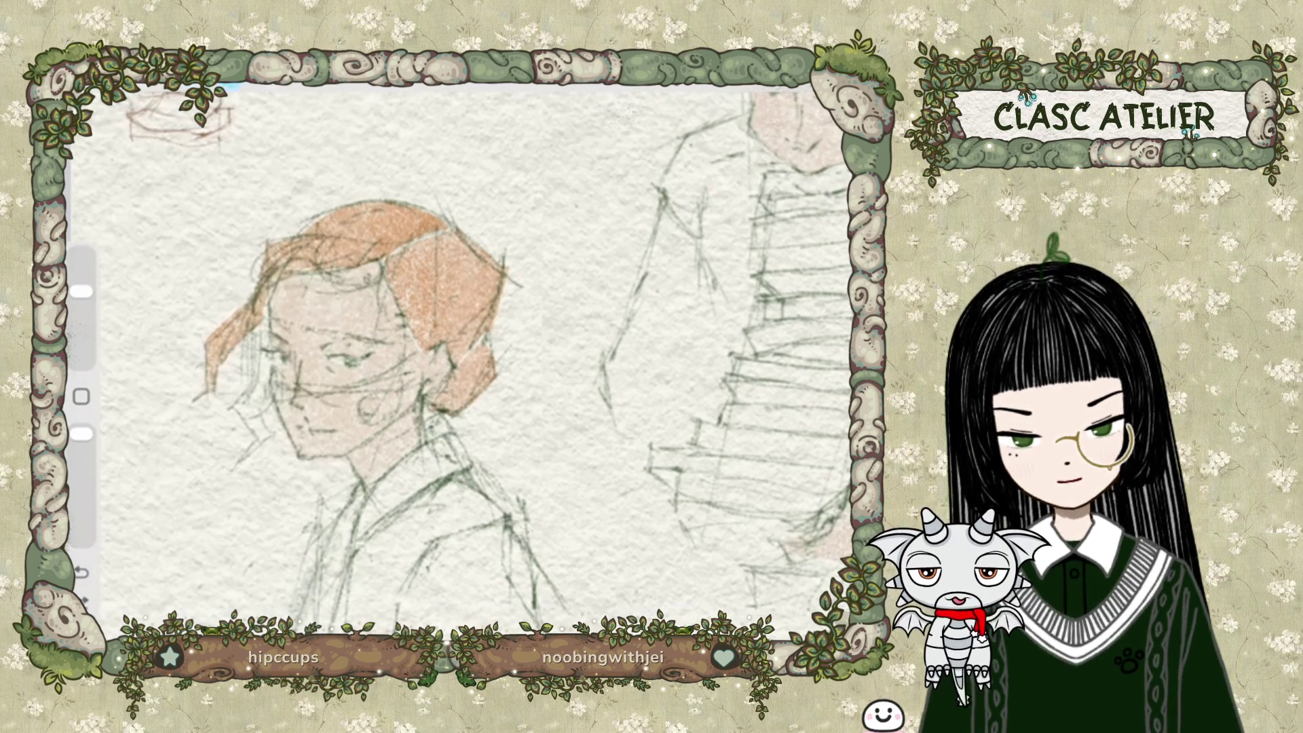
Freehand-select the top of the girl's hair and show the warm orange-brown colour.
click(231, 83)
click(328, 274)
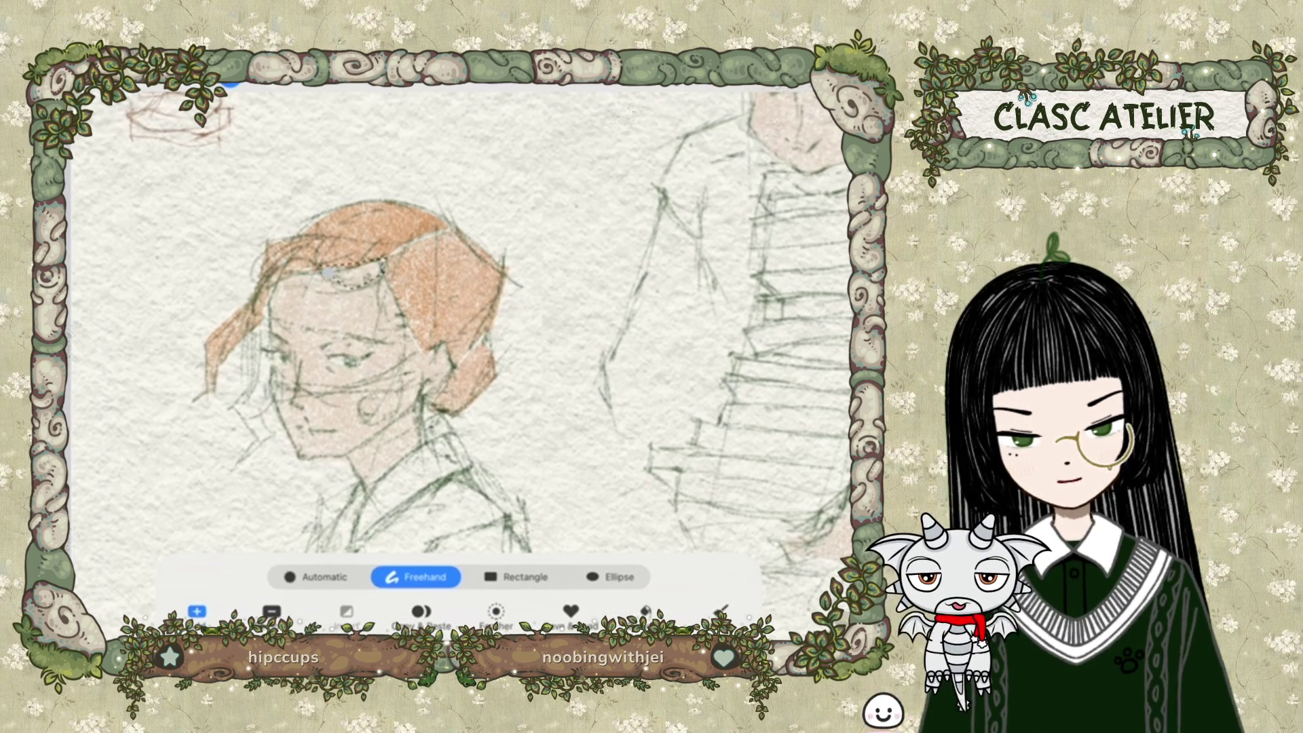
click(713, 83)
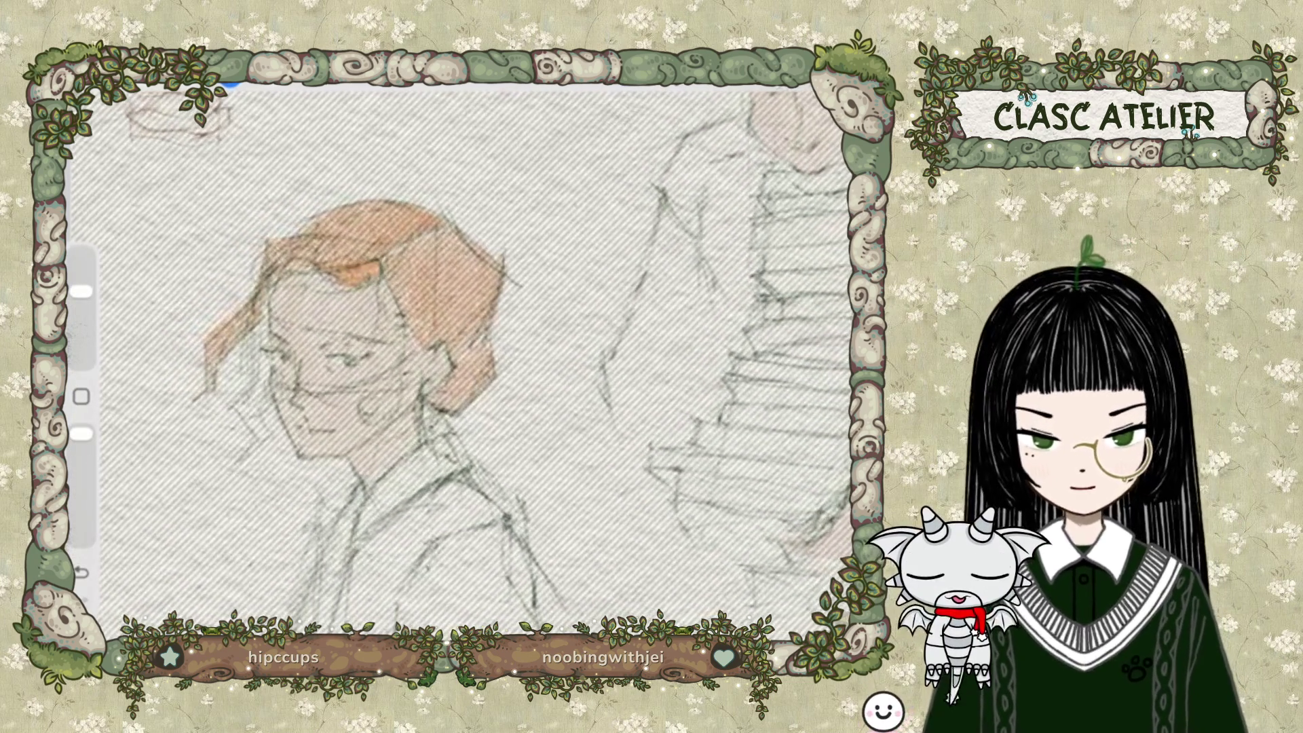
click(835, 85)
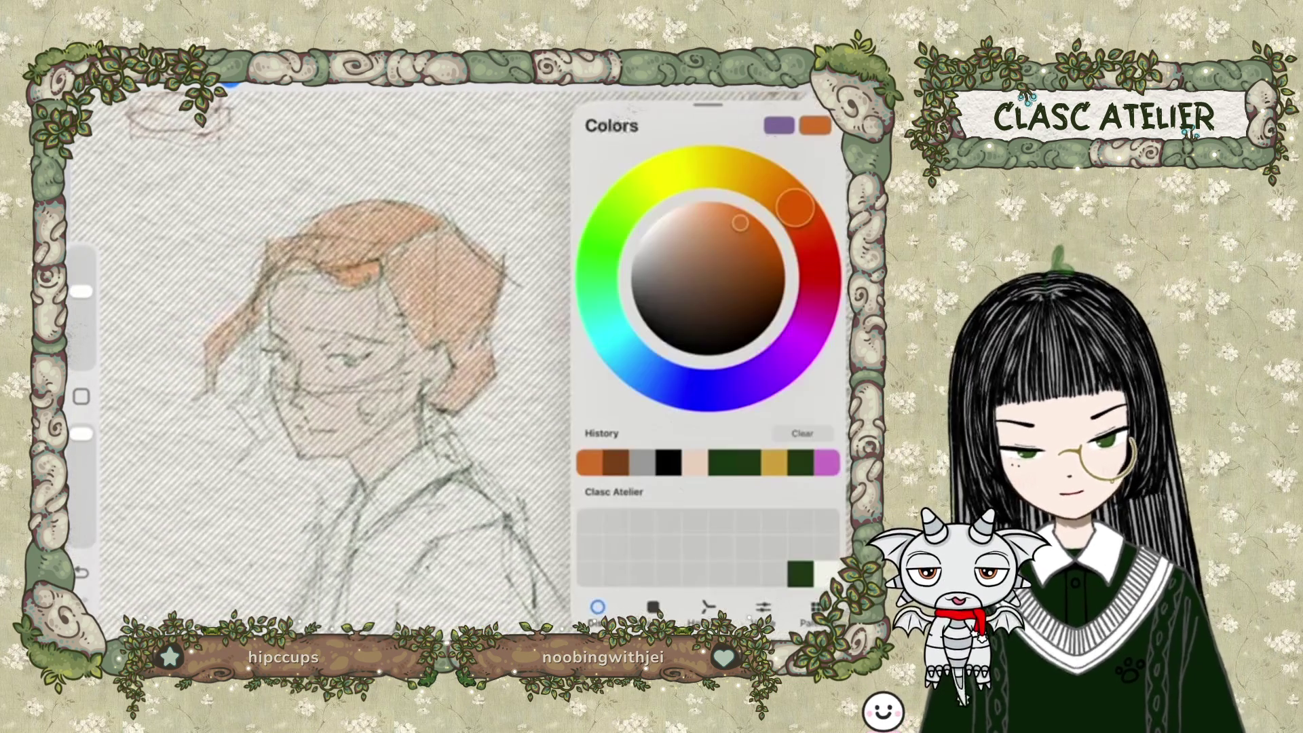
Pick a darker brown and paint a selected back section of the left girl's hair.
drag(753, 274, 747, 260)
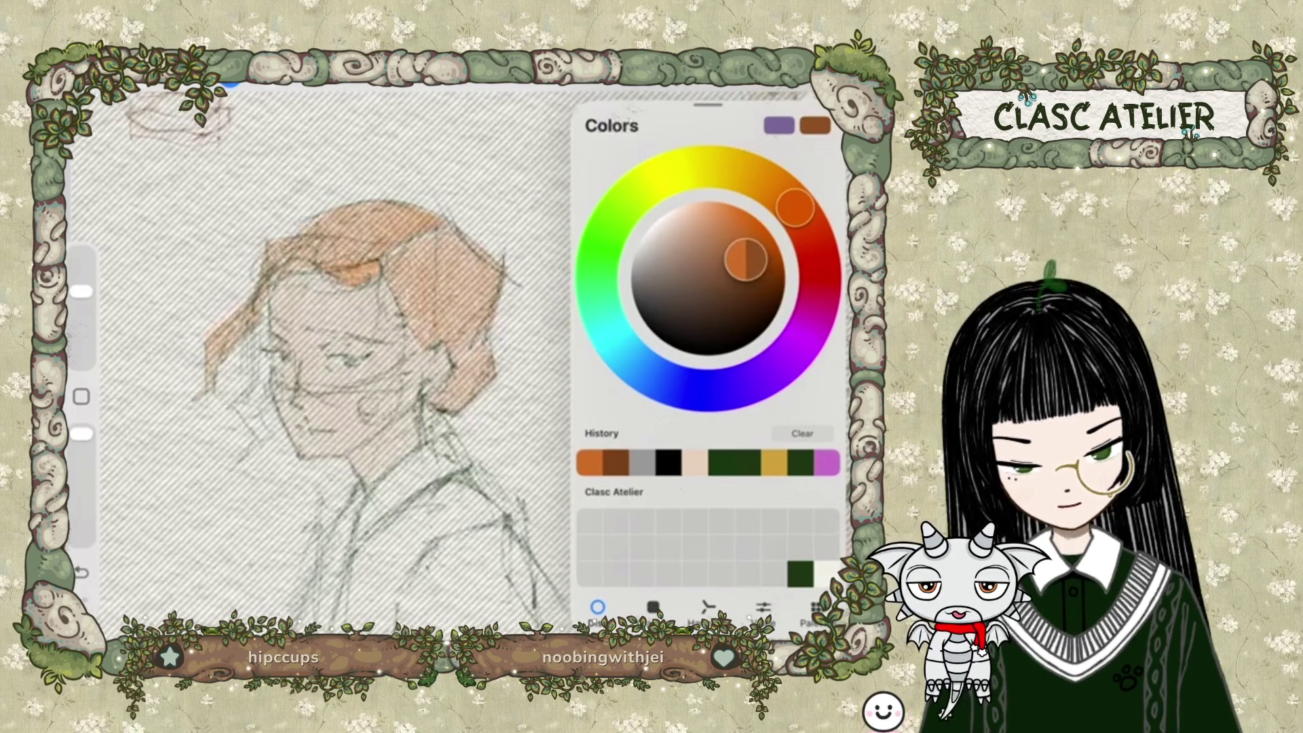
click(699, 85)
click(669, 377)
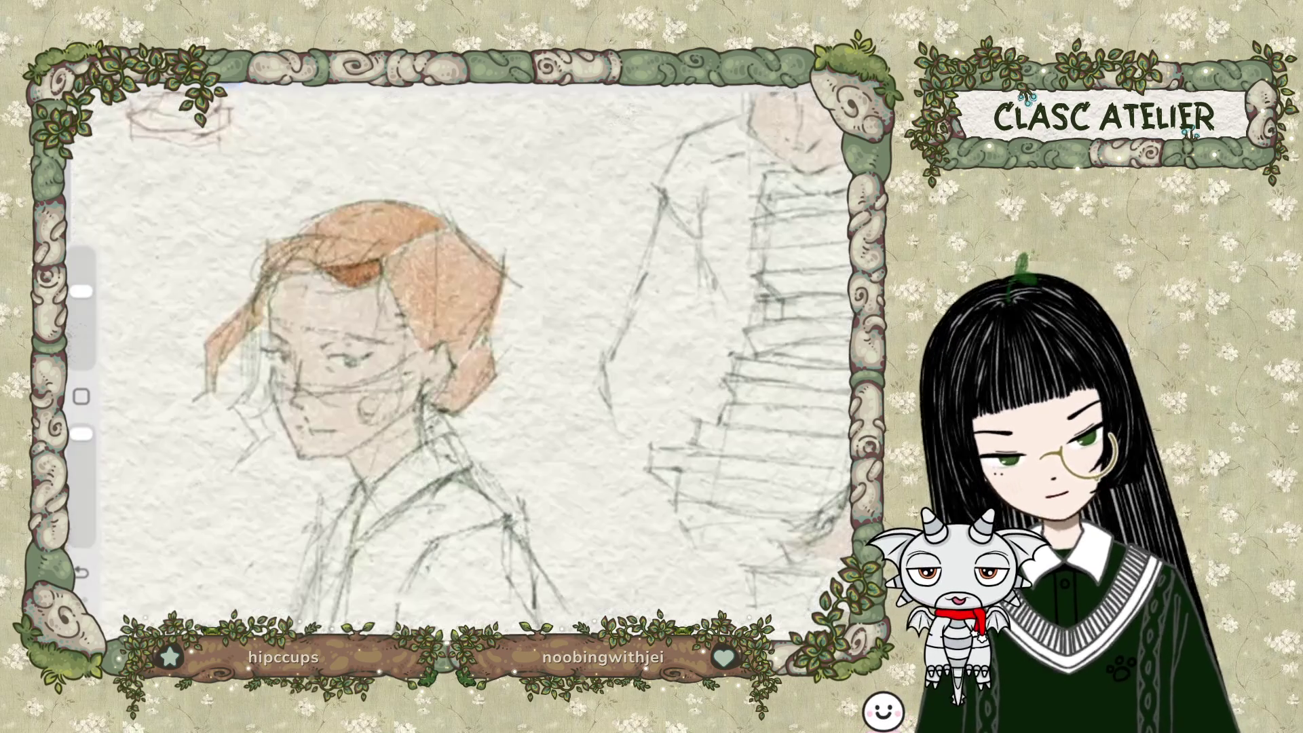
click(231, 85)
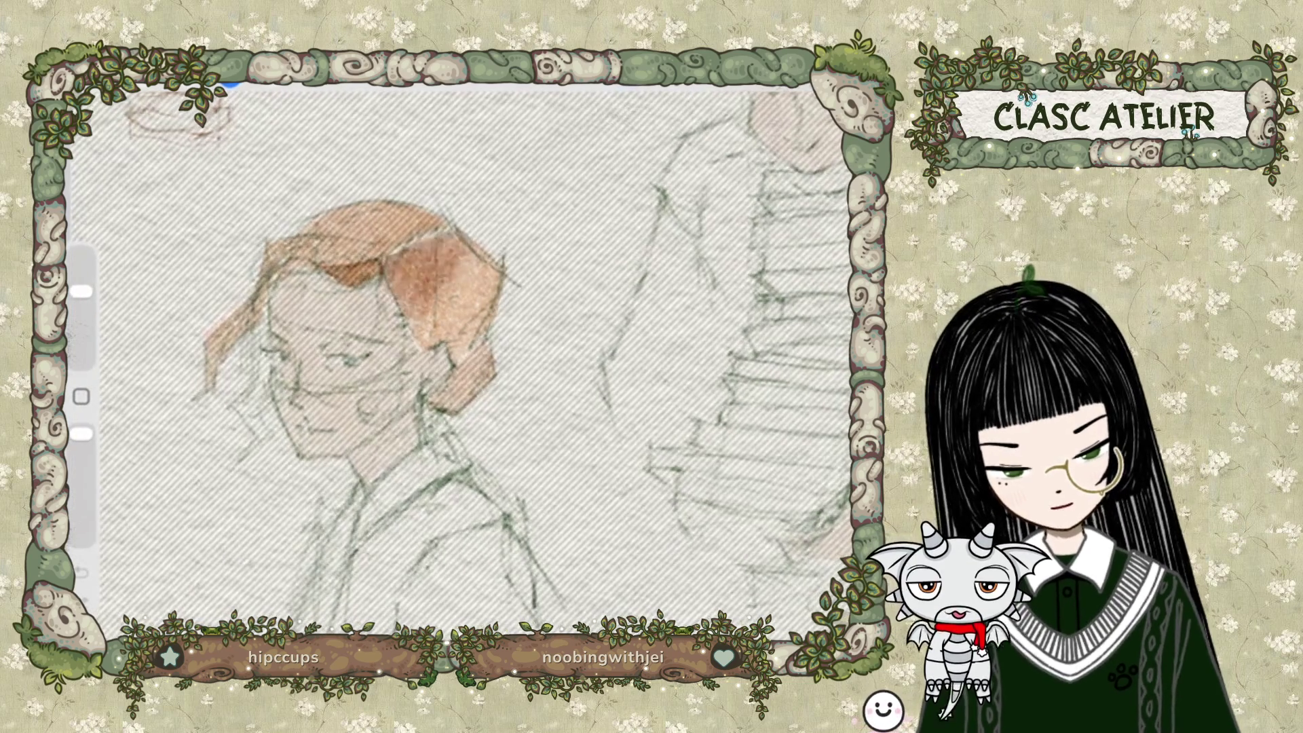
mouse_move(407, 271)
mouse_down()
mouse_move(475, 306)
mouse_move(434, 285)
mouse_up()
Lasso the lower hair bun and airbrush a soft brown tone near the hair.
key(s)
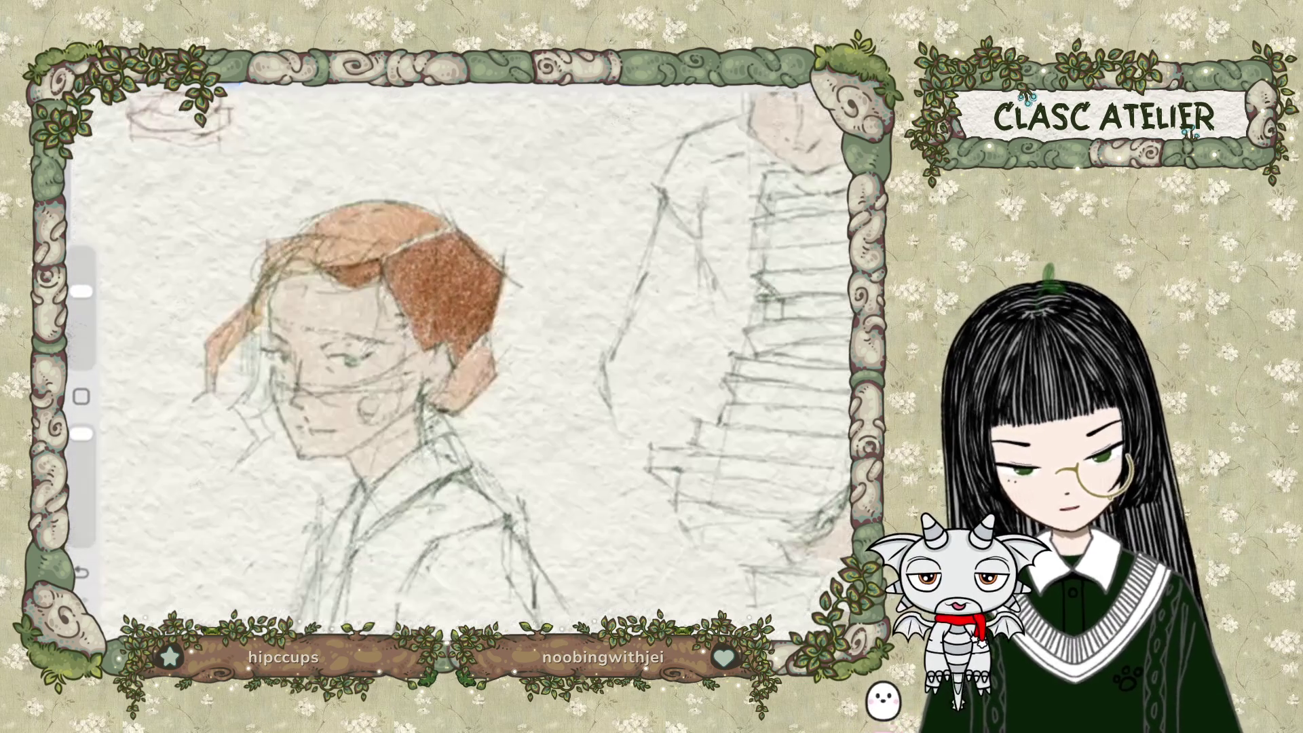
mouse_move(451, 373)
mouse_down()
mouse_move(431, 414)
mouse_move(494, 377)
mouse_move(489, 353)
mouse_move(456, 367)
mouse_move(468, 407)
mouse_up()
key(b)
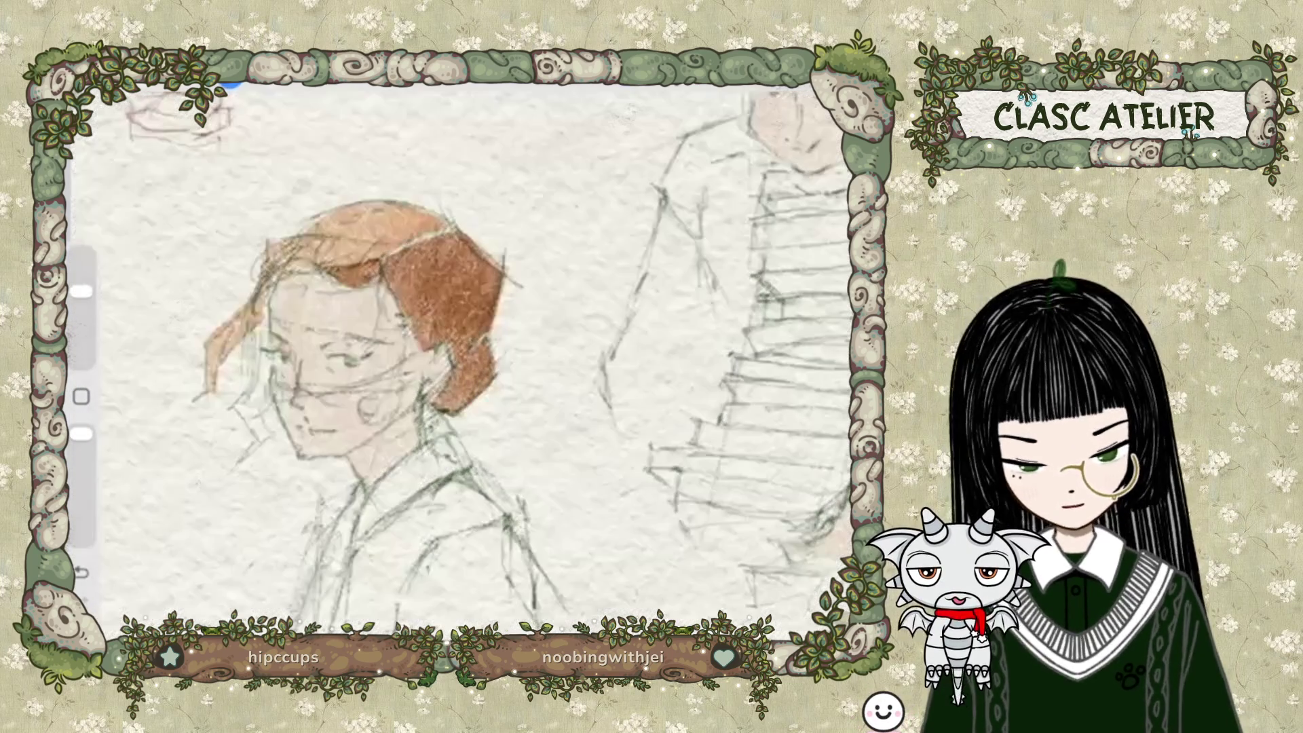
click(230, 86)
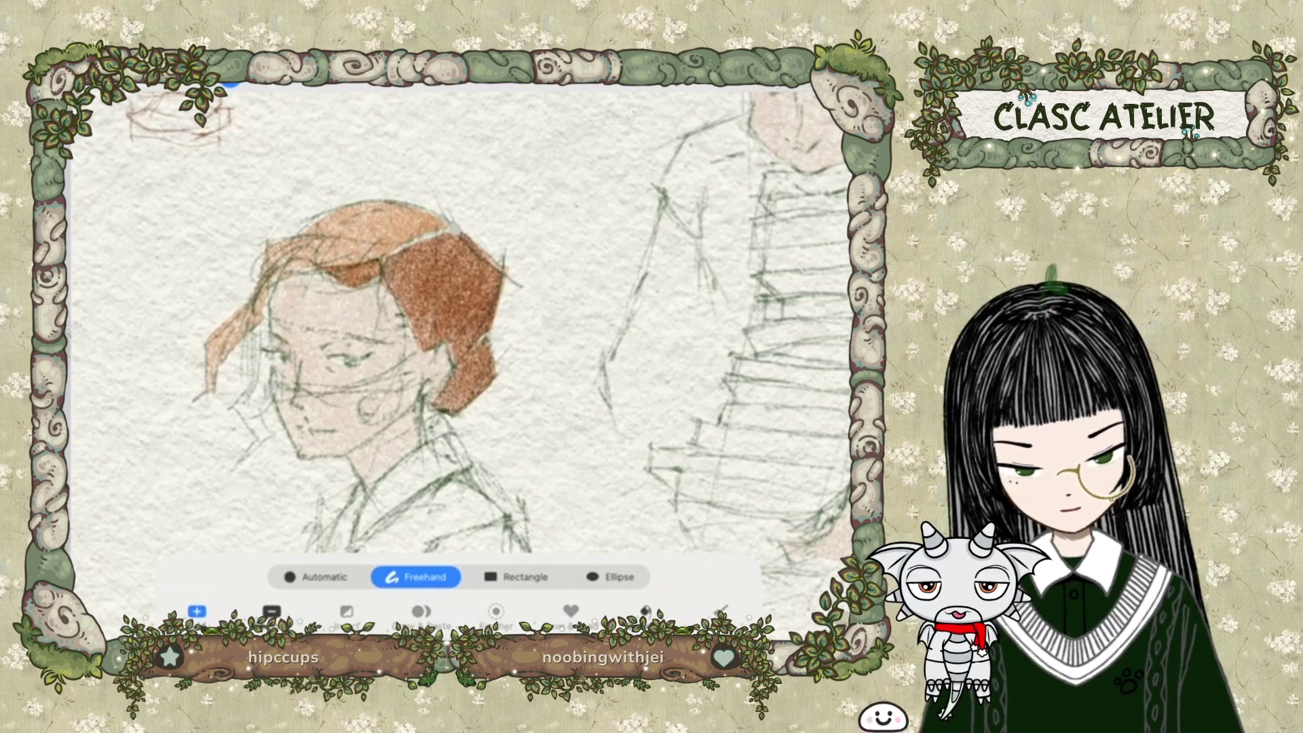
key(b)
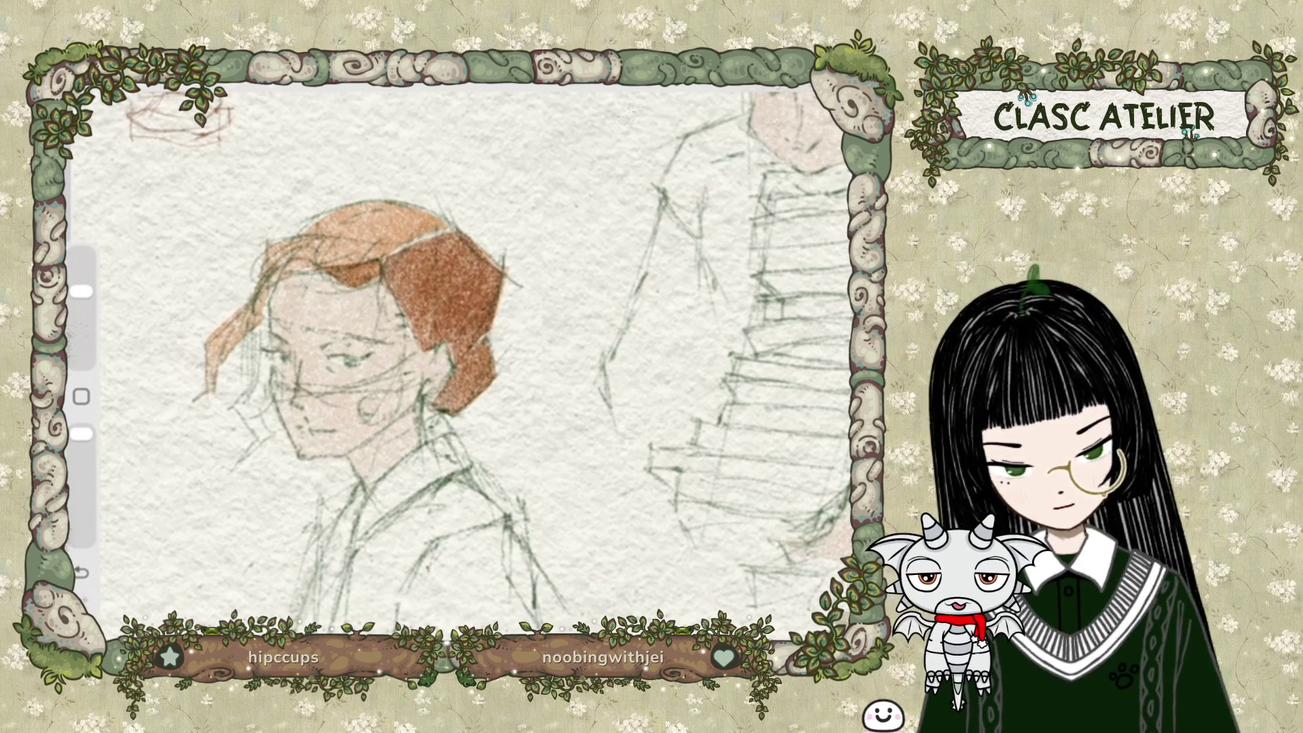
drag(373, 224, 336, 251)
drag(309, 203, 251, 224)
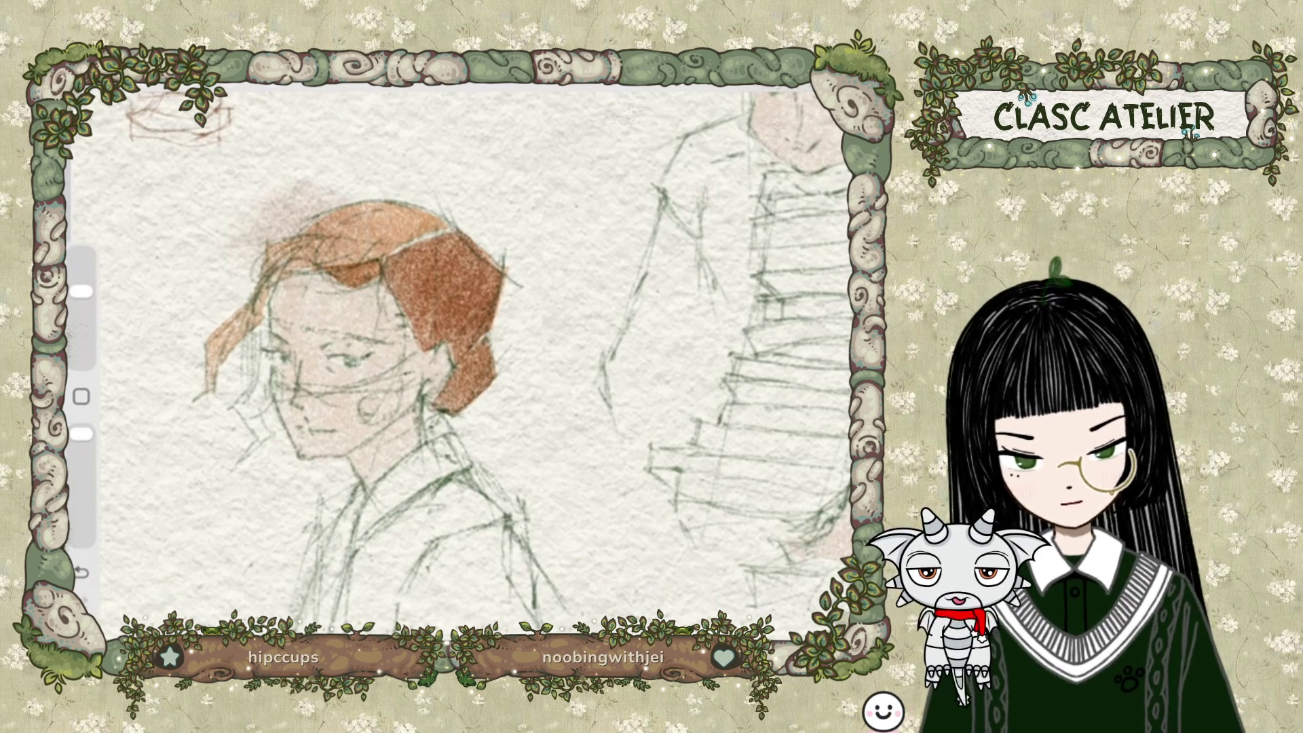
Undo the stray brown smudge and tint, then lasso the left edge of the hair.
key(ctrl+z)
key(s)
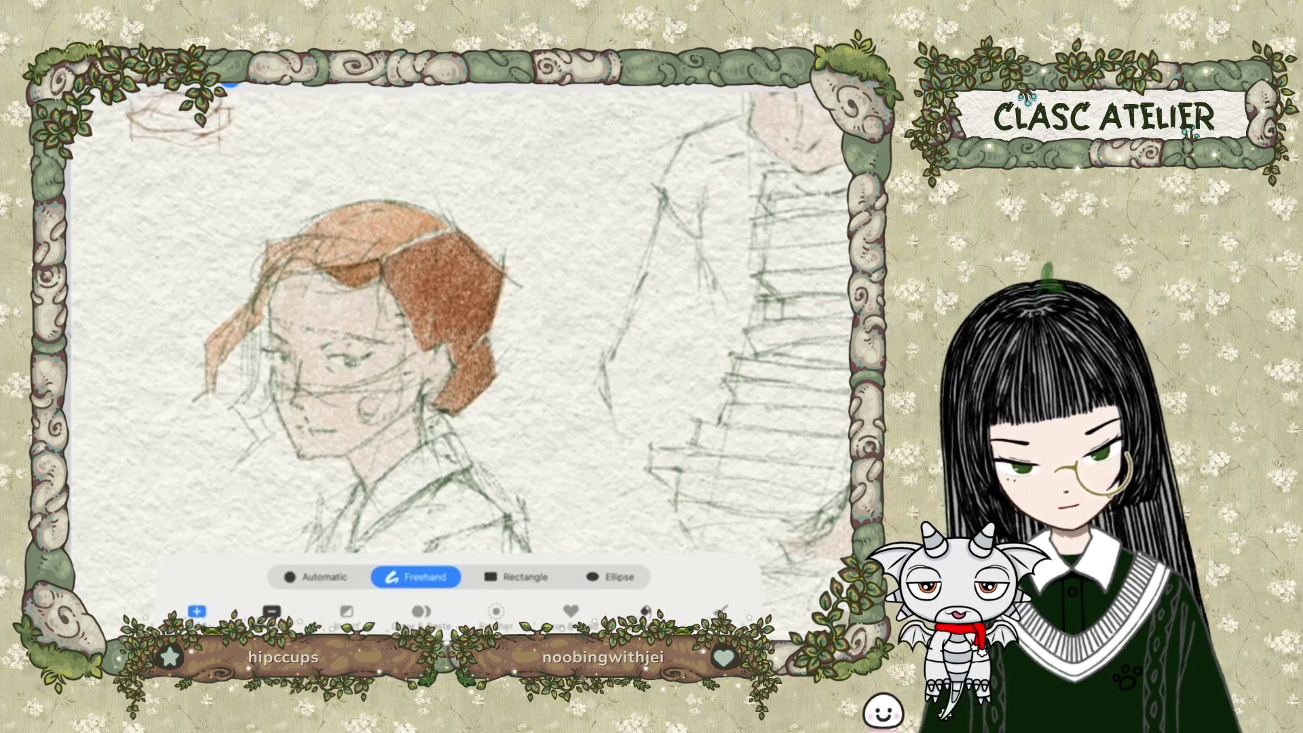
drag(268, 241, 376, 261)
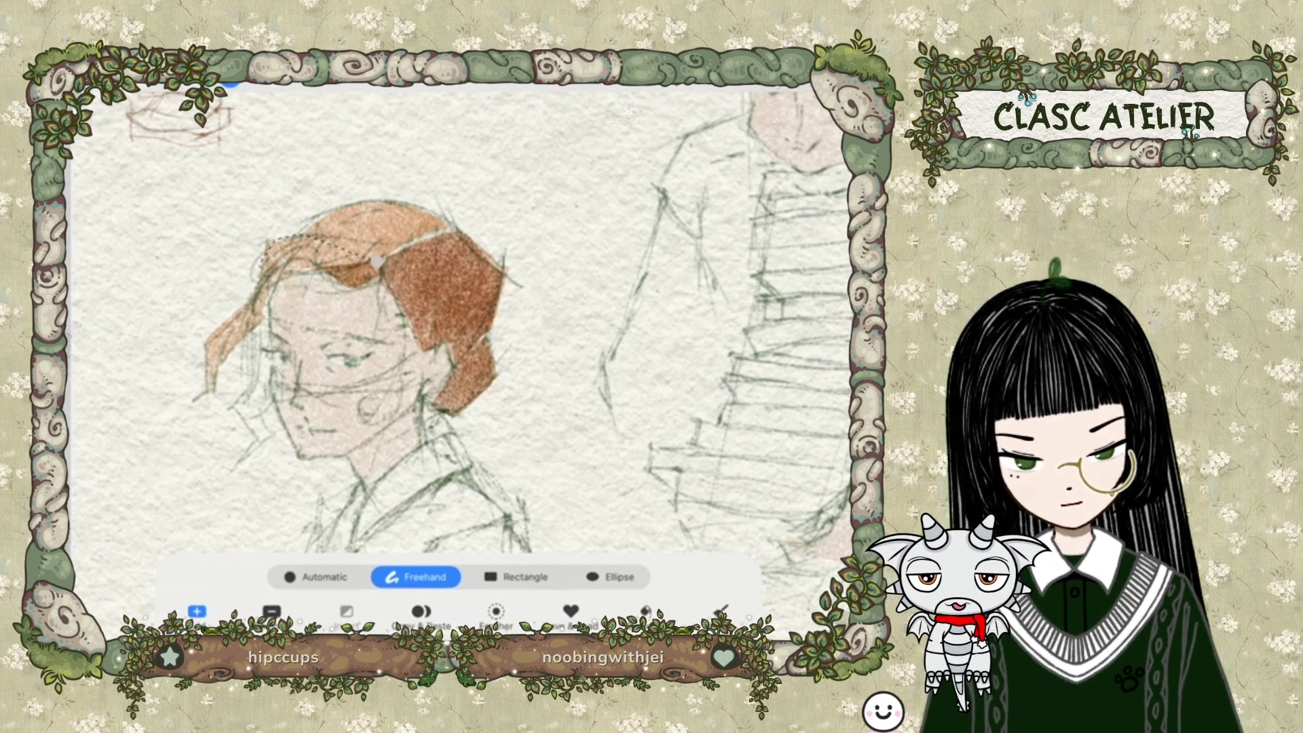
key(ctrl+z)
key(b)
drag(256, 252, 234, 284)
key(ctrl+z)
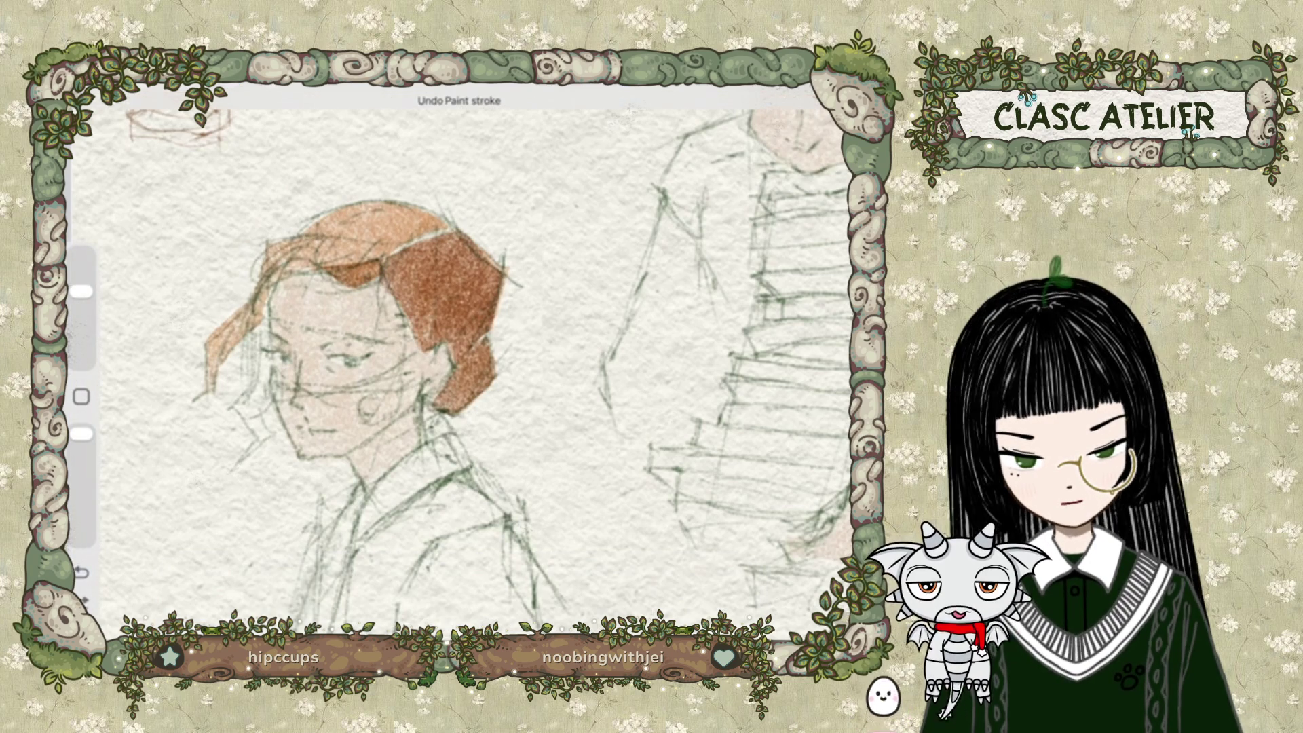
key(s)
mouse_move(266, 245)
mouse_down()
mouse_move(257, 289)
mouse_move(205, 350)
mouse_move(196, 402)
mouse_up()
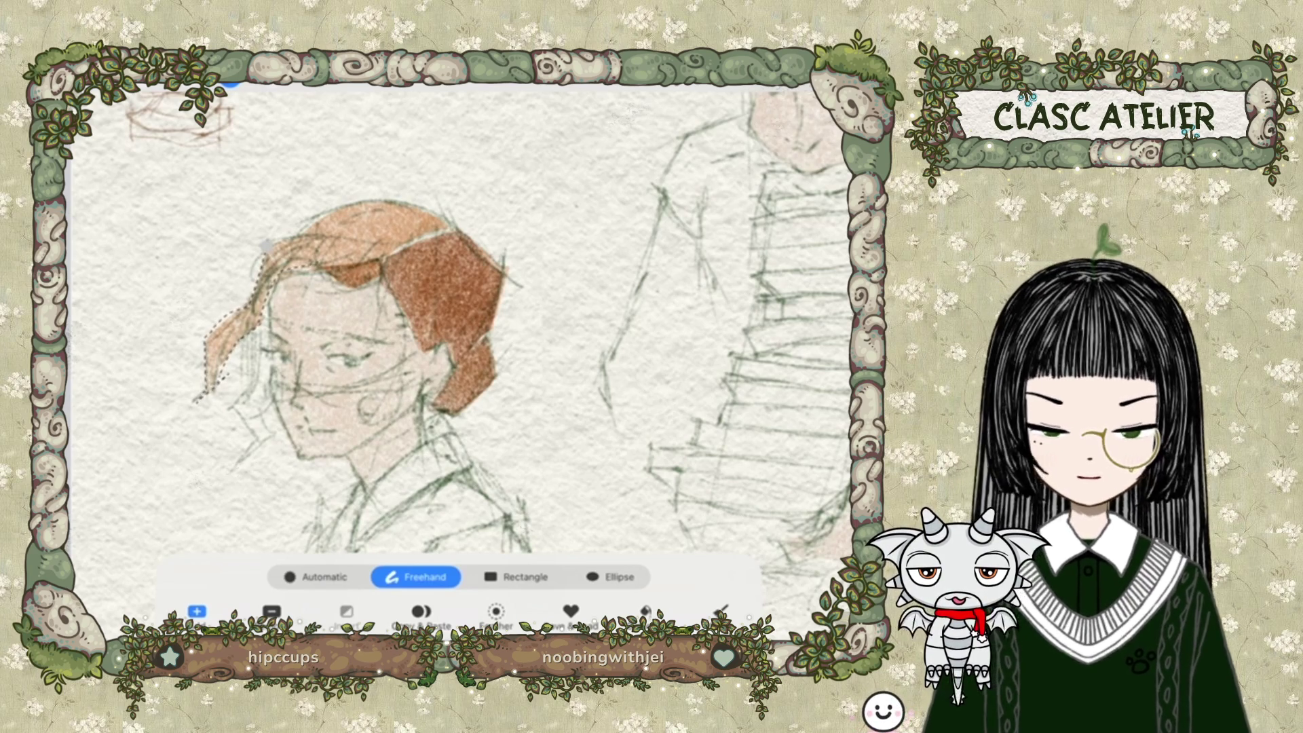
key(b)
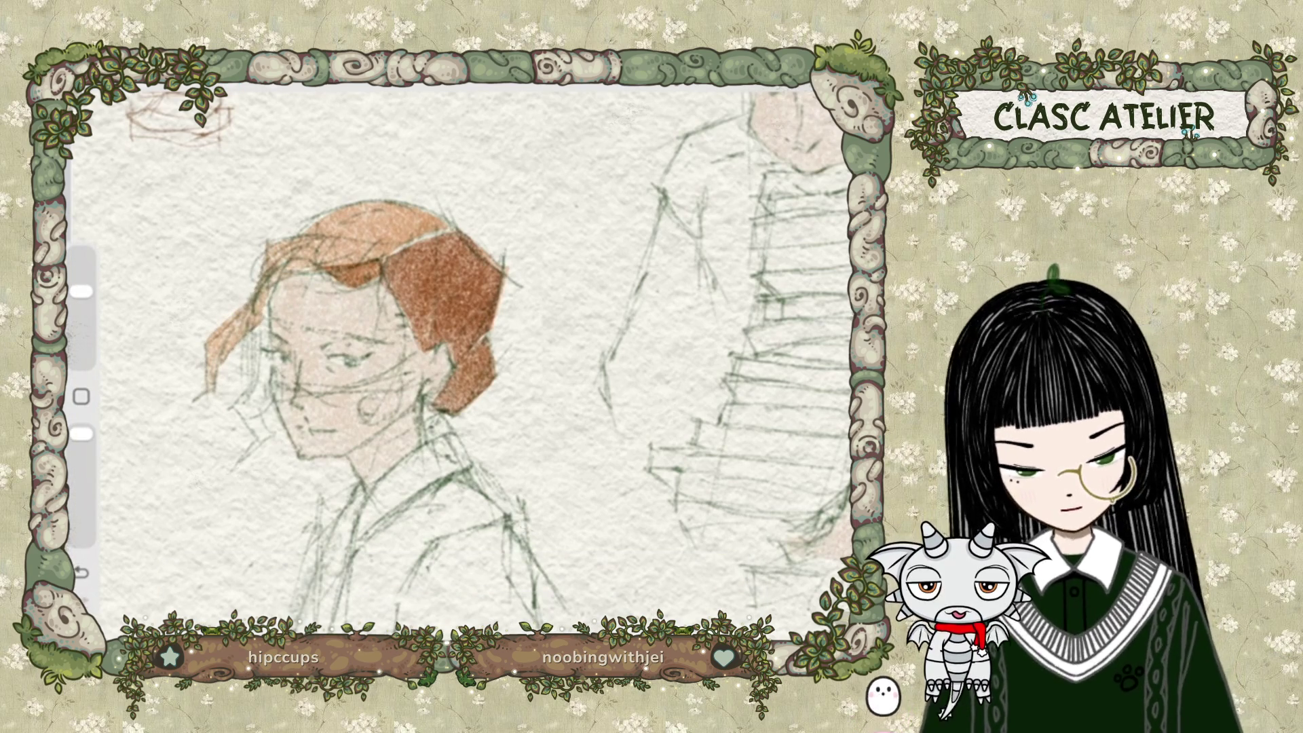
Switch to the 'miss a' sketch layer.
scroll(461, 360, down, 3)
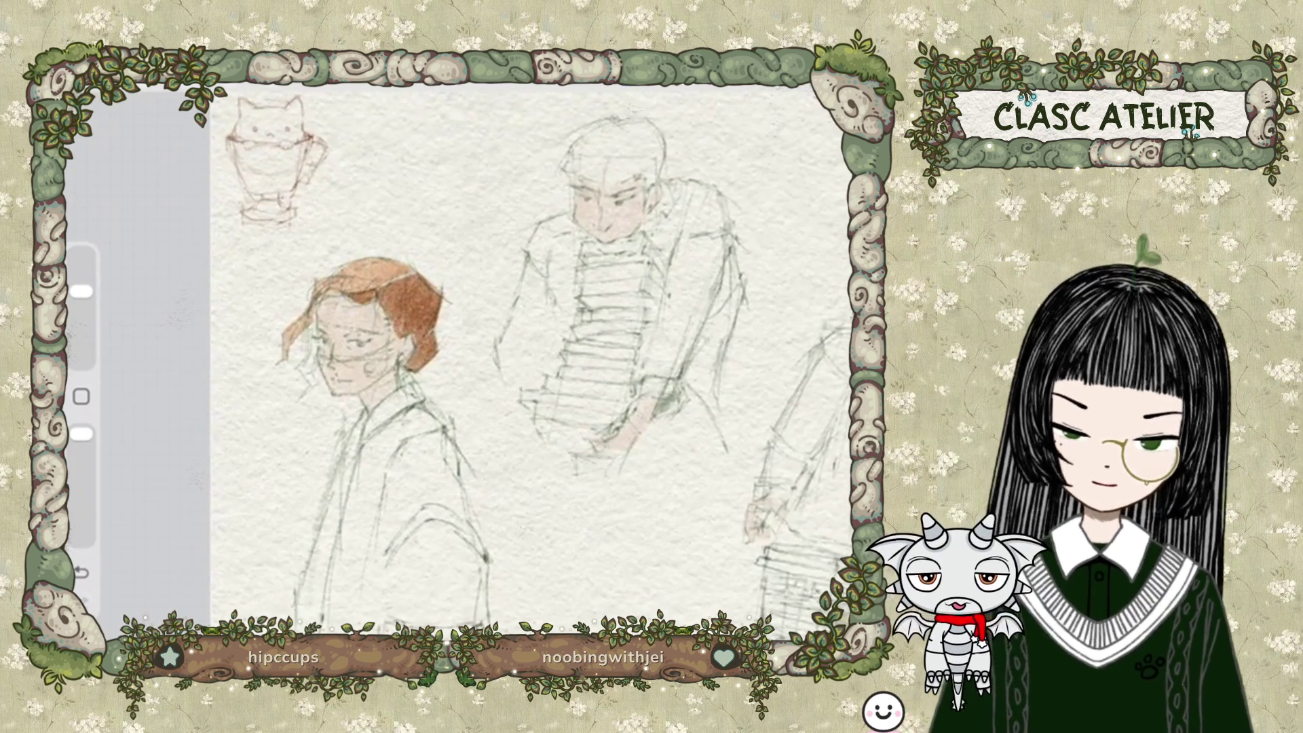
scroll(462, 360, up, 3)
scroll(462, 360, up, 1)
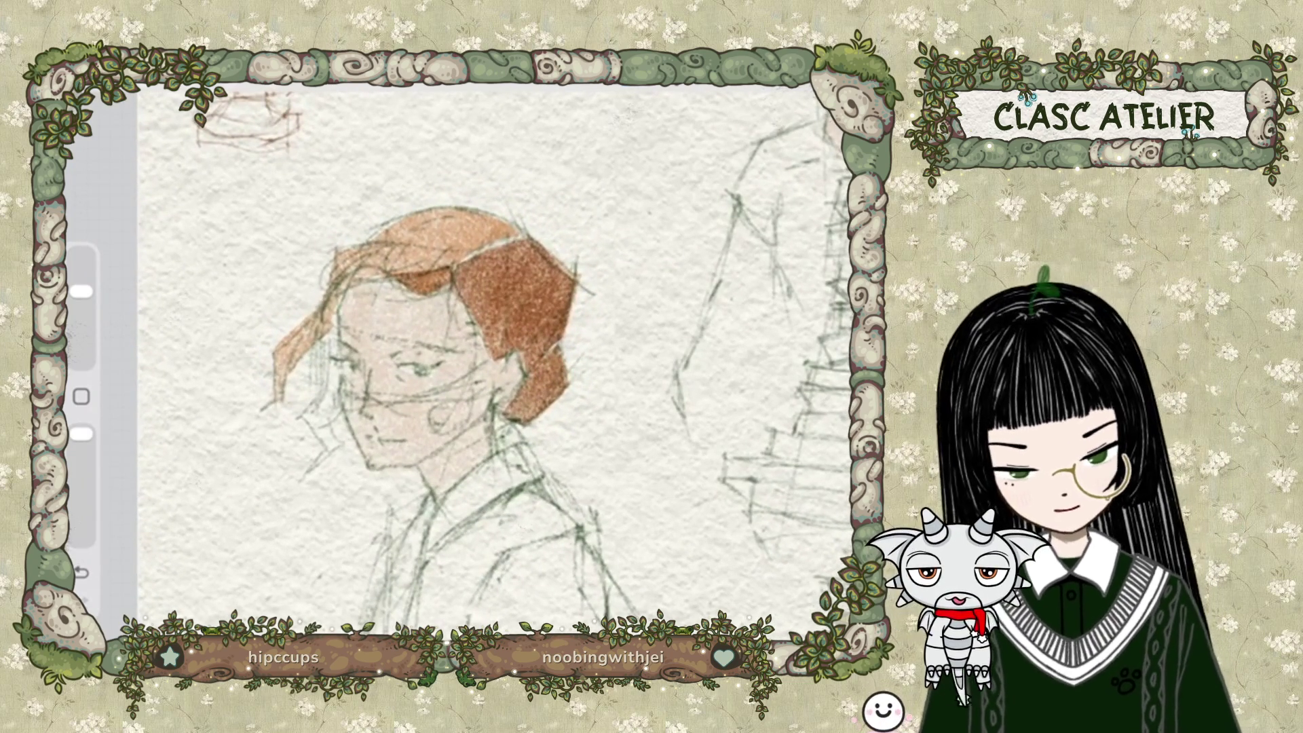
scroll(407, 360, up, 2)
click(699, 275)
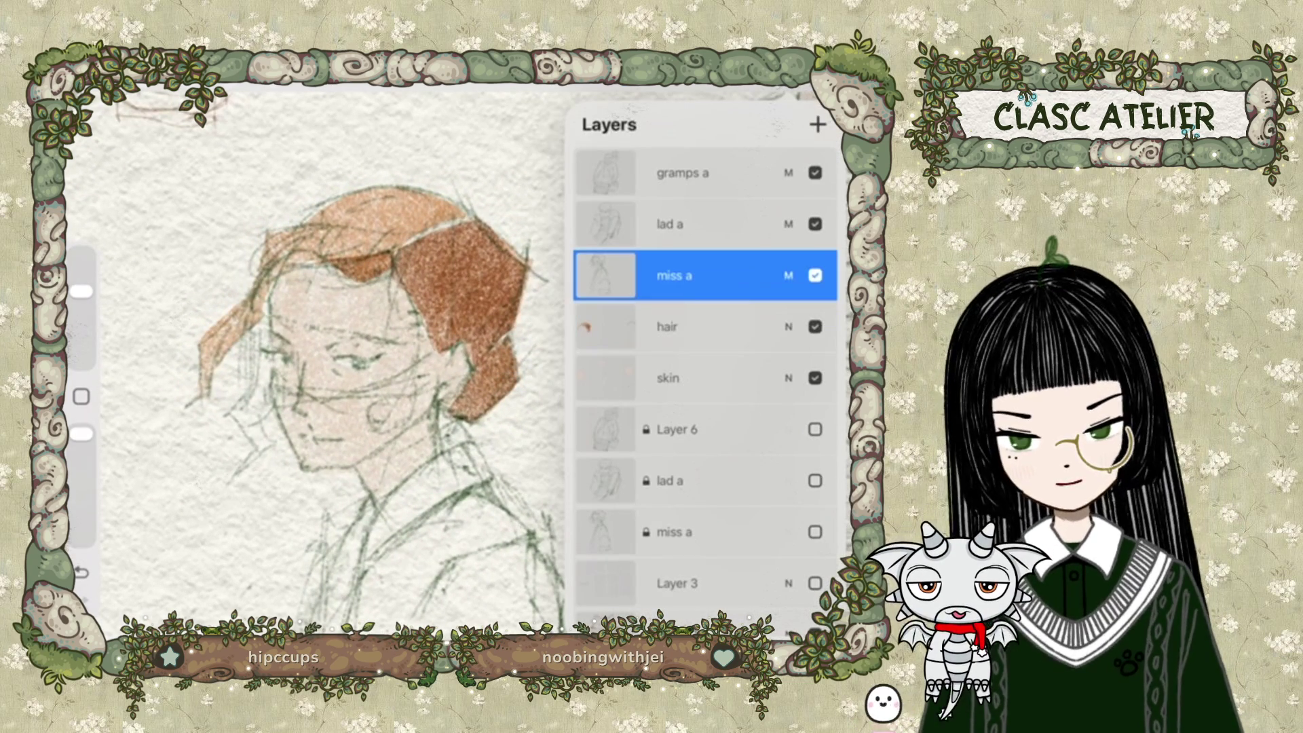
Set the eraser to 1% and erase stray sketch marks around the mouth, cheek and eye.
drag(81, 255, 82, 355)
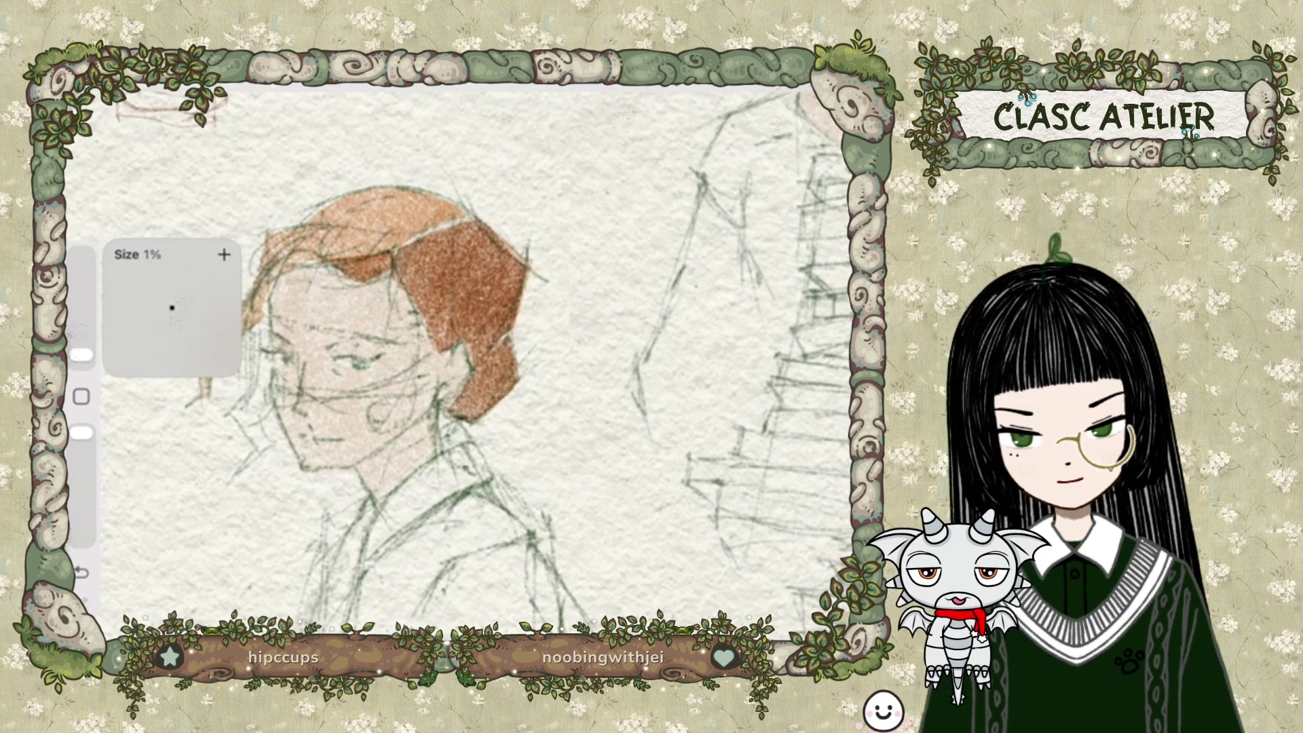
scroll(441, 367, up, 2)
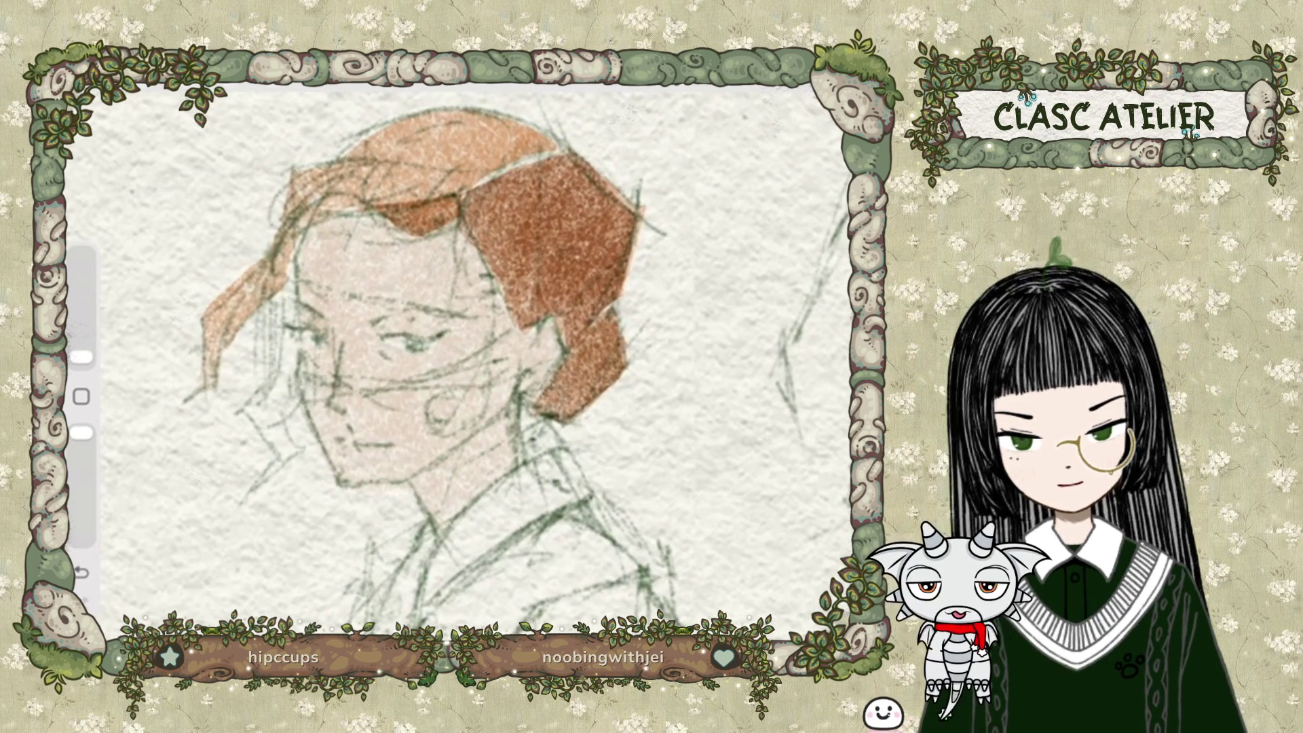
mouse_move(370, 386)
mouse_down()
mouse_move(428, 384)
mouse_move(386, 383)
mouse_up()
drag(82, 356, 82, 351)
drag(410, 375, 502, 333)
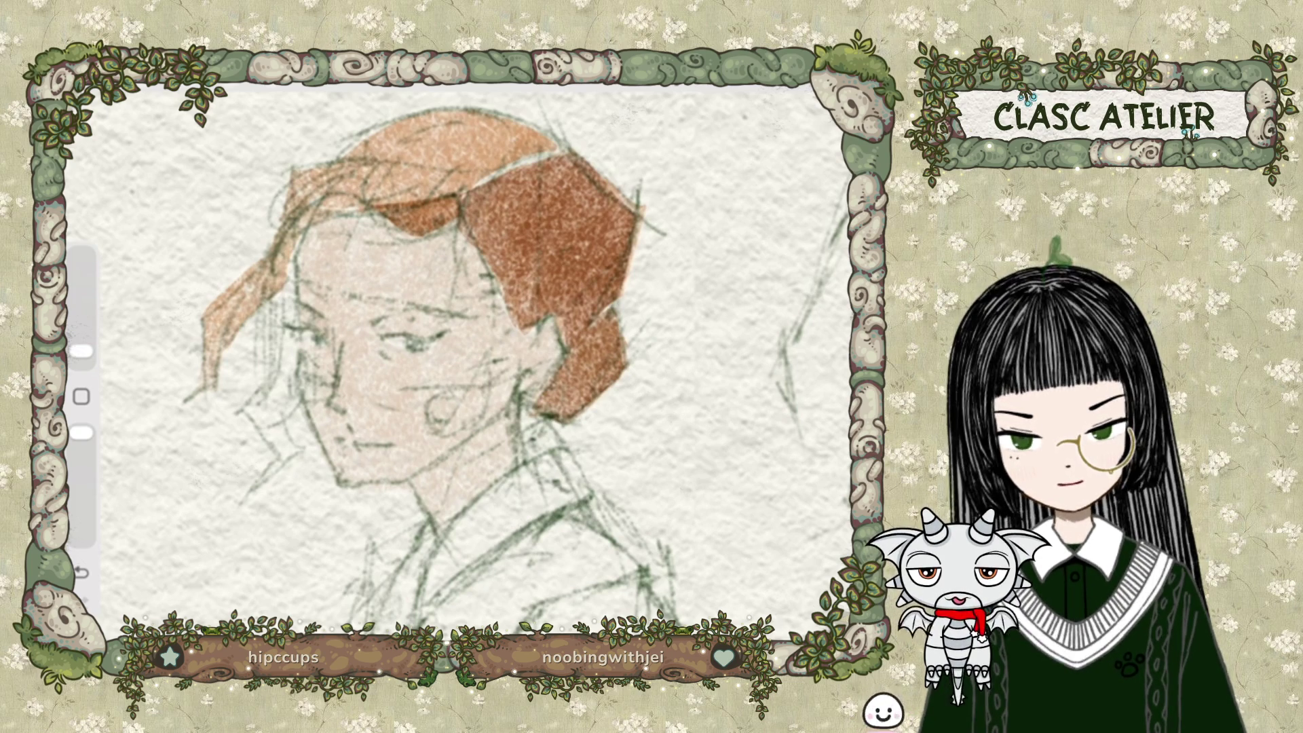
drag(430, 386, 401, 389)
mouse_move(487, 388)
mouse_down()
mouse_move(434, 390)
mouse_move(487, 389)
mouse_move(478, 373)
mouse_move(427, 423)
mouse_move(434, 437)
mouse_move(475, 417)
mouse_move(445, 439)
mouse_up()
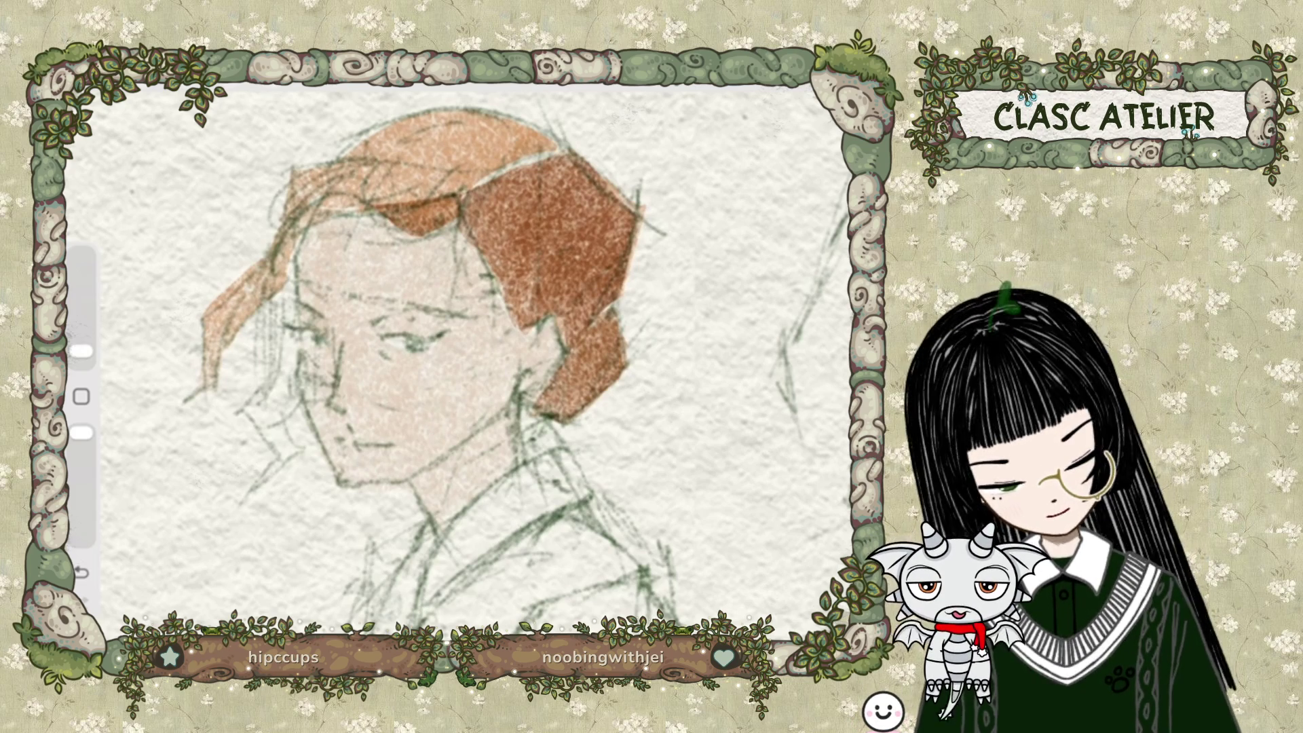
Erase marks near the ear, jaw and hairline, then undo those face erasures.
mouse_move(317, 380)
mouse_down()
mouse_move(303, 352)
mouse_move(304, 404)
mouse_up()
drag(327, 375, 319, 389)
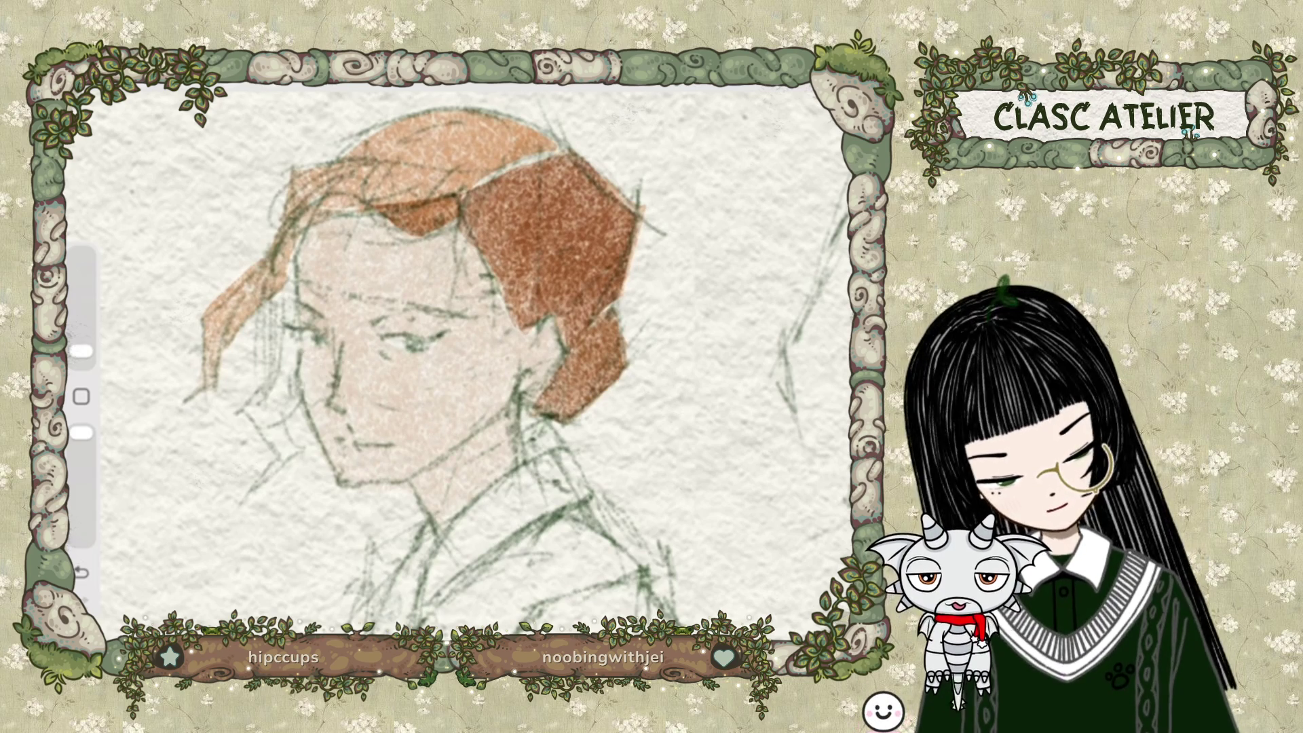
key(ctrl+z)
key(ctrl+z)
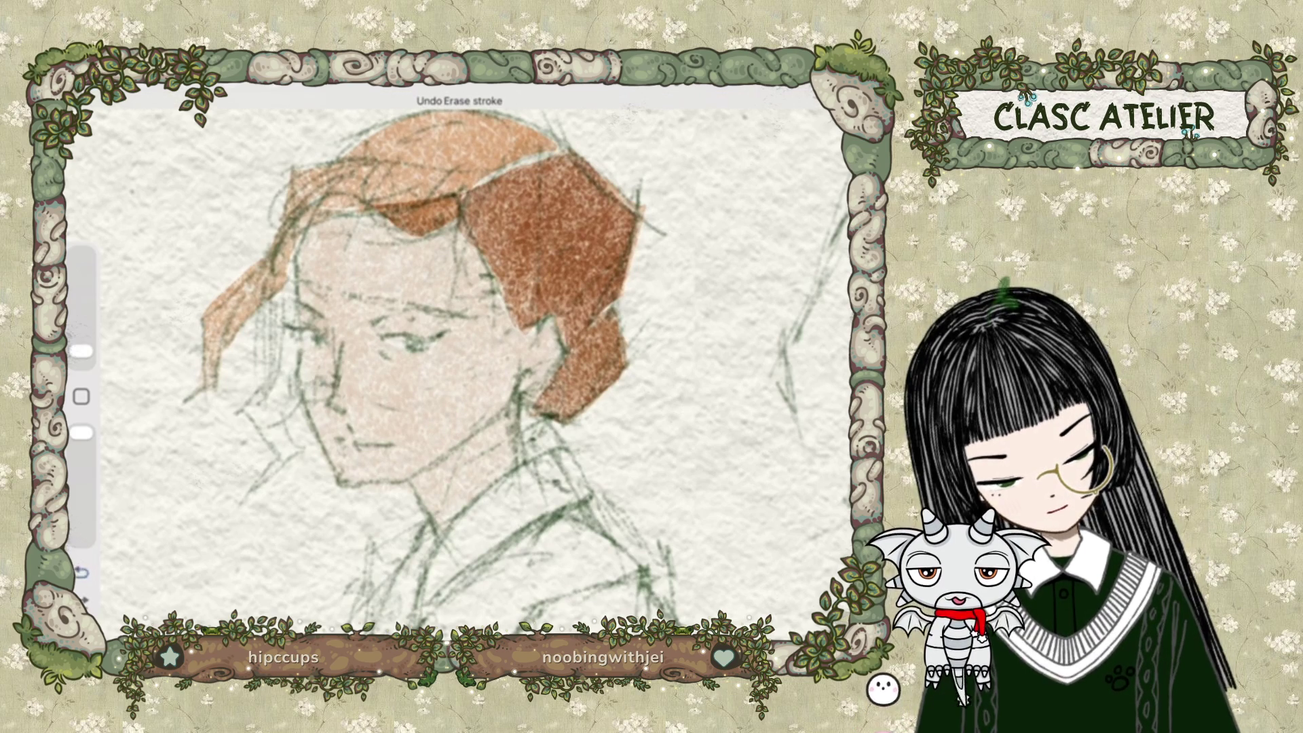
key(ctrl+z)
key(ctrl+z)
key(ctrl+z)
key(ctrl+z)
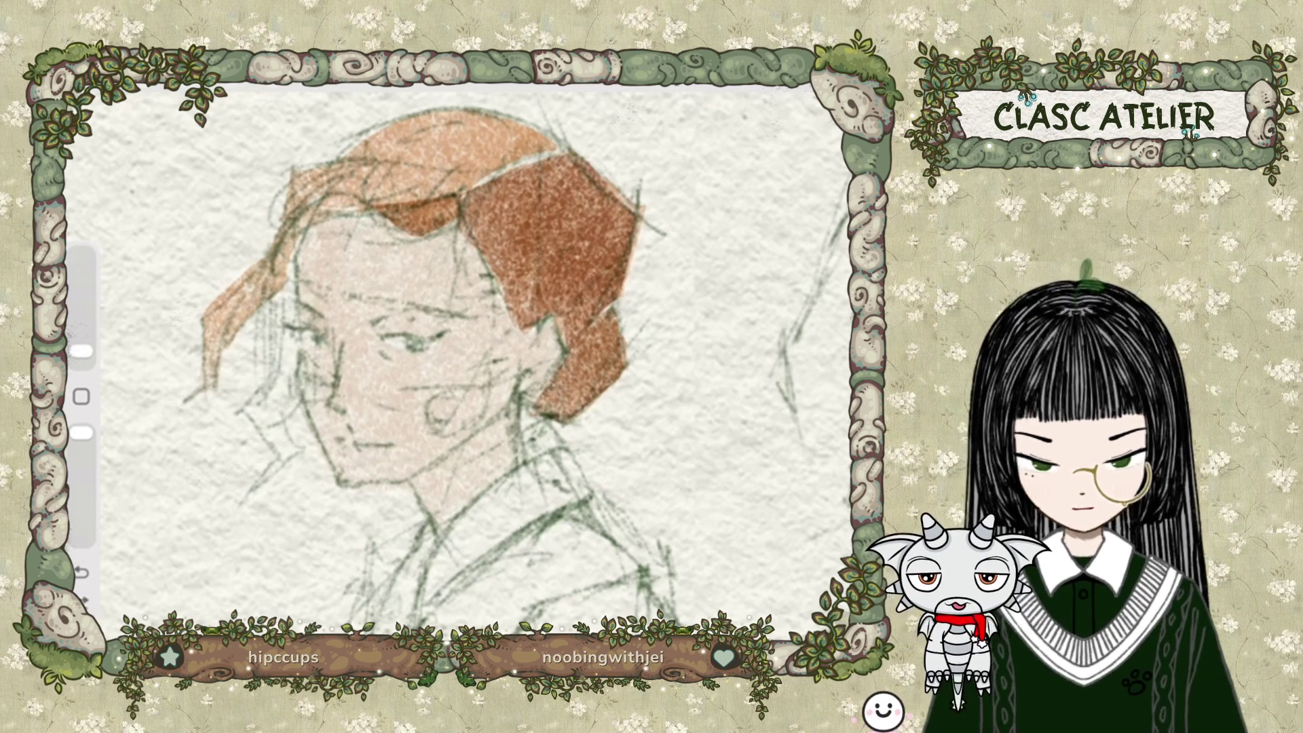
drag(81, 351, 82, 357)
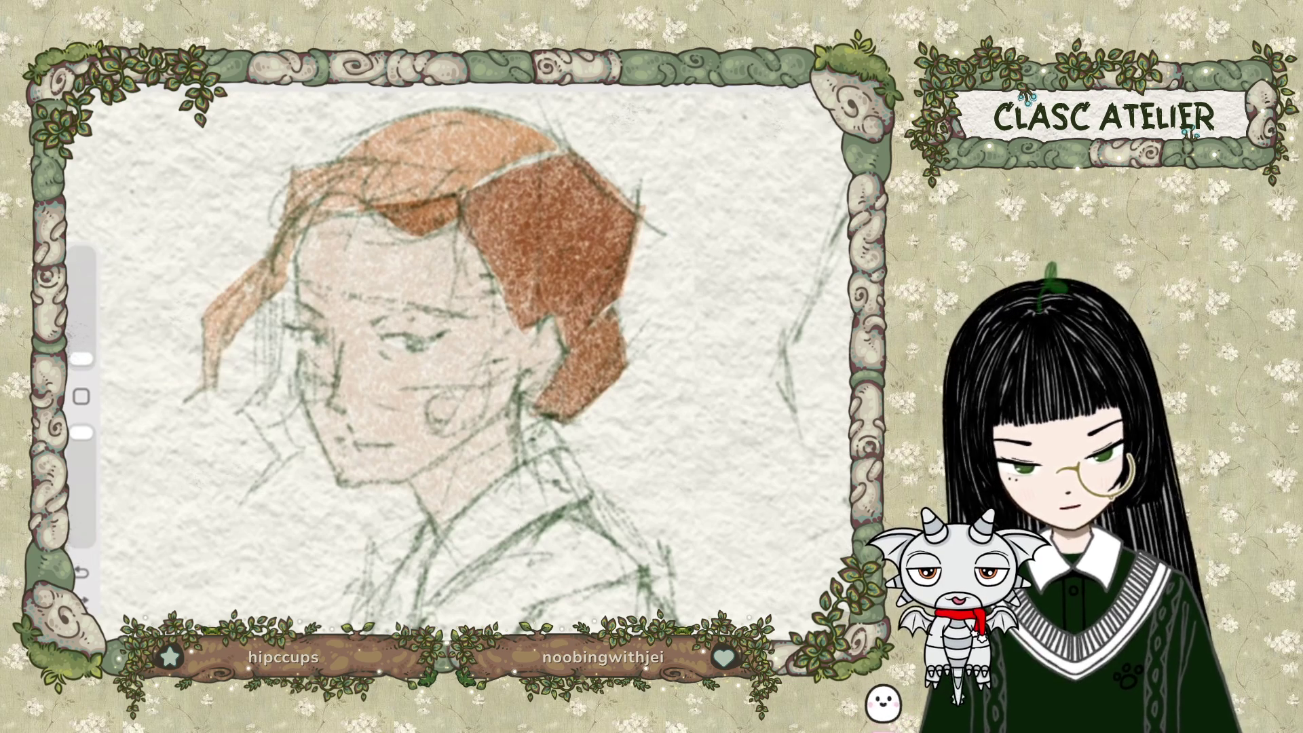
key(ctrl+z)
key(ctrl+z)
key(ctrl+z)
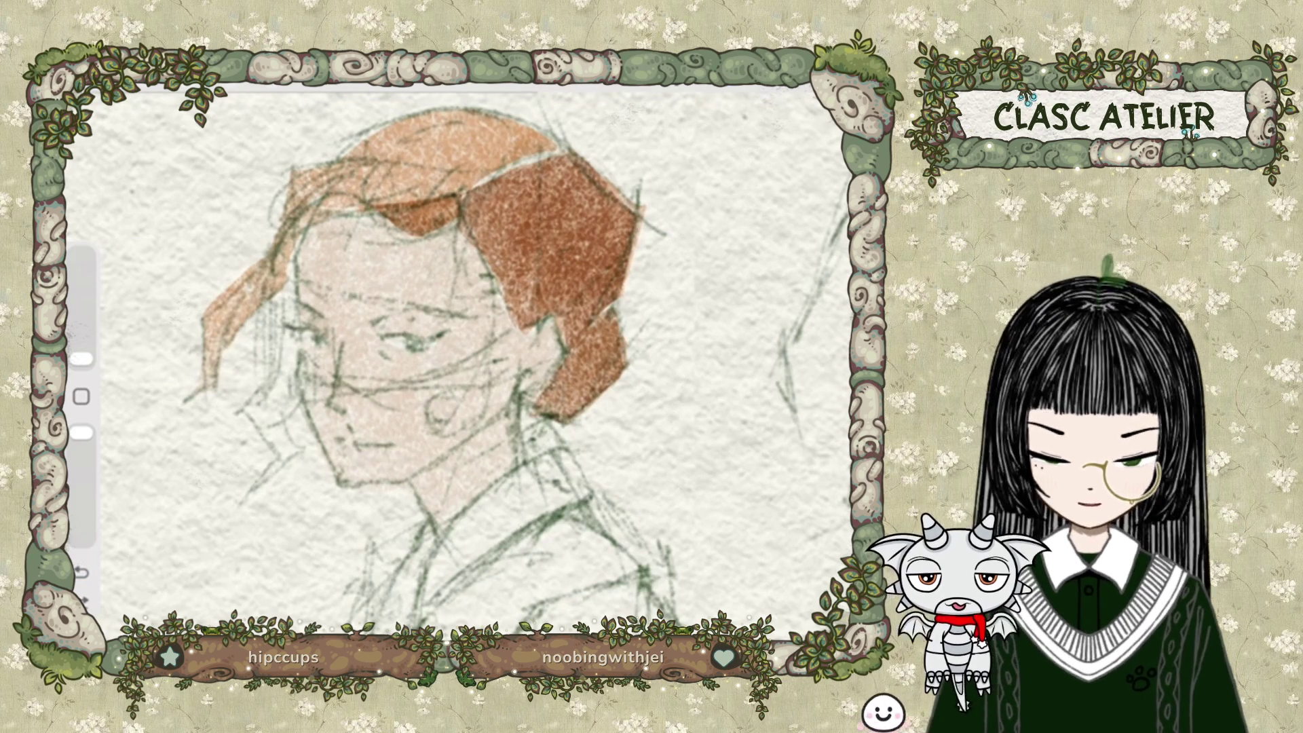
scroll(408, 367, up, 3)
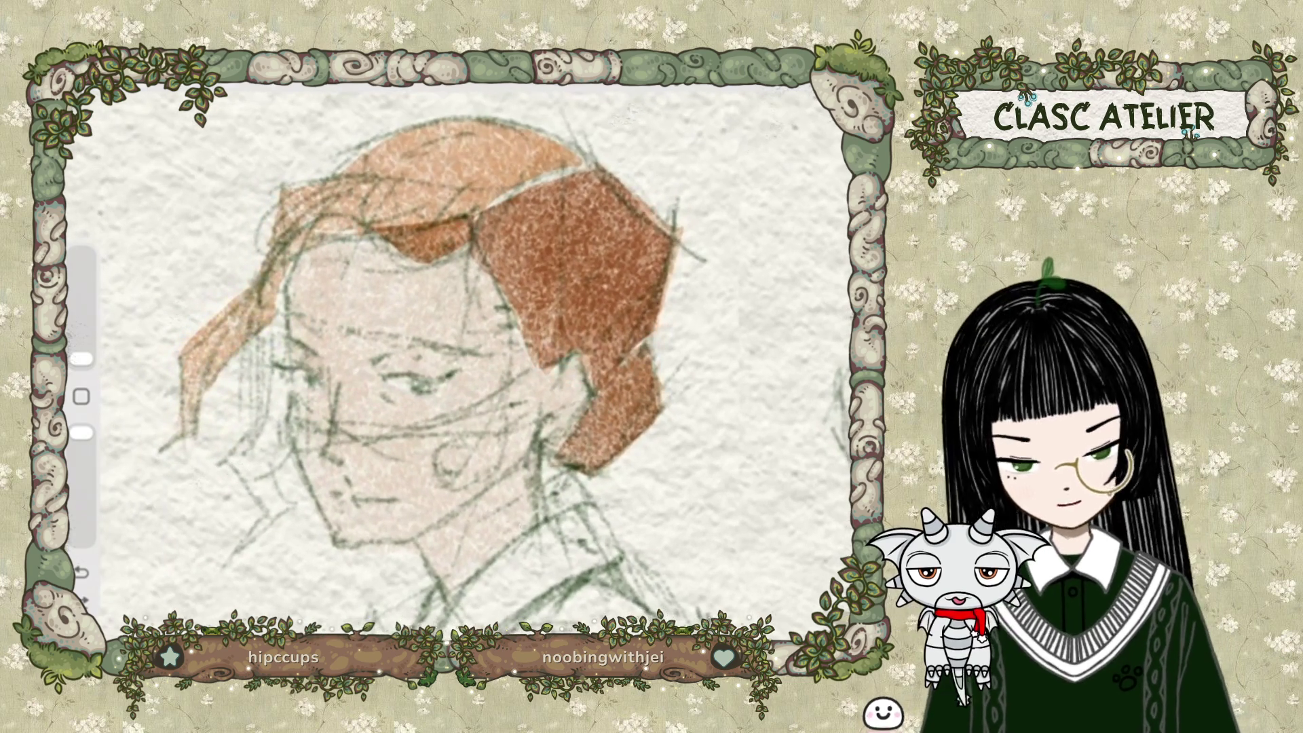
On the hair layer, lasso the pale left hair strand, paint it solid brown, and deselect.
key(l)
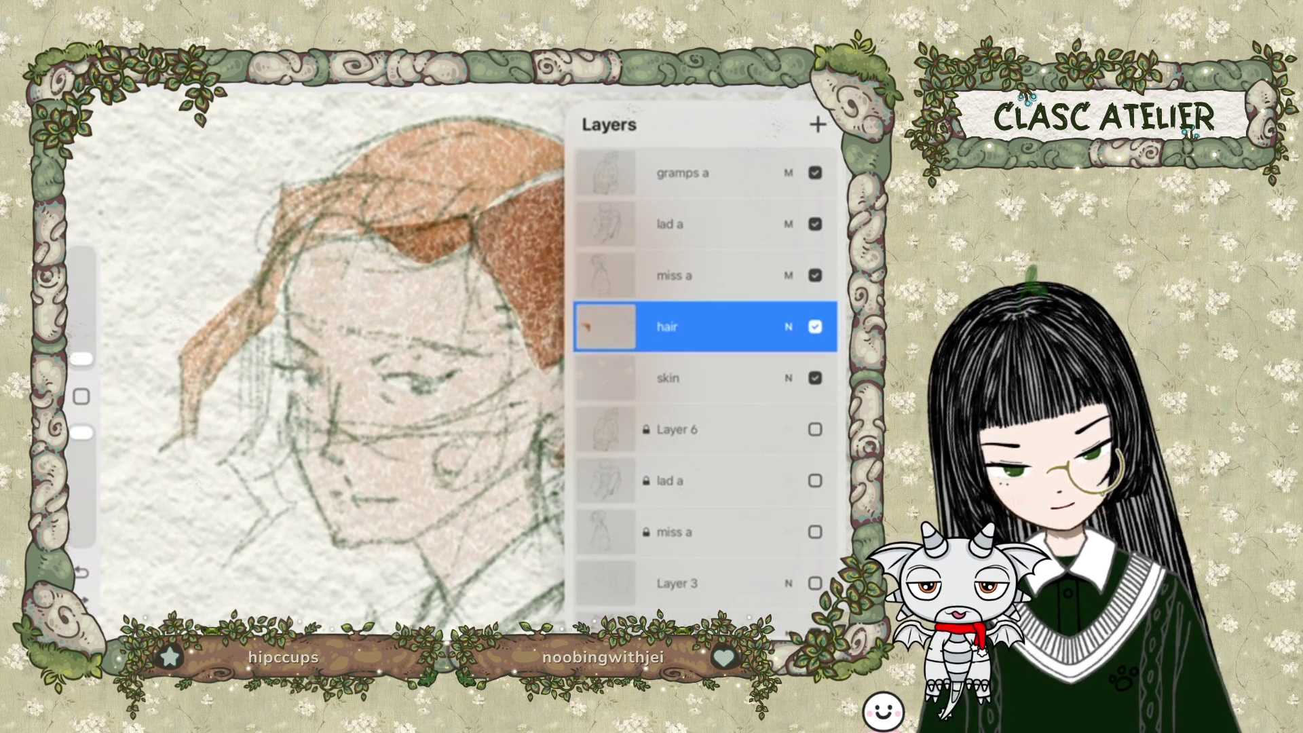
scroll(408, 366, down, 3)
scroll(408, 367, up, 3)
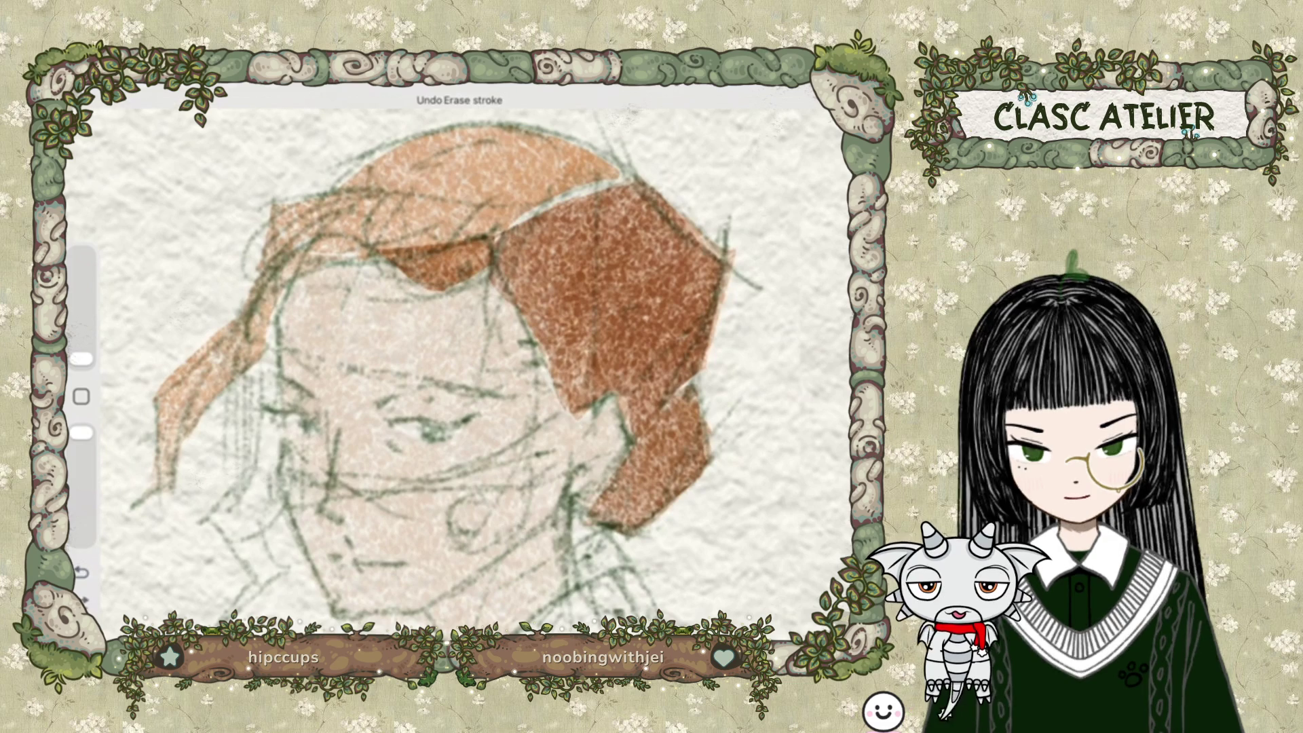
click(229, 81)
mouse_move(508, 230)
mouse_down()
mouse_move(622, 176)
mouse_move(519, 127)
mouse_move(352, 167)
mouse_up()
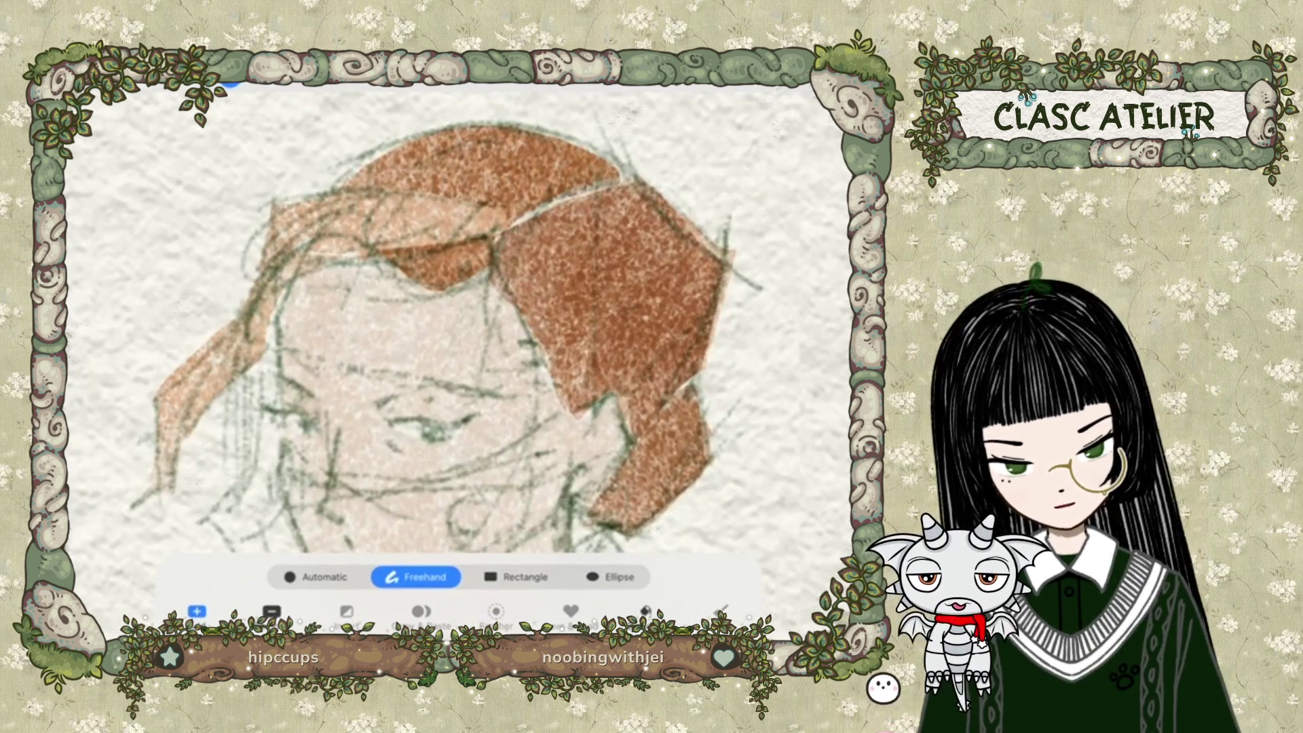
click(499, 233)
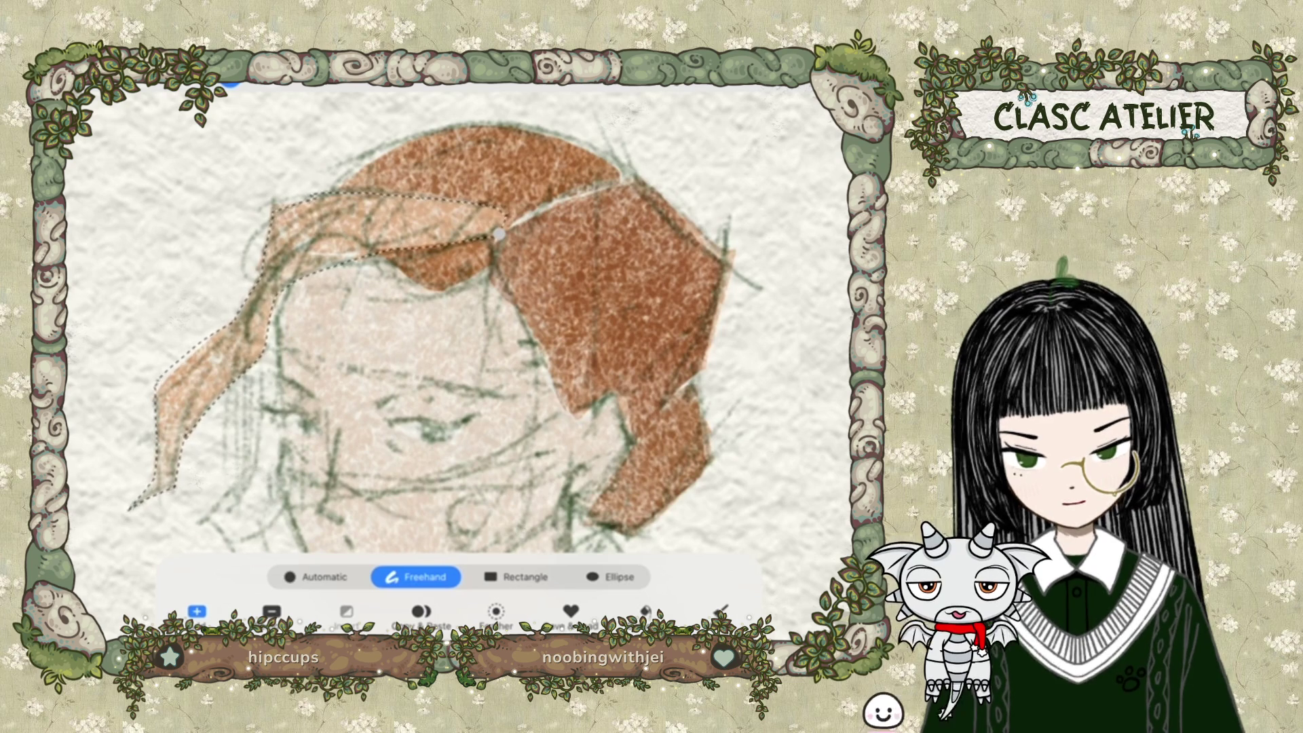
key(b)
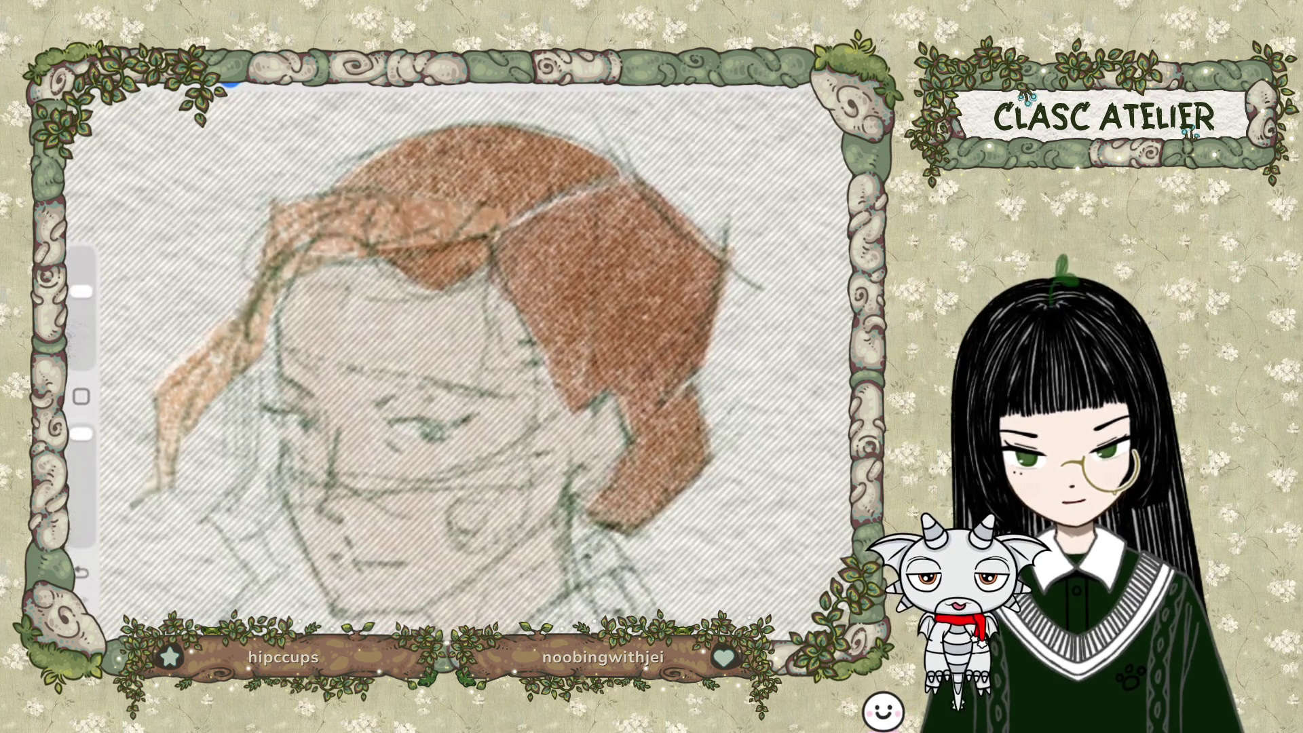
drag(258, 292, 166, 442)
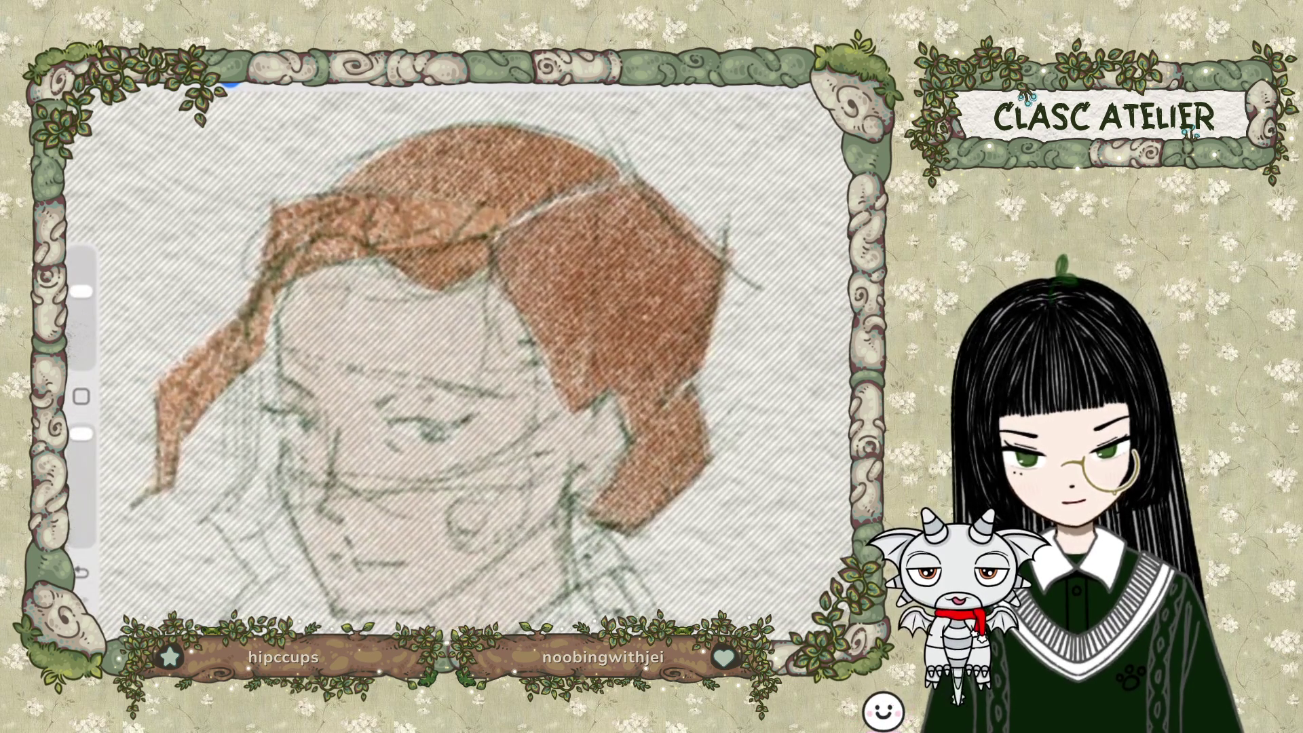
key(ctrl+d)
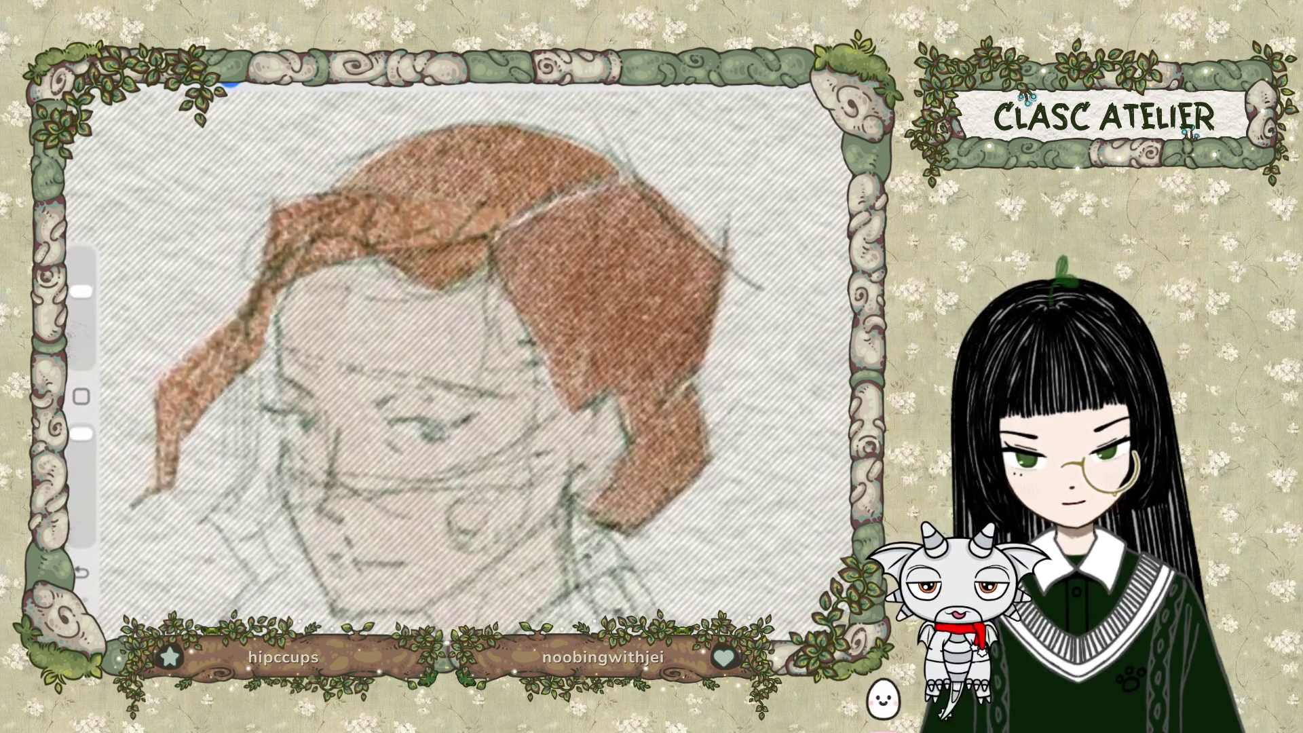
scroll(462, 367, down, 3)
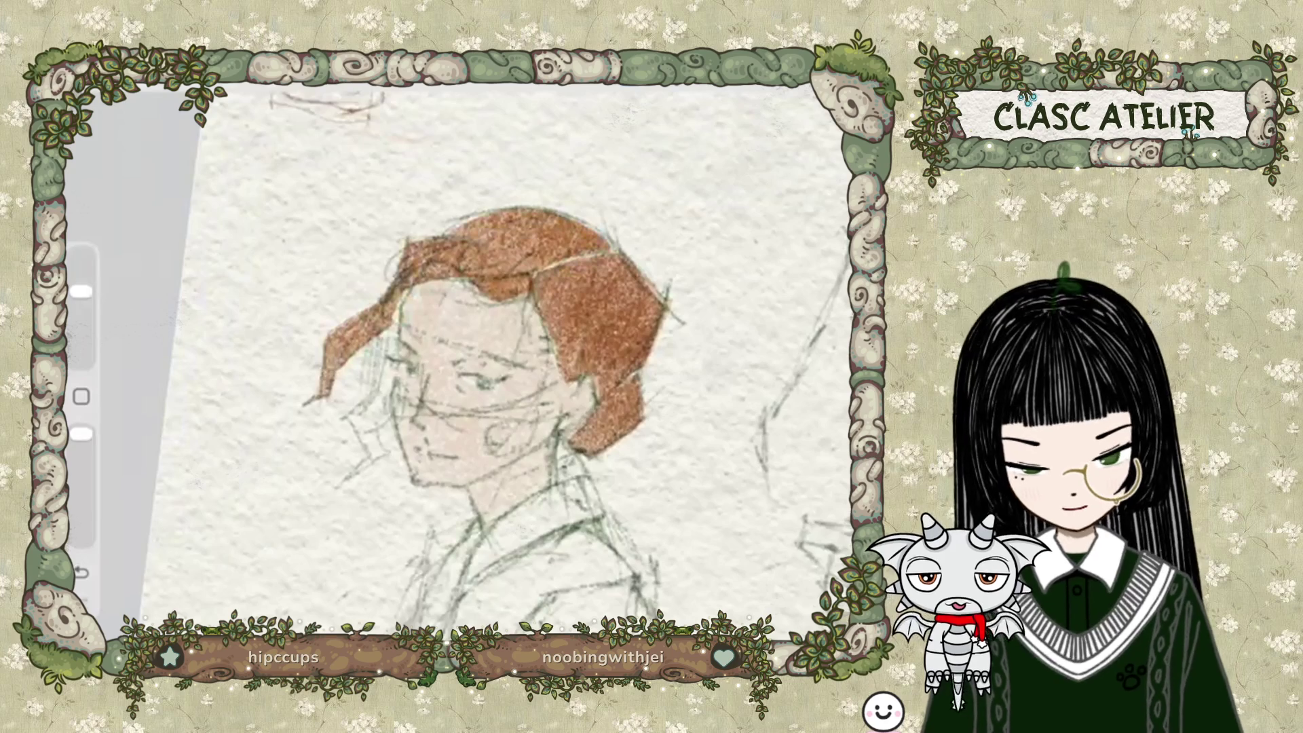
Lasso the top of the hair, try a lighter low-opacity stroke there, and undo it.
scroll(462, 366, down, 3)
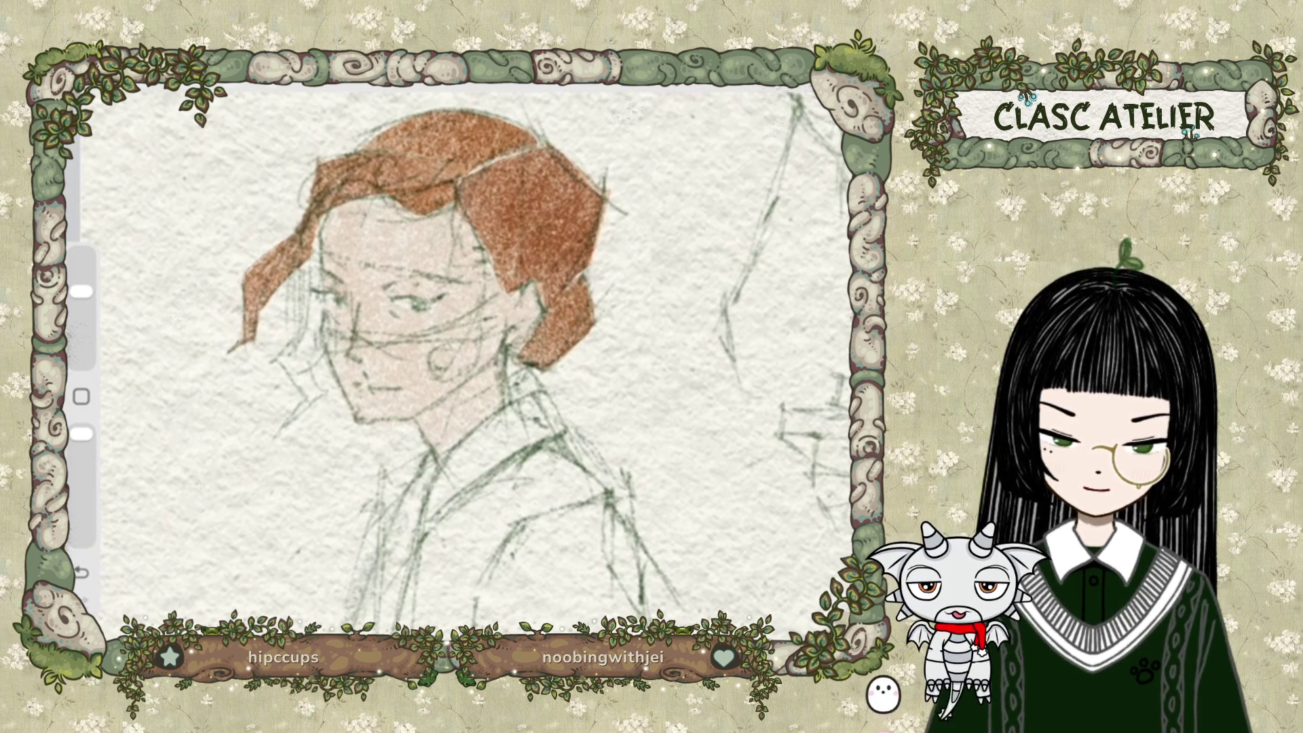
mouse_move(414, 302)
mouse_down()
mouse_move(378, 277)
mouse_move(407, 306)
mouse_move(383, 333)
mouse_up()
key(s)
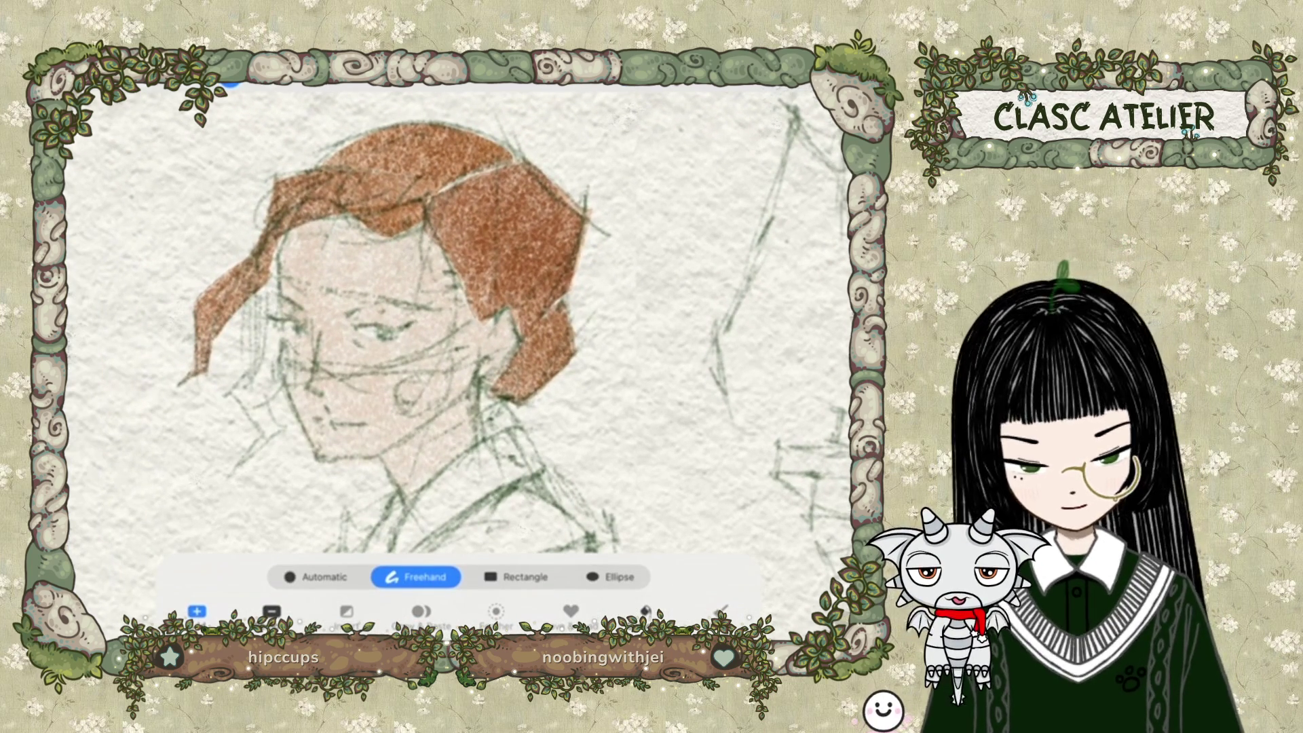
mouse_move(325, 165)
mouse_down()
mouse_move(469, 190)
mouse_move(519, 153)
mouse_move(468, 134)
mouse_up()
click(324, 165)
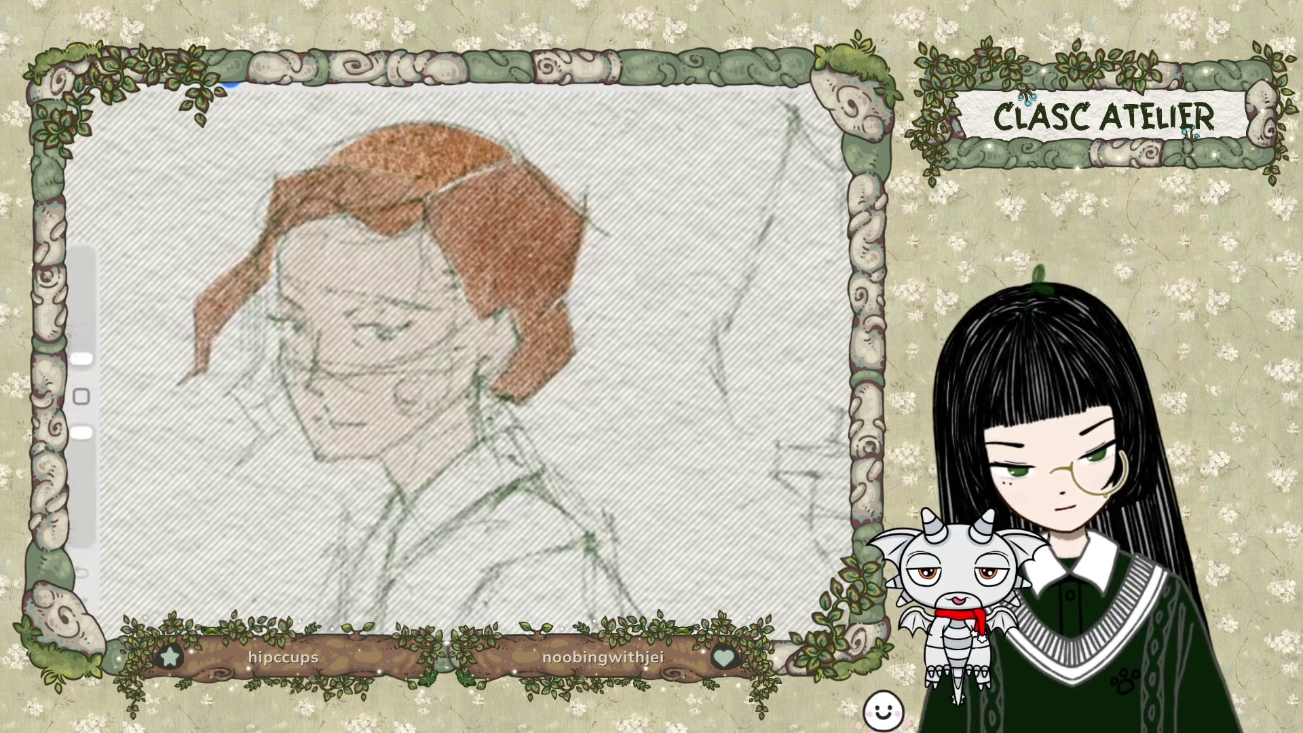
drag(82, 432, 82, 535)
drag(429, 185, 486, 161)
key(ctrl+z)
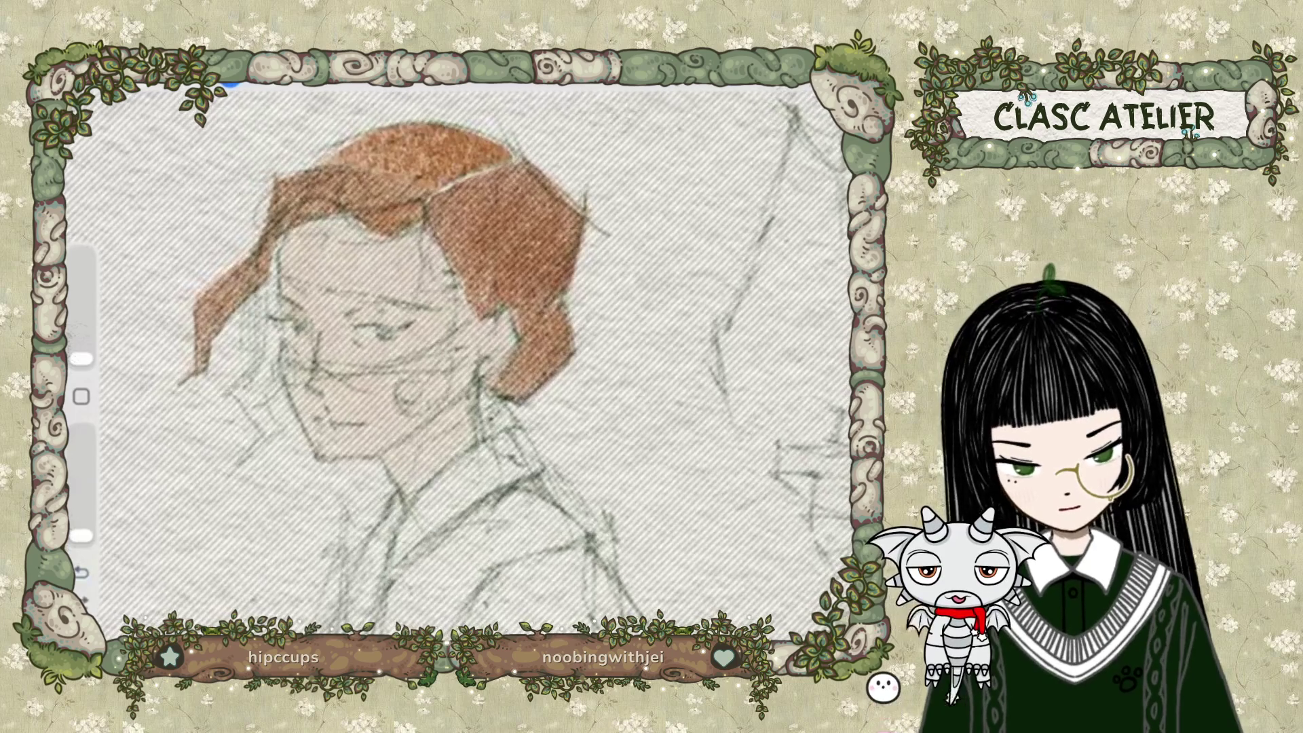
Undo the last paint stroke, lower brush opacity to about 37%, and undo the selection.
click(231, 86)
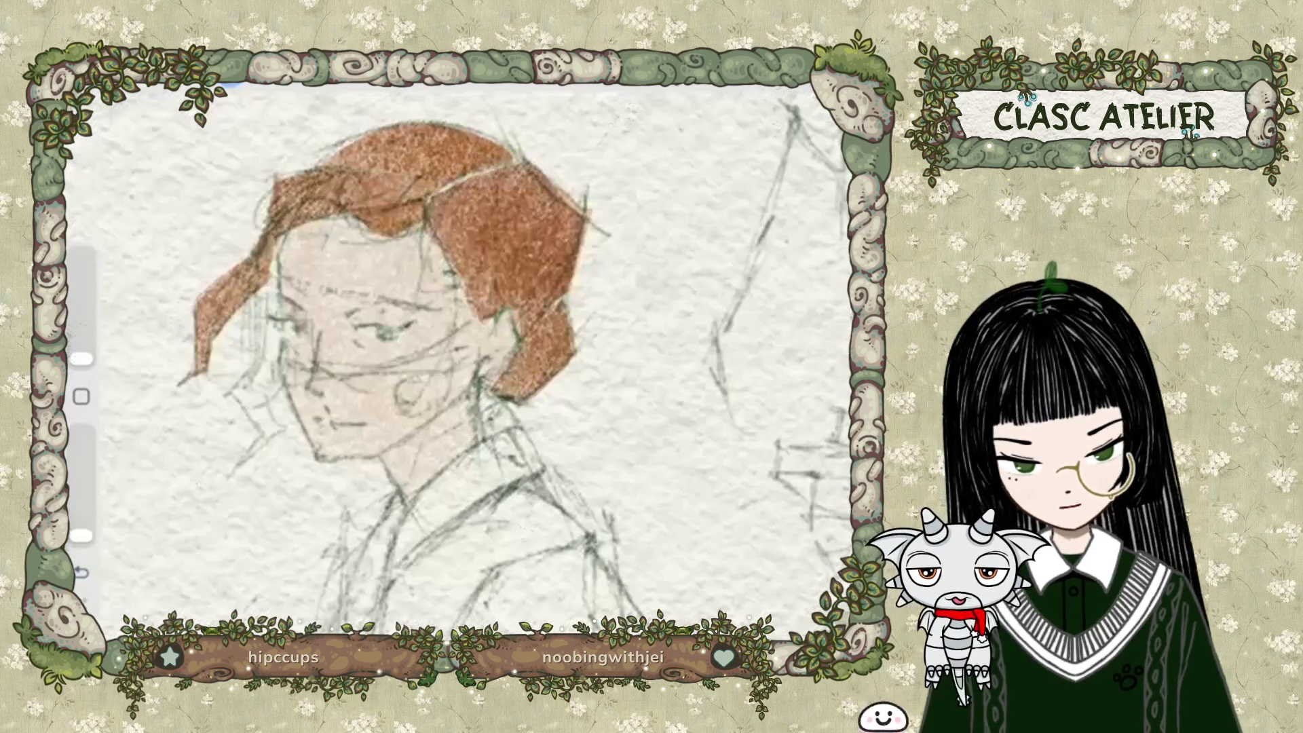
scroll(435, 360, down, 2)
click(230, 85)
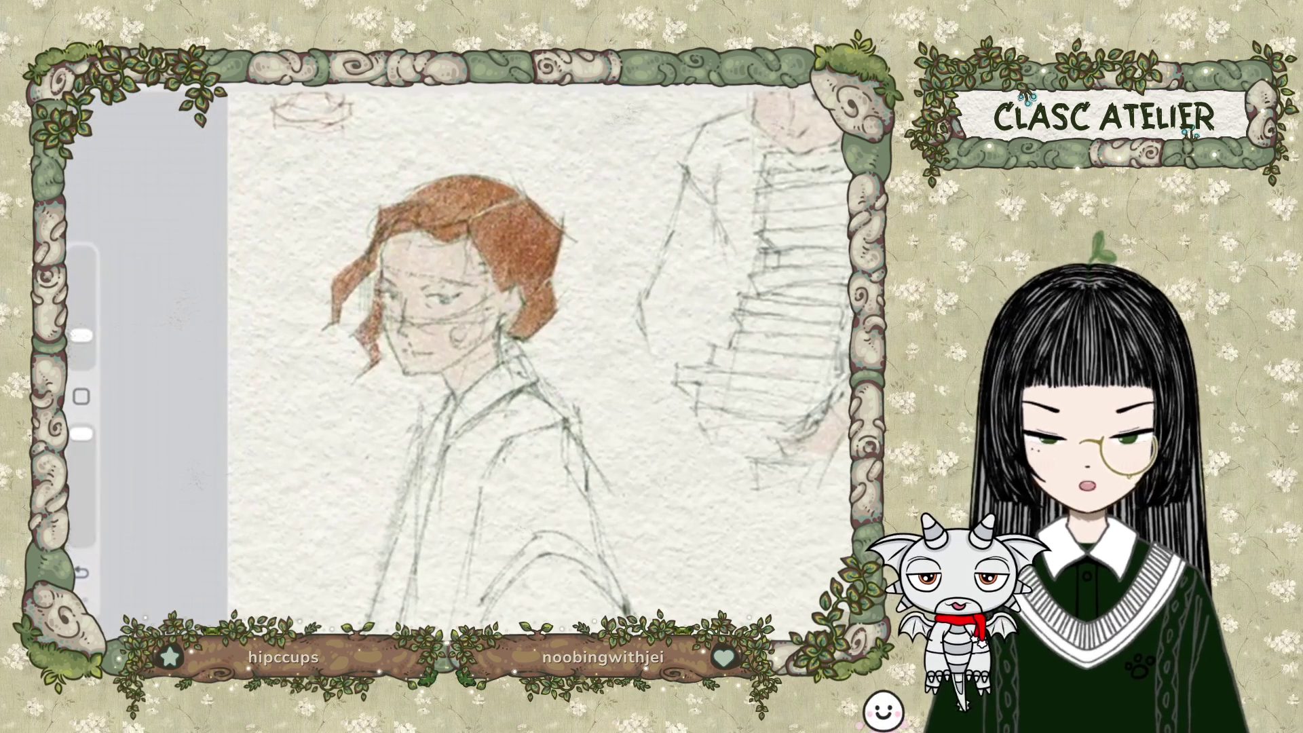
click(81, 572)
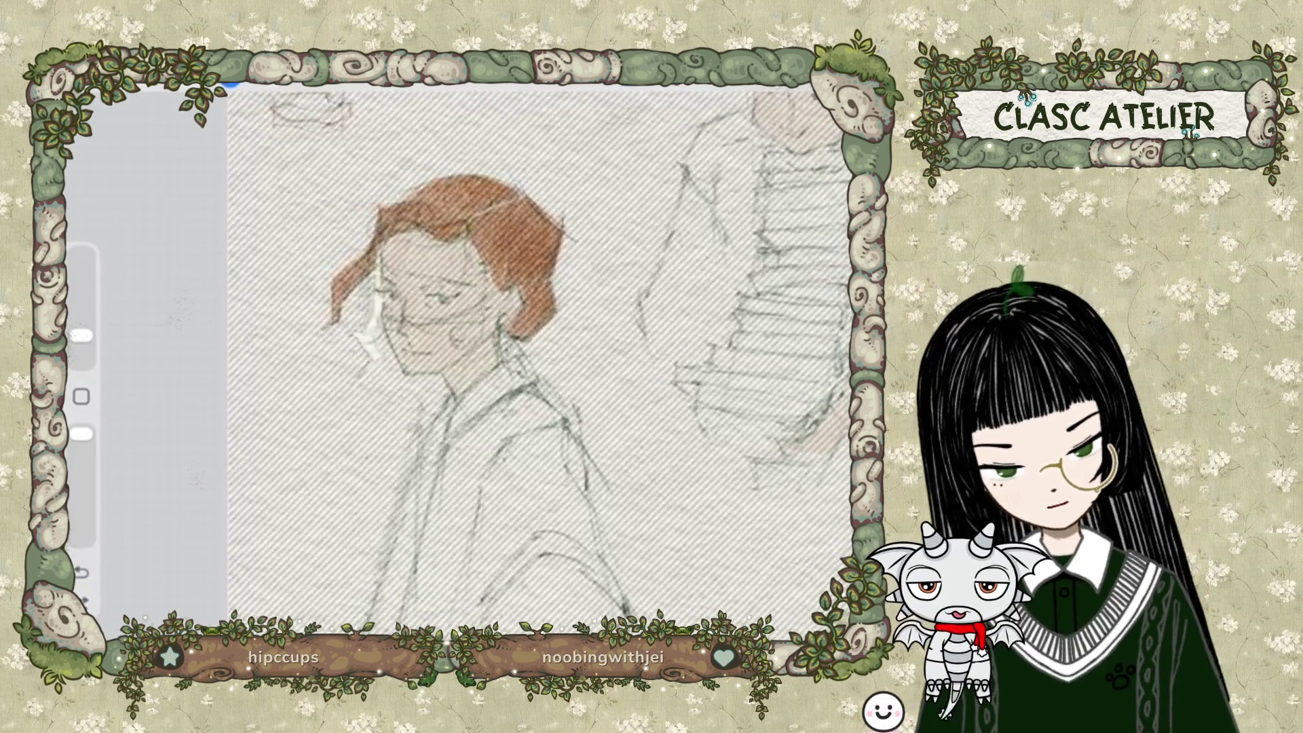
drag(81, 433, 82, 506)
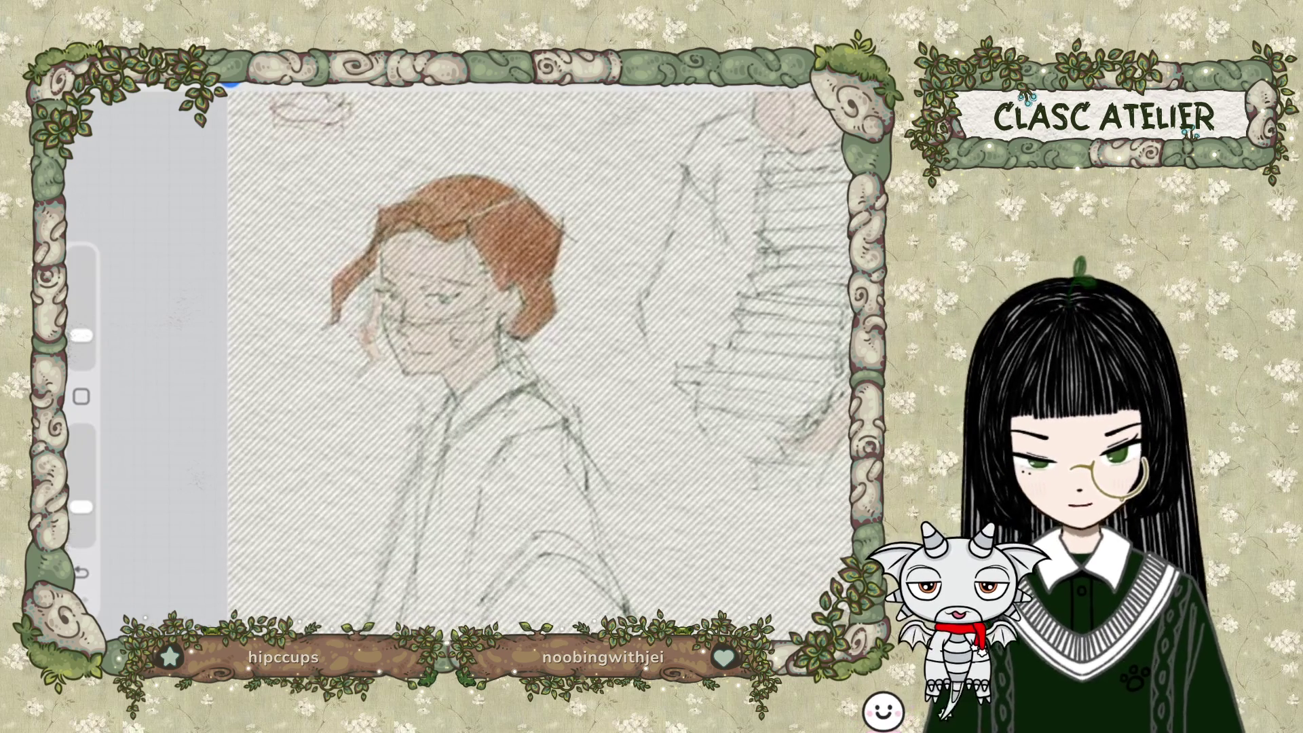
click(81, 573)
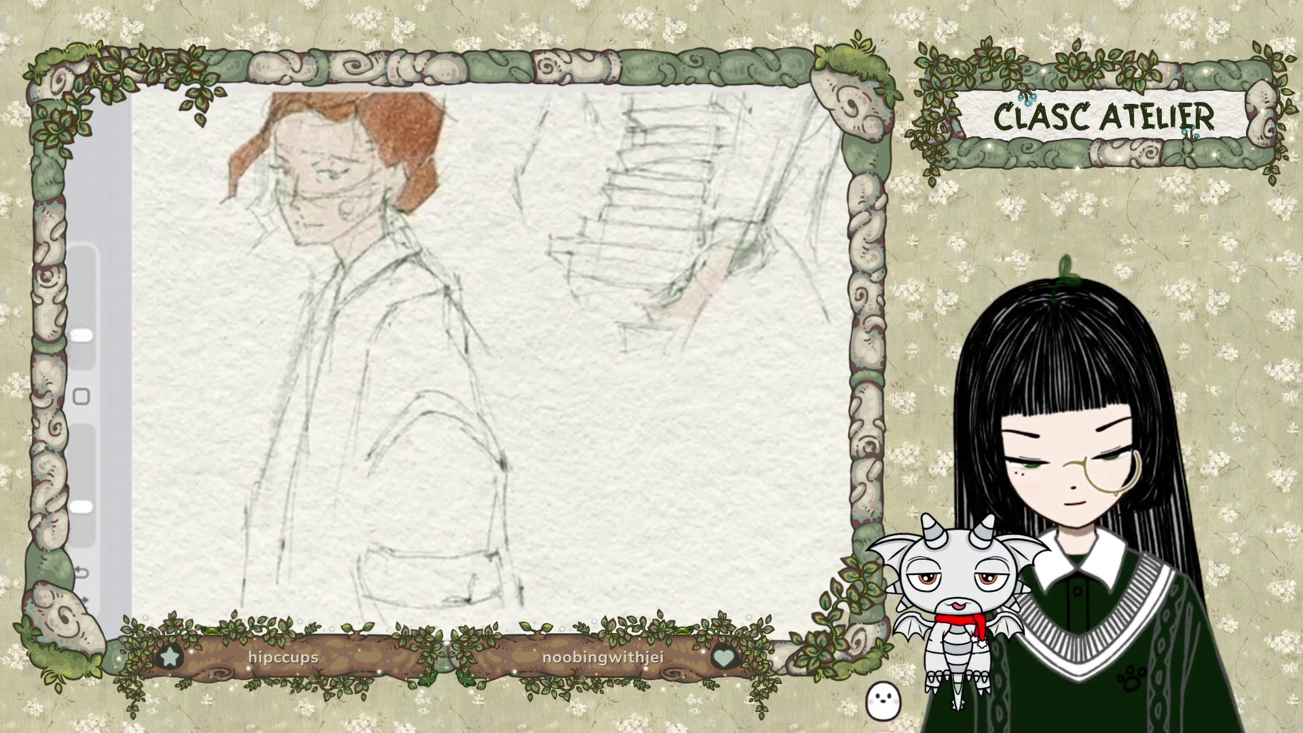
Outline the coat sleeve up over the shoulder, then discard the unfinished outline.
key(s)
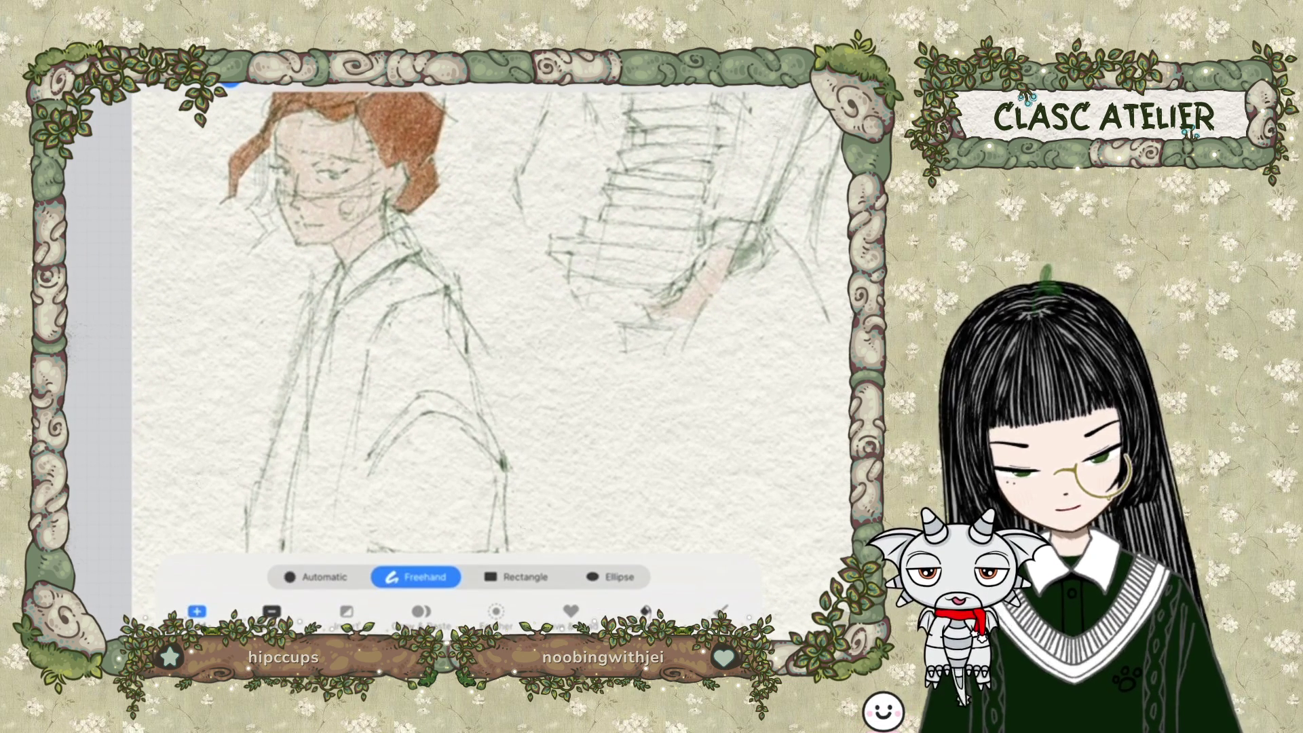
mouse_move(368, 479)
mouse_down()
mouse_move(438, 413)
mouse_move(487, 462)
mouse_up()
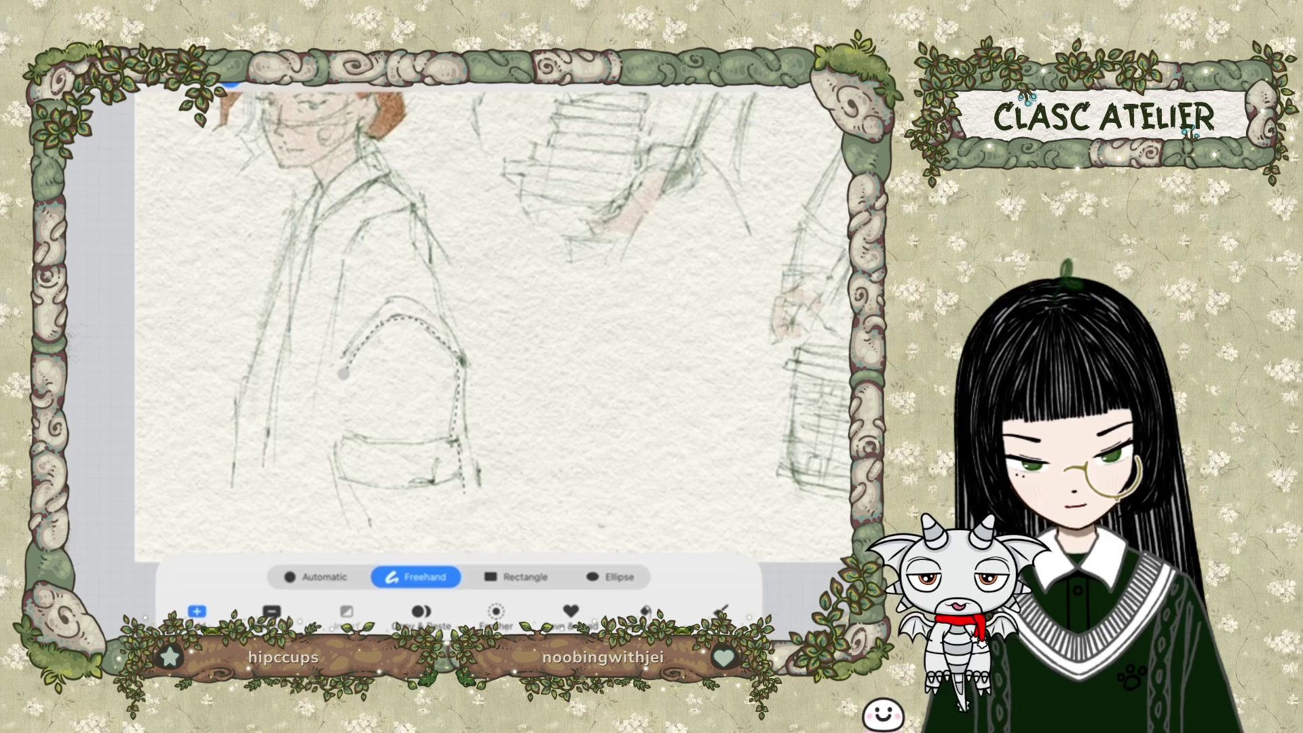
mouse_move(484, 499)
mouse_down()
mouse_move(456, 332)
mouse_move(392, 297)
mouse_up()
click(321, 478)
drag(321, 479, 312, 536)
click(231, 82)
click(231, 82)
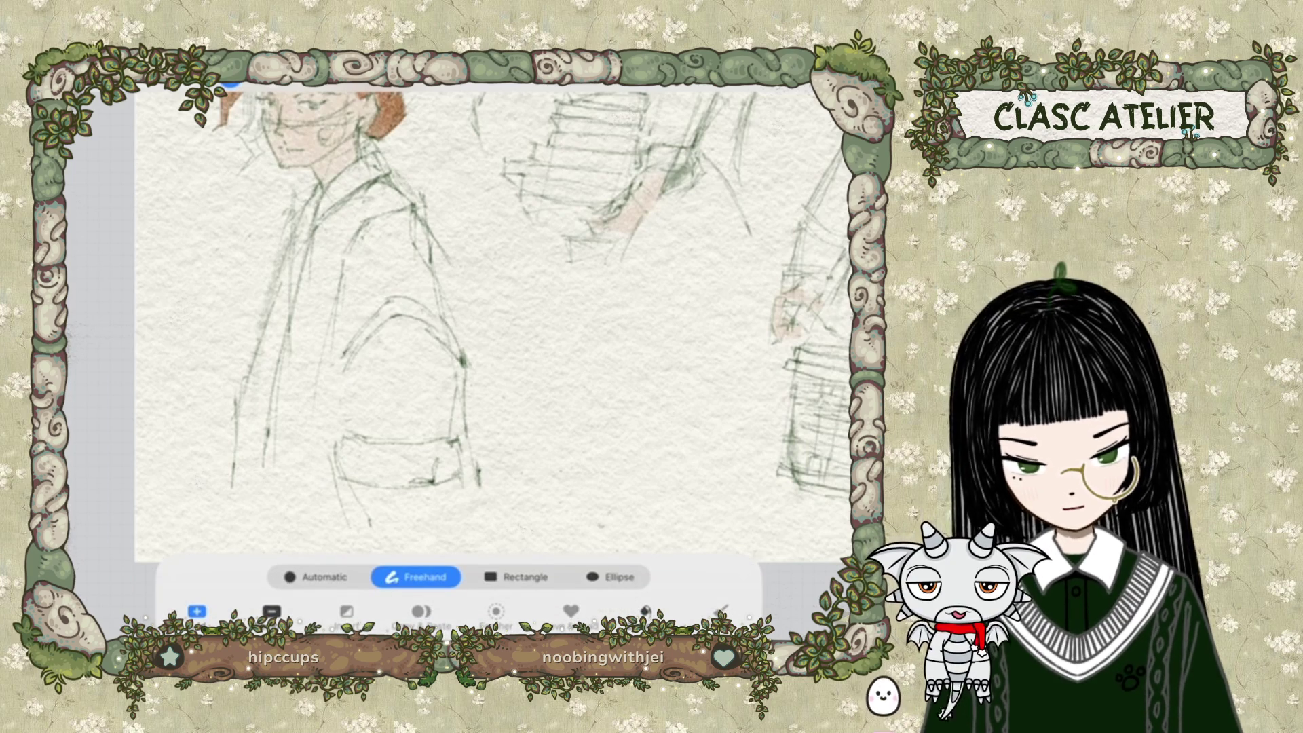
Redraw and close the sleeve outline as a selection, then check the active layer.
drag(348, 370, 377, 328)
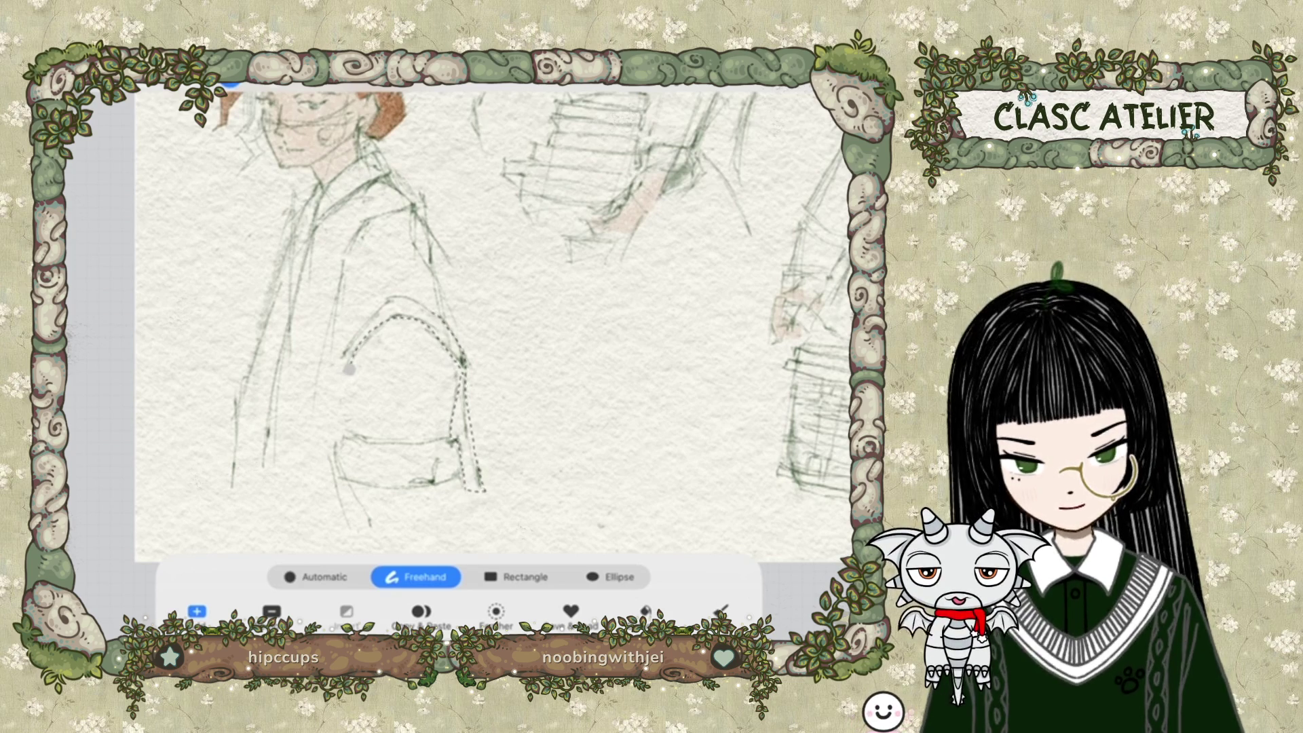
click(349, 369)
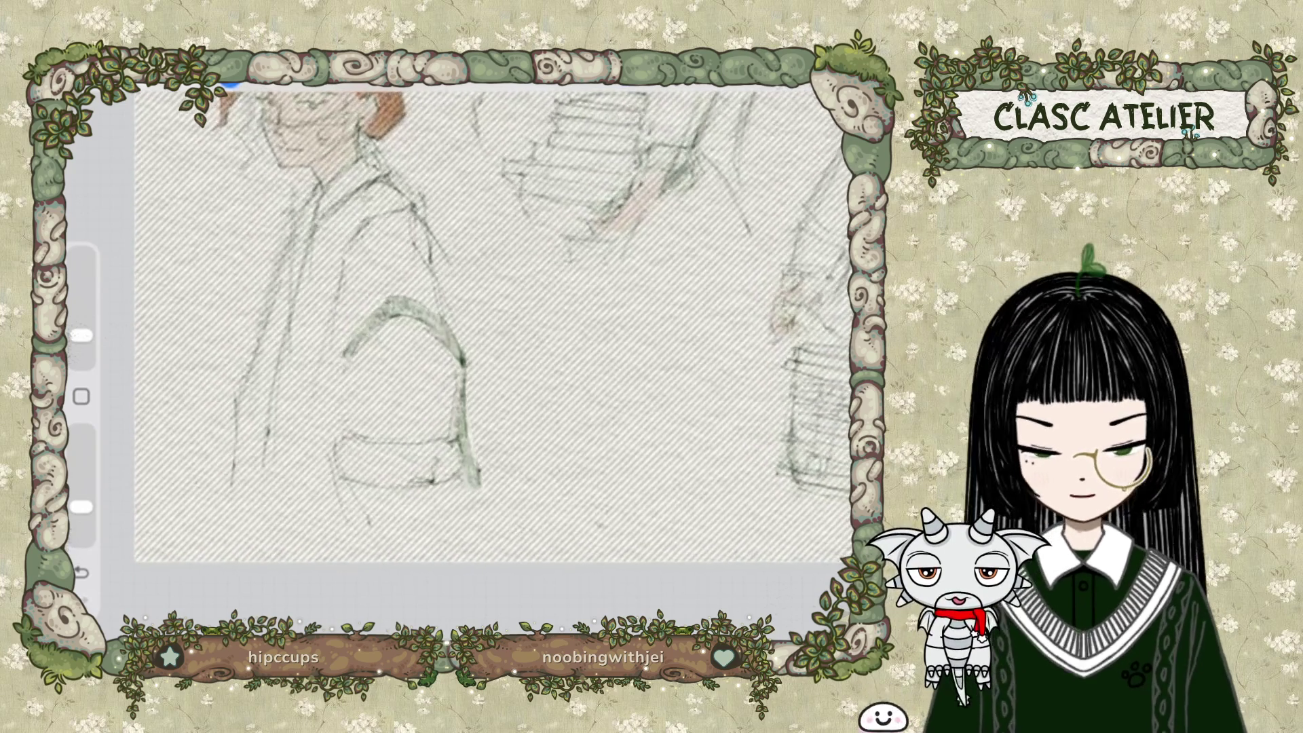
scroll(468, 360, down, 5)
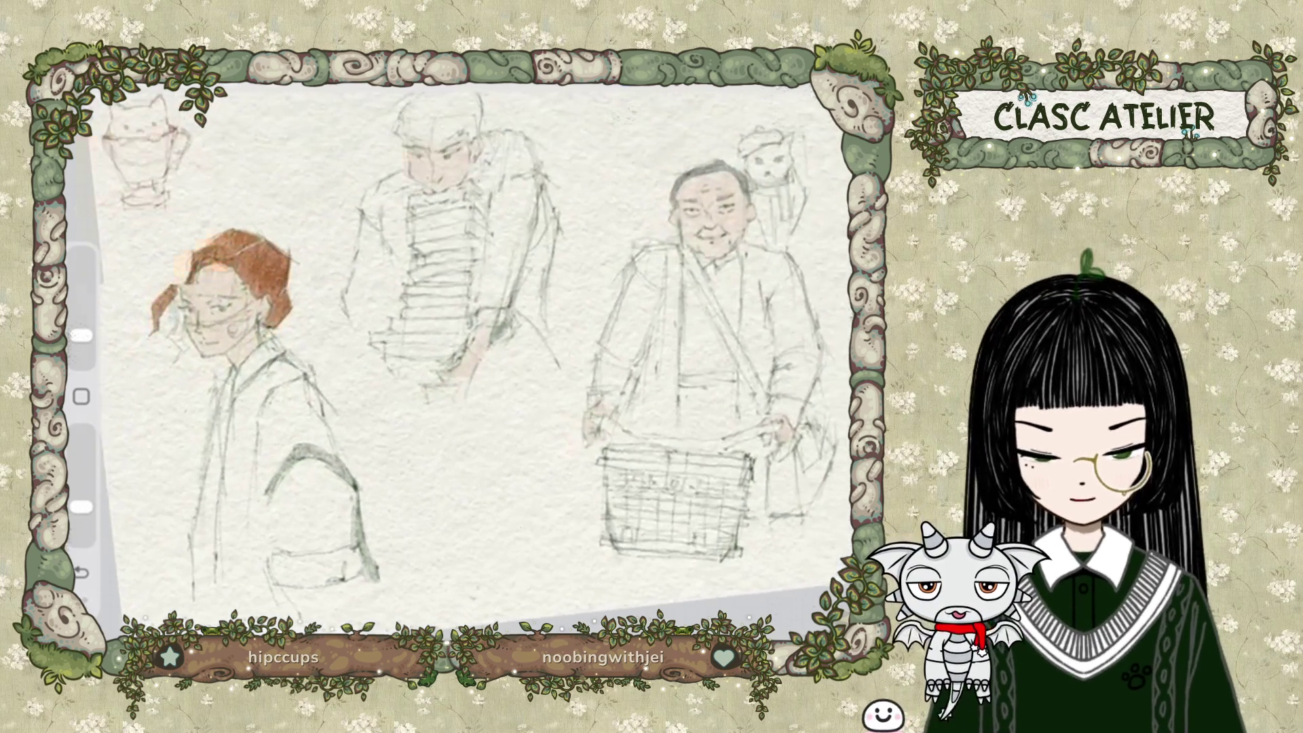
key(l)
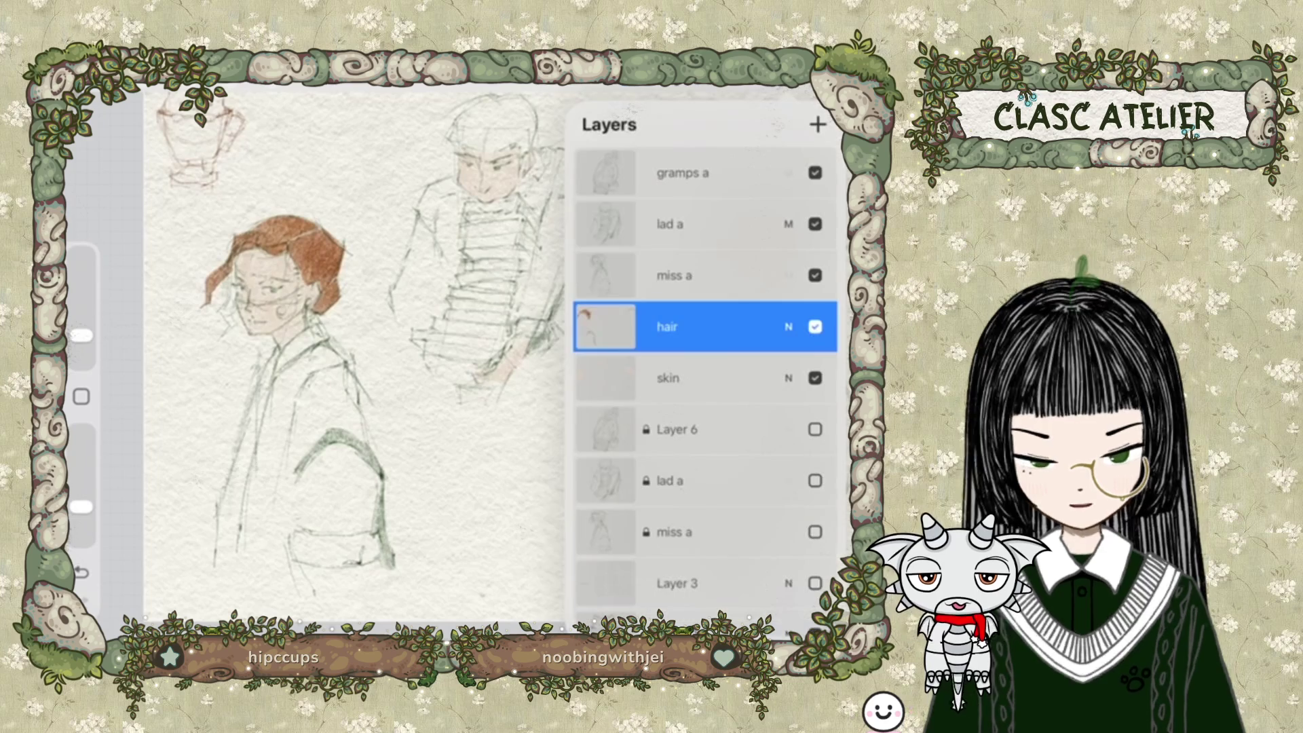
Lasso the sleeve area to shade, raise brush opacity to 78%, and enlarge the brush.
key(s)
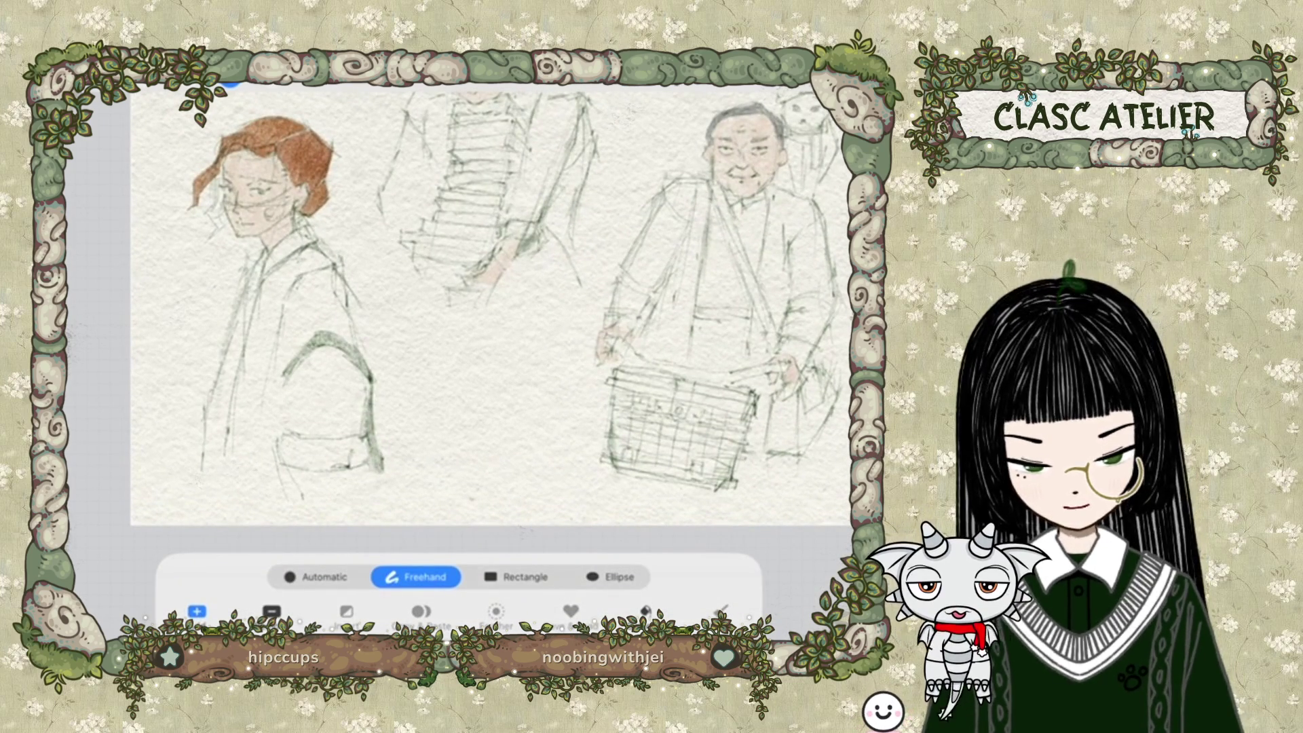
drag(306, 329, 324, 448)
key(l)
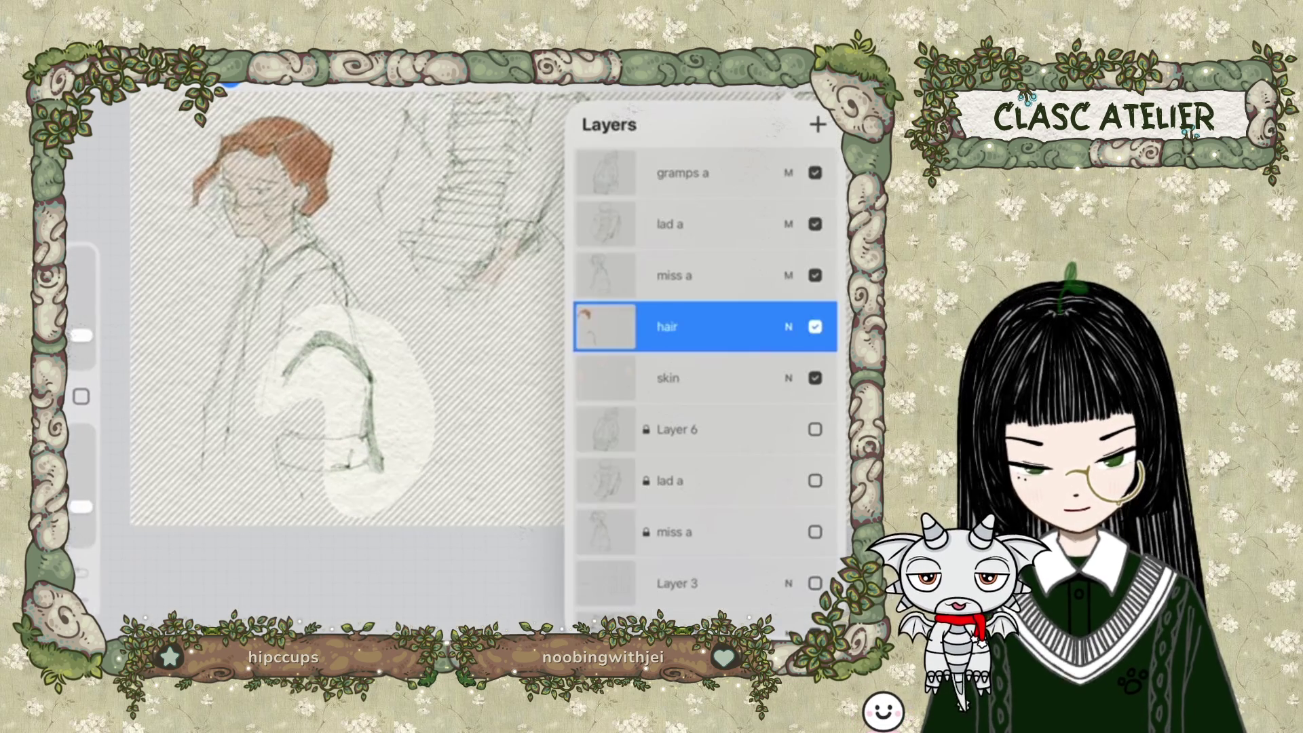
key(l)
drag(81, 535, 82, 434)
drag(81, 357, 81, 256)
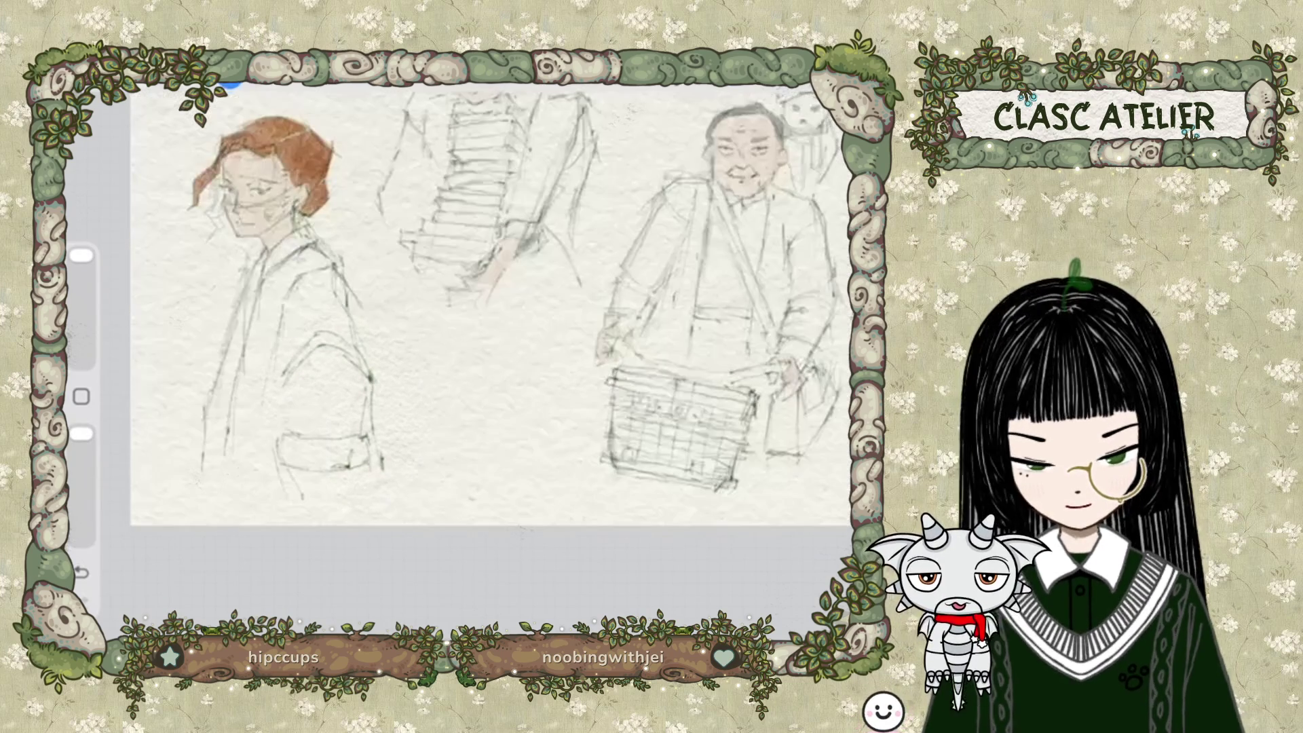
scroll(458, 366, up, 5)
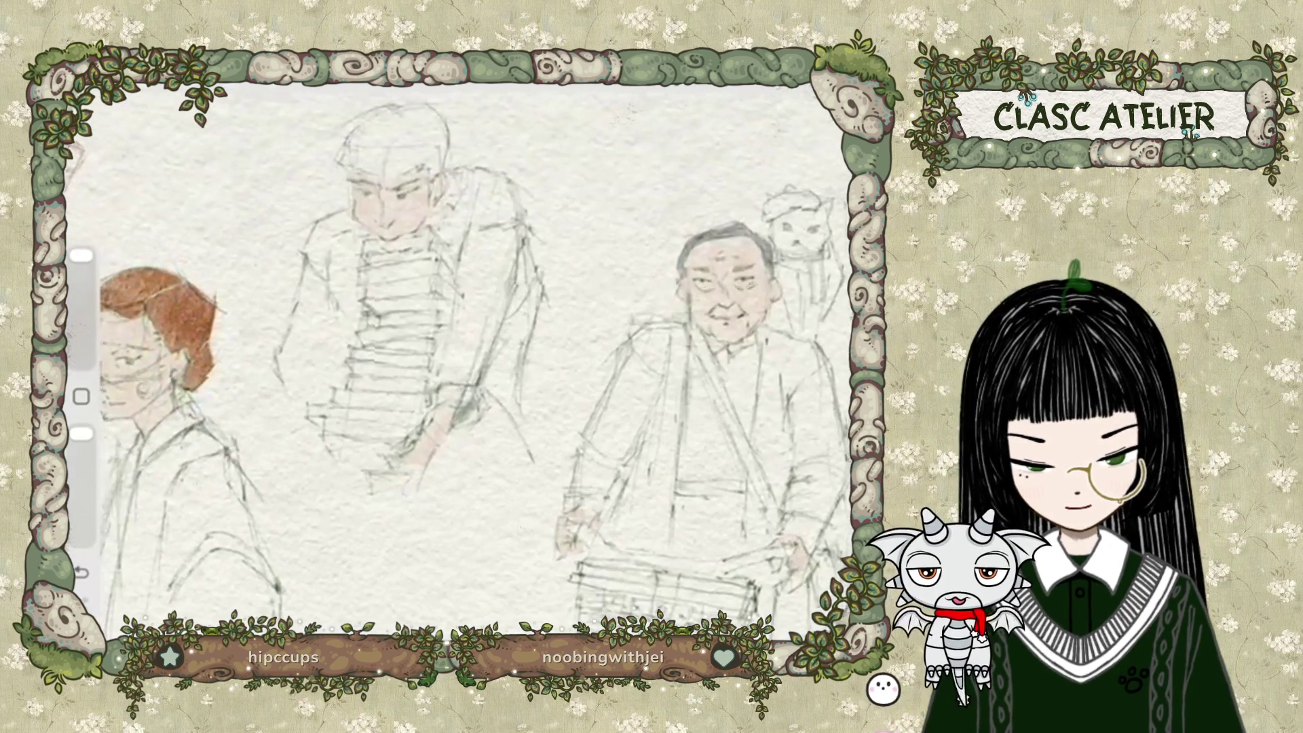
Switch the paint colour from dark green to black and begin outlining the middle figure's hair.
scroll(458, 367, down, 2)
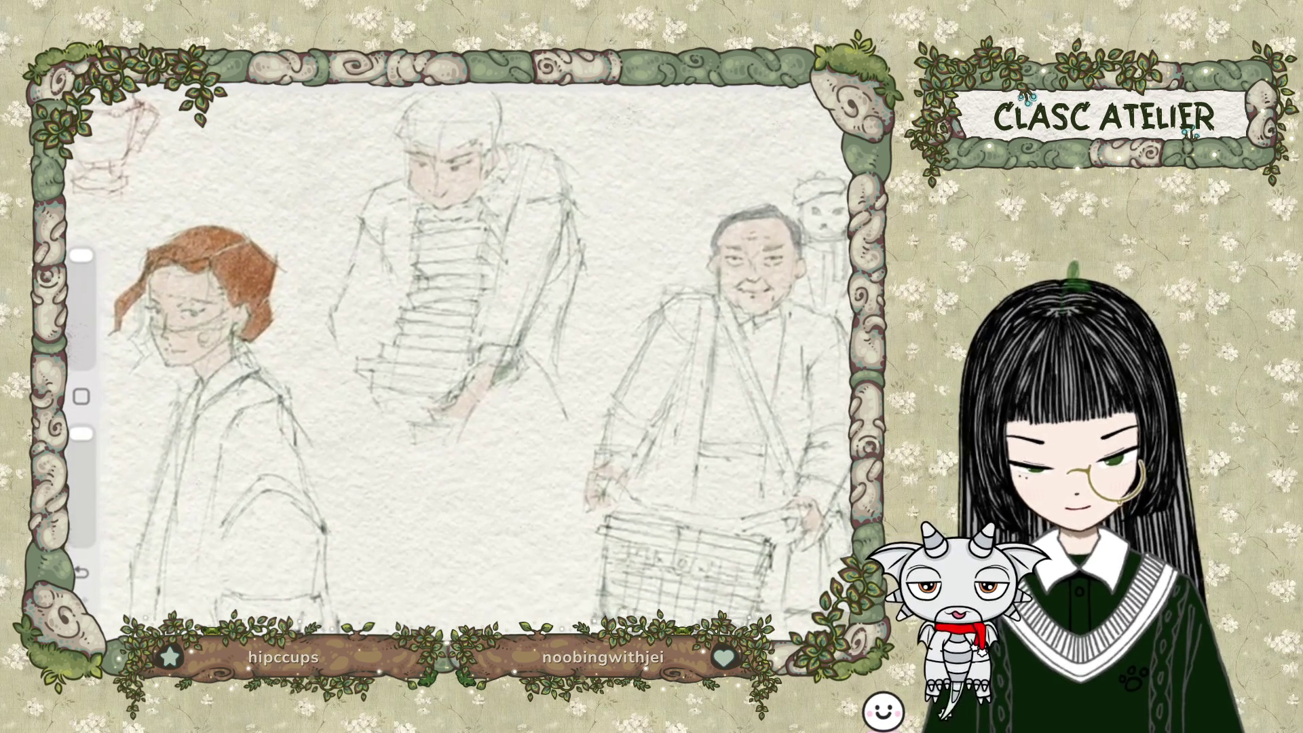
scroll(475, 366, up, 3)
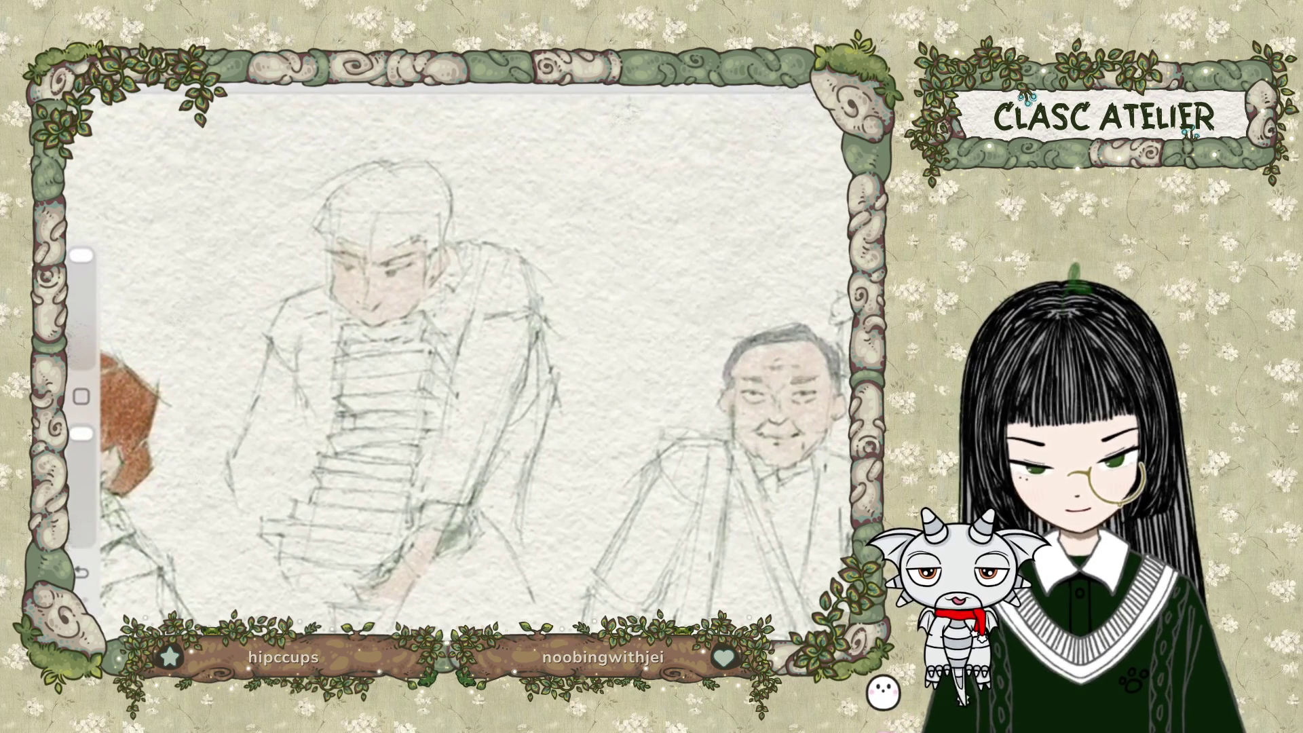
key(ctrl+0)
key(c)
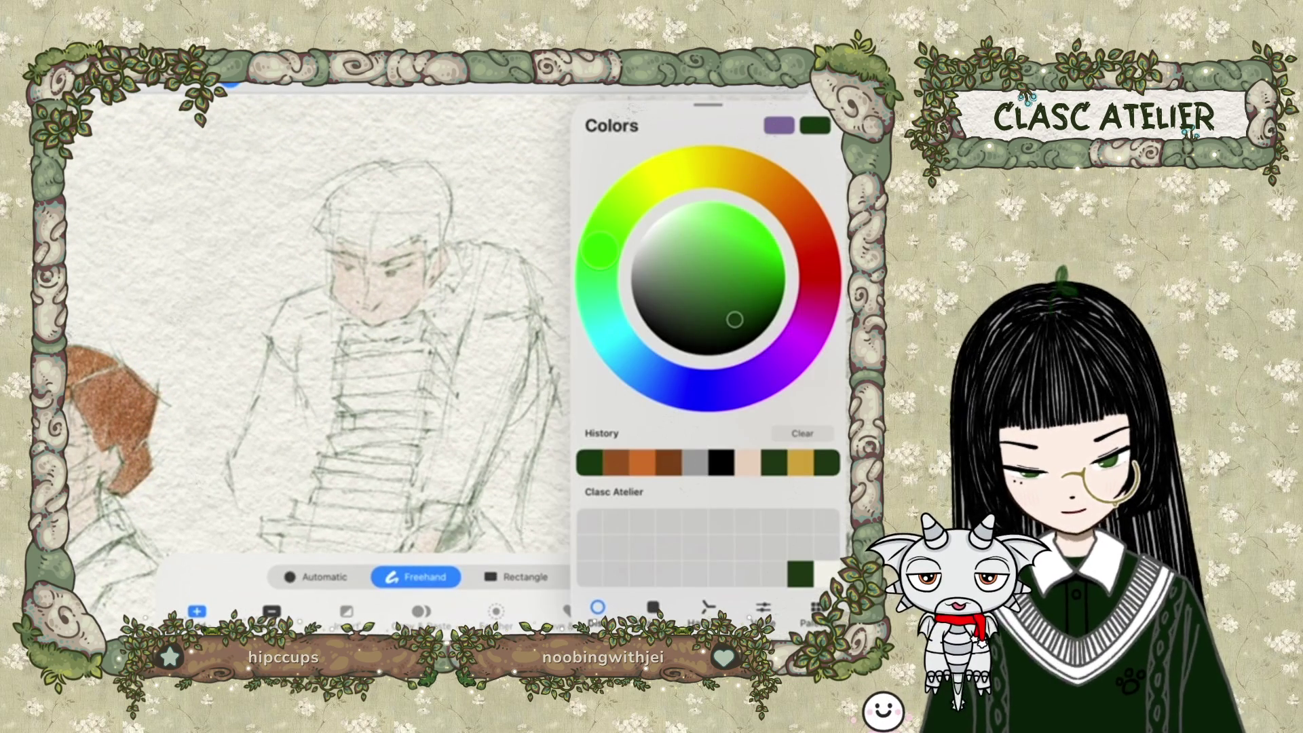
click(721, 462)
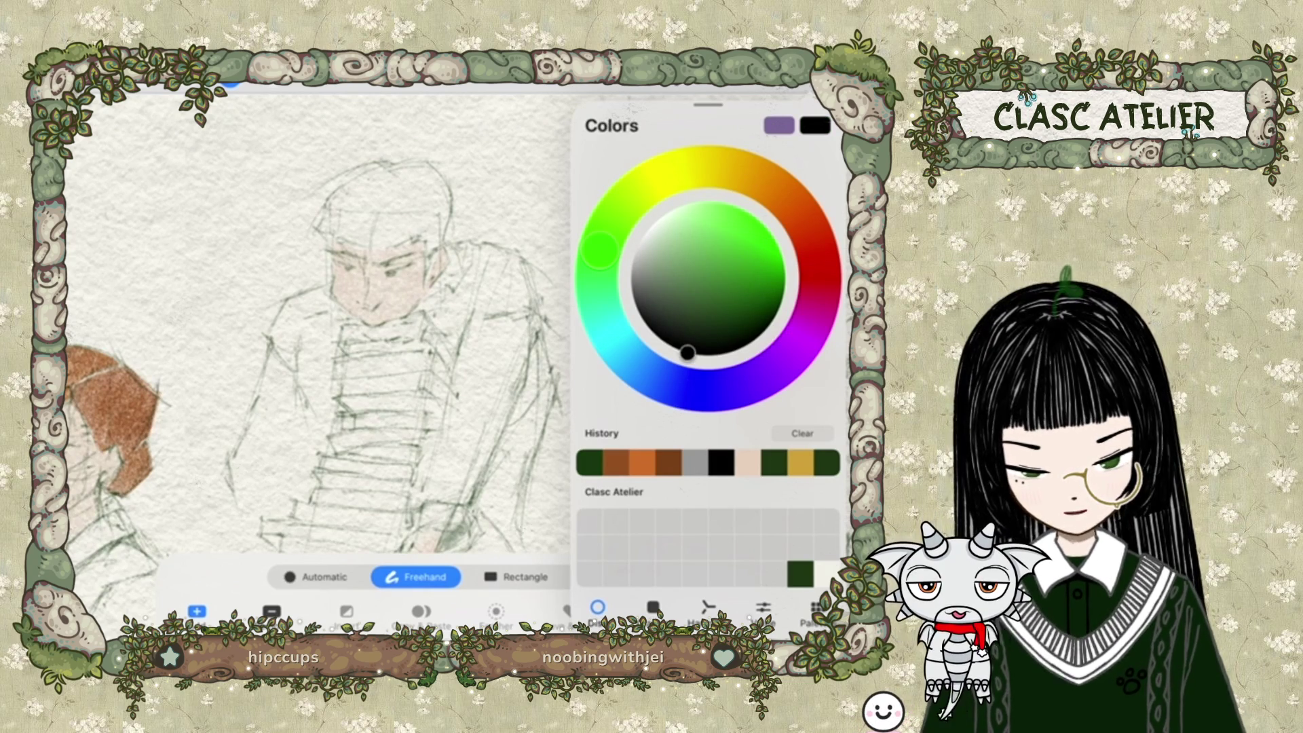
key(b)
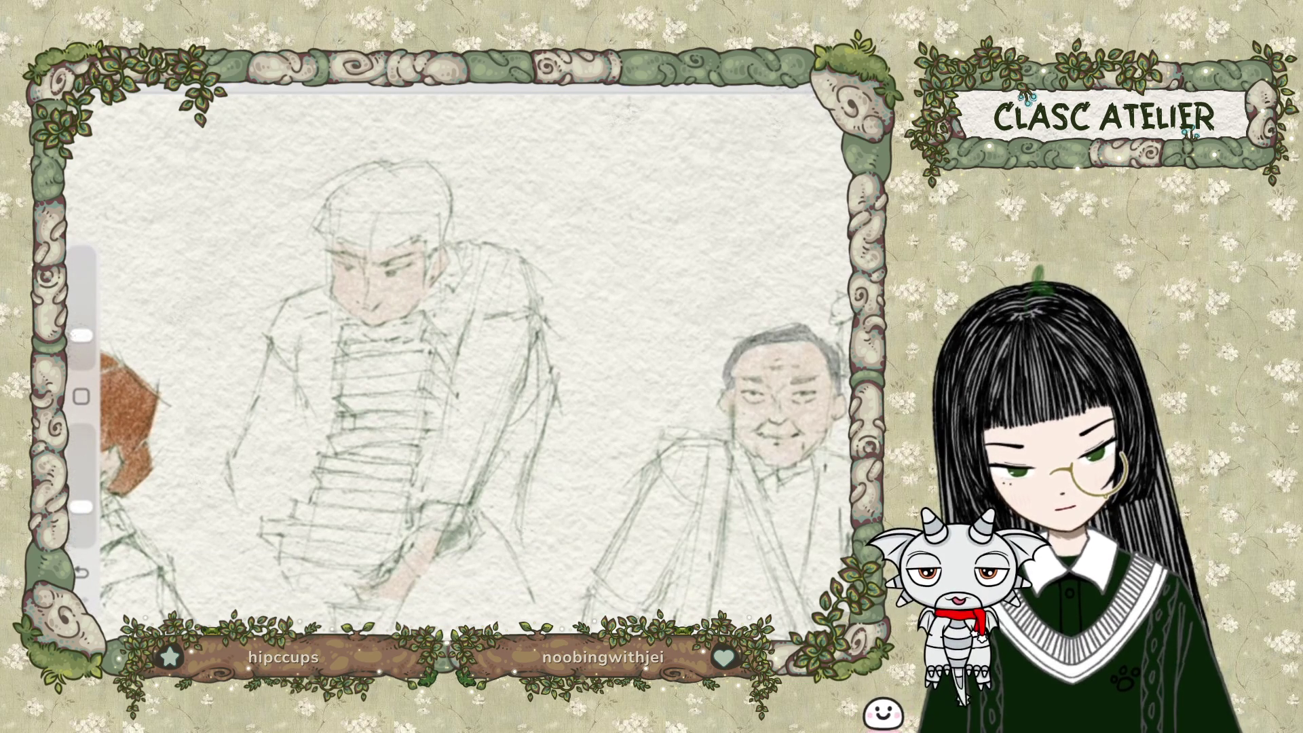
key(s)
mouse_move(378, 194)
mouse_down()
mouse_move(357, 231)
mouse_move(370, 246)
mouse_move(421, 247)
mouse_move(404, 246)
mouse_move(378, 195)
mouse_up()
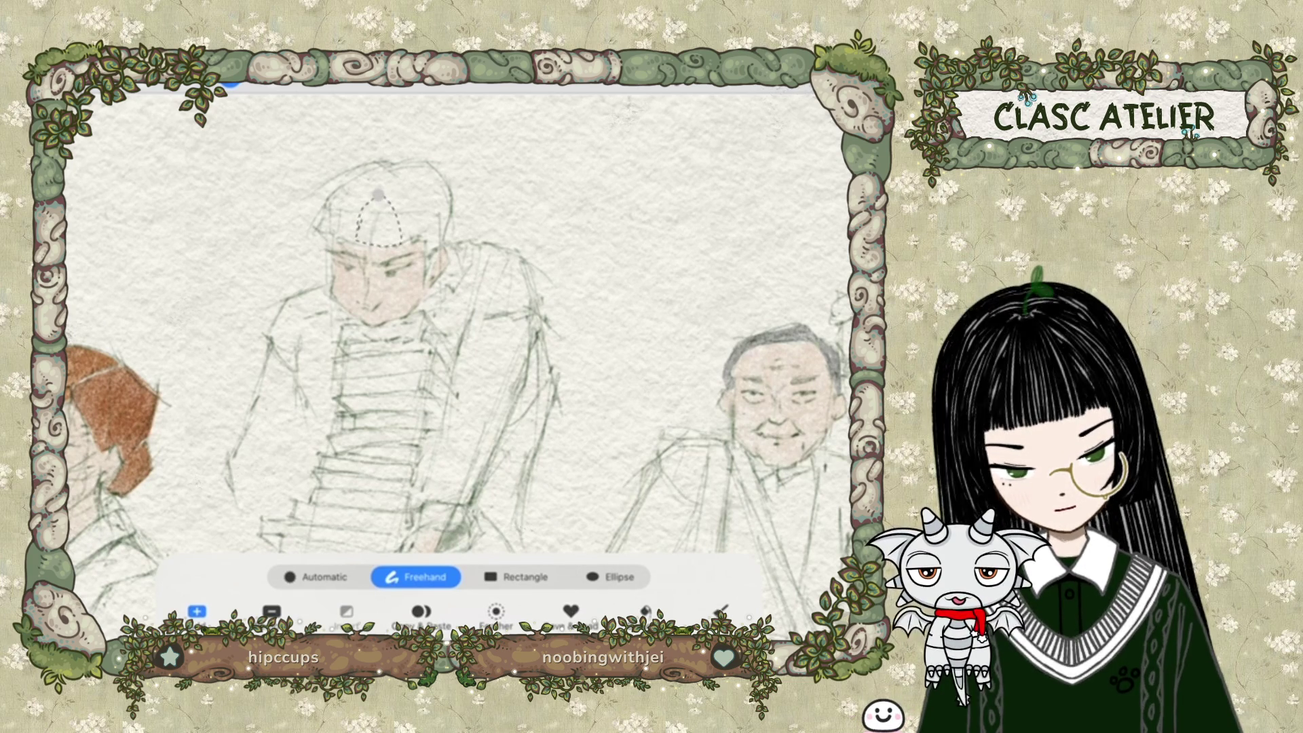
Paint grey into the middle figure's hair, then reselect the top of her head.
key(b)
drag(359, 230, 375, 241)
click(230, 85)
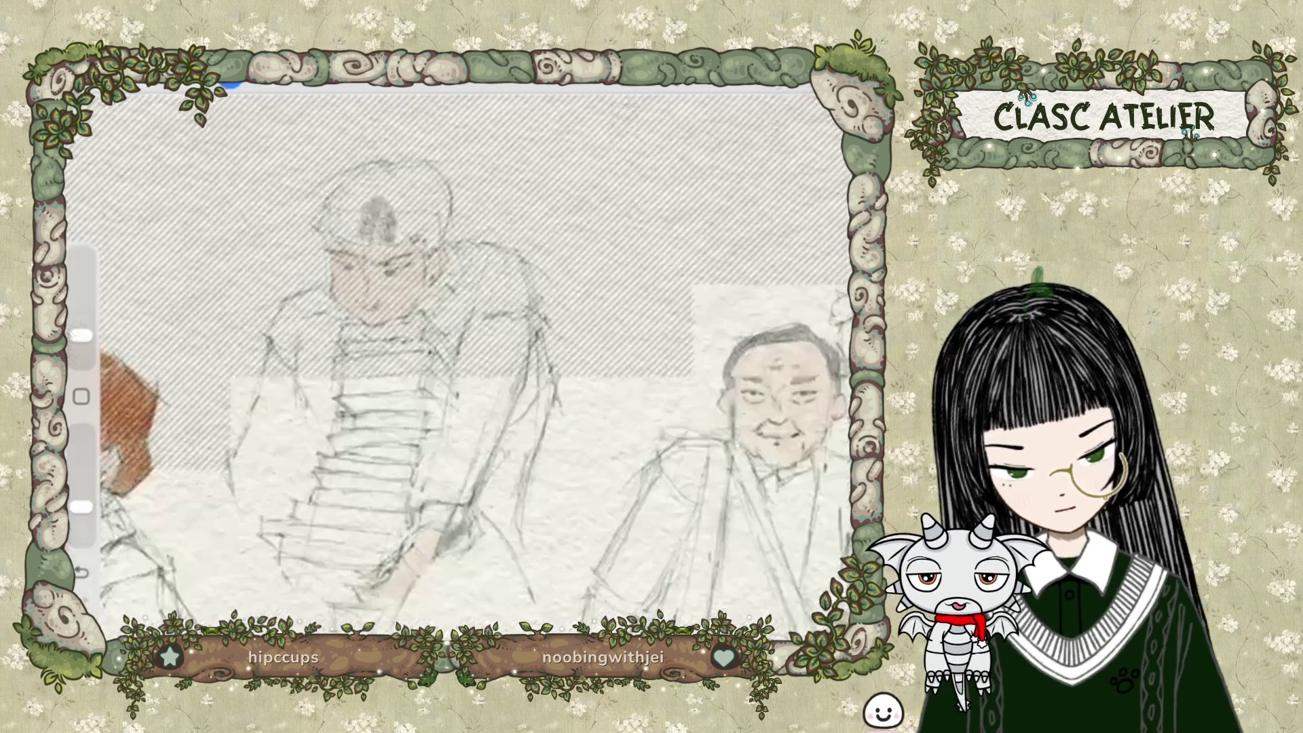
mouse_move(375, 191)
mouse_down()
mouse_move(349, 191)
mouse_move(309, 228)
mouse_up()
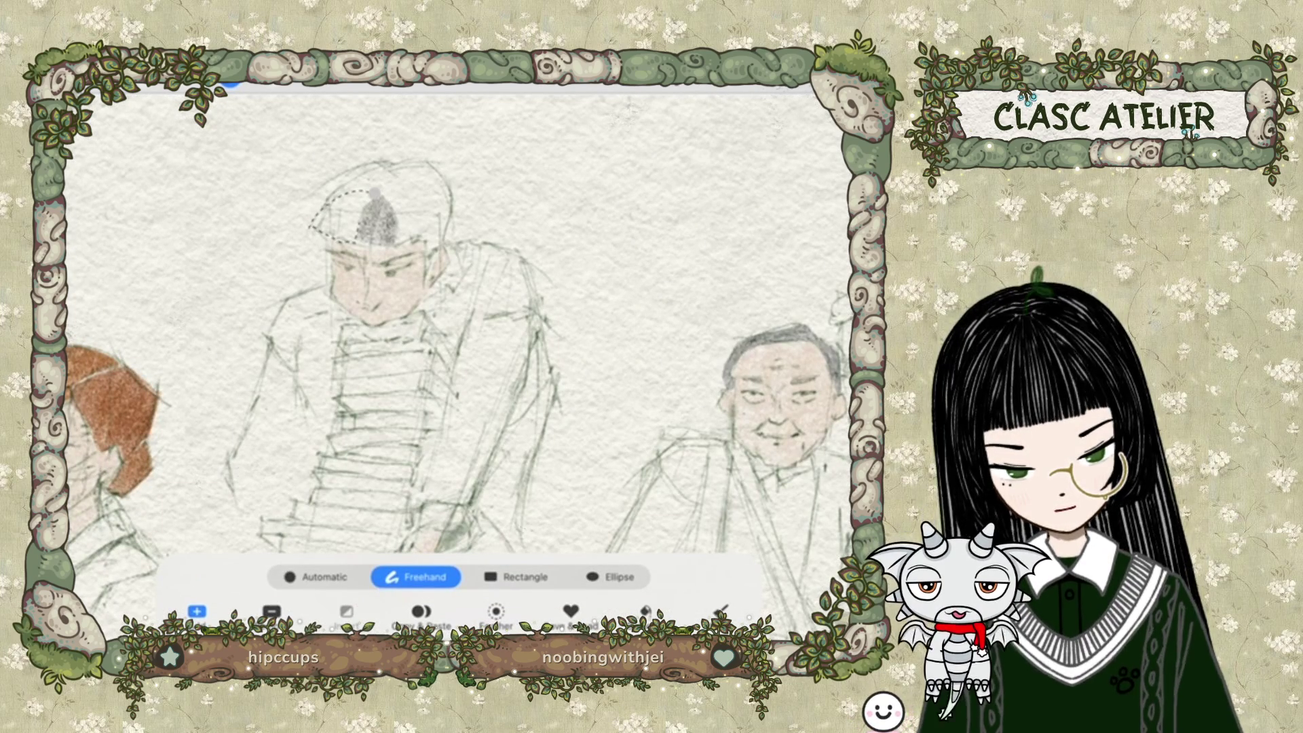
click(230, 85)
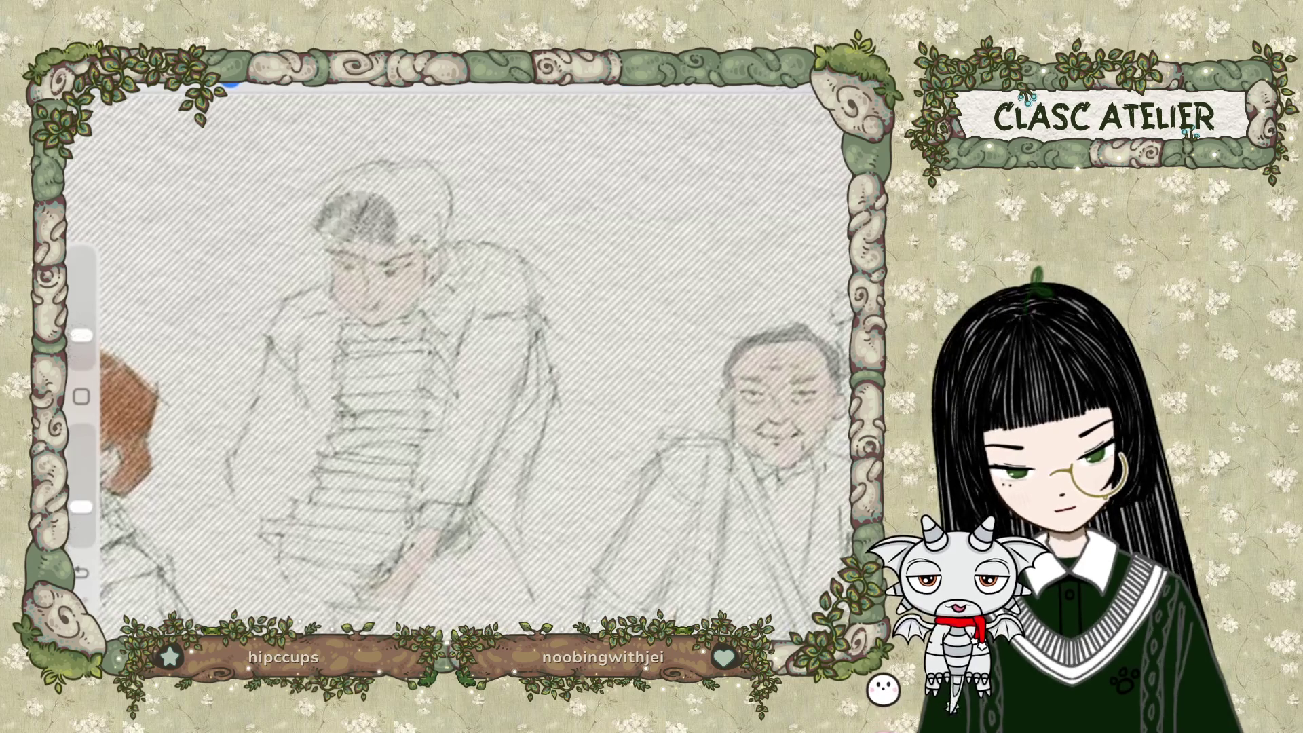
click(230, 85)
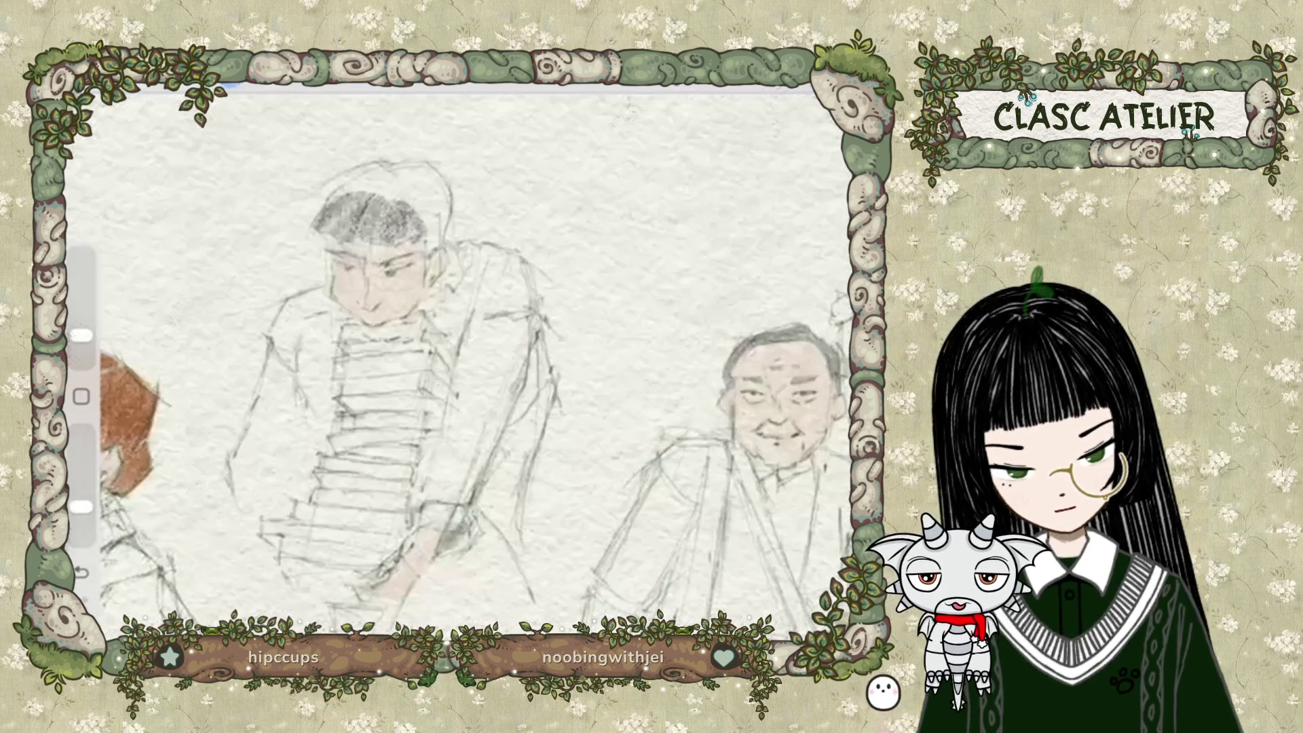
Lasso the top of the middle figure's head again, fill it, and deselect.
key(s)
drag(331, 186, 378, 166)
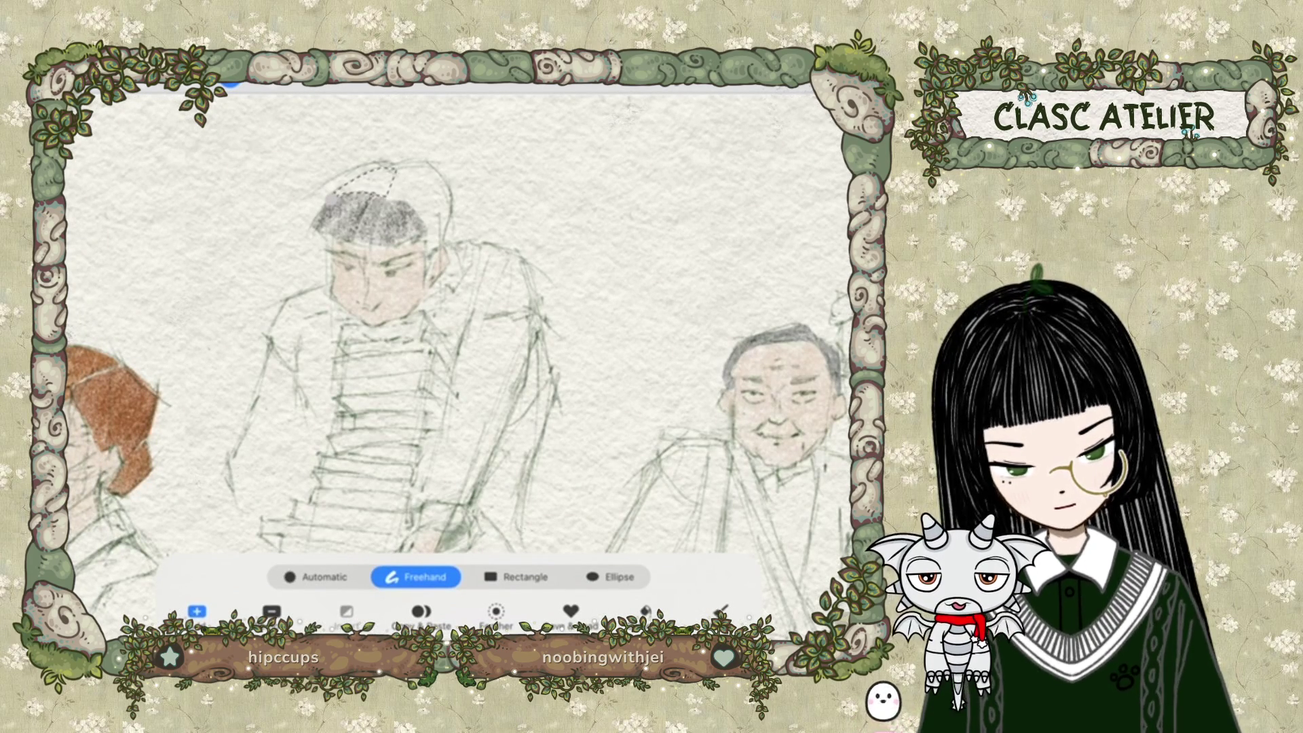
key(b)
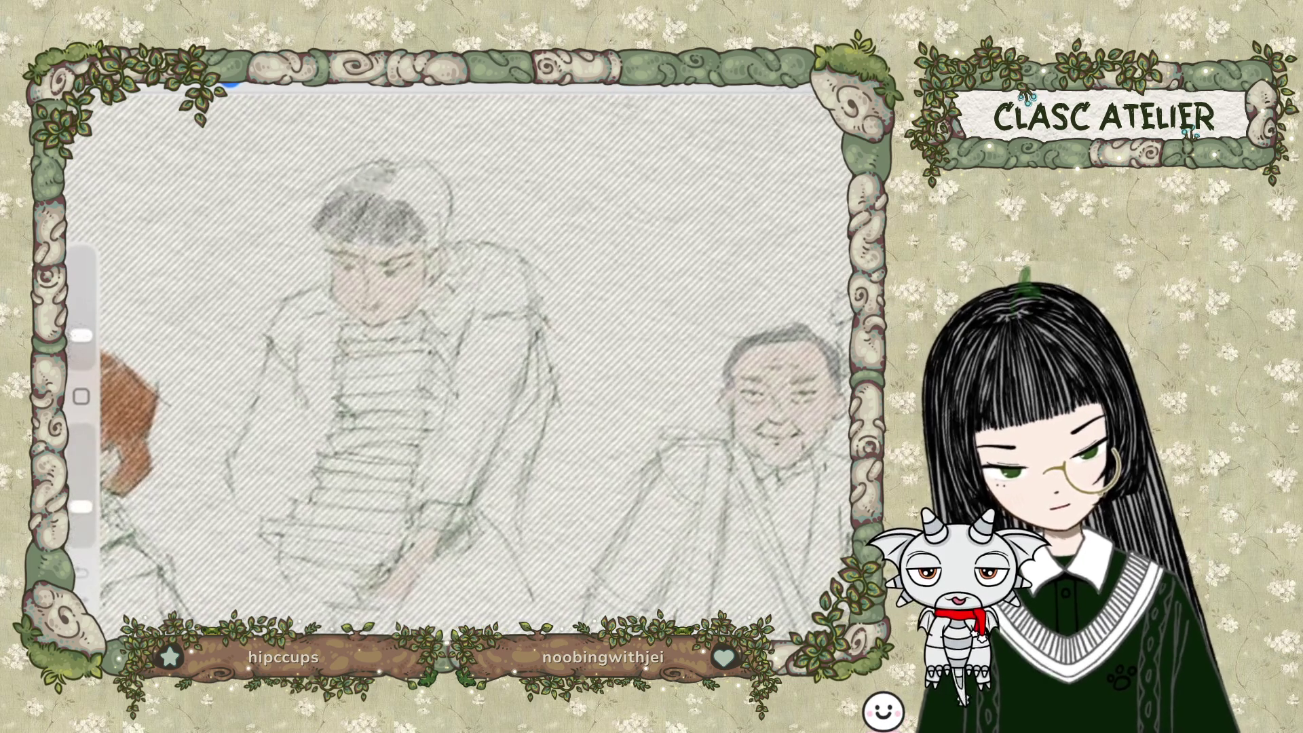
key(ctrl+d)
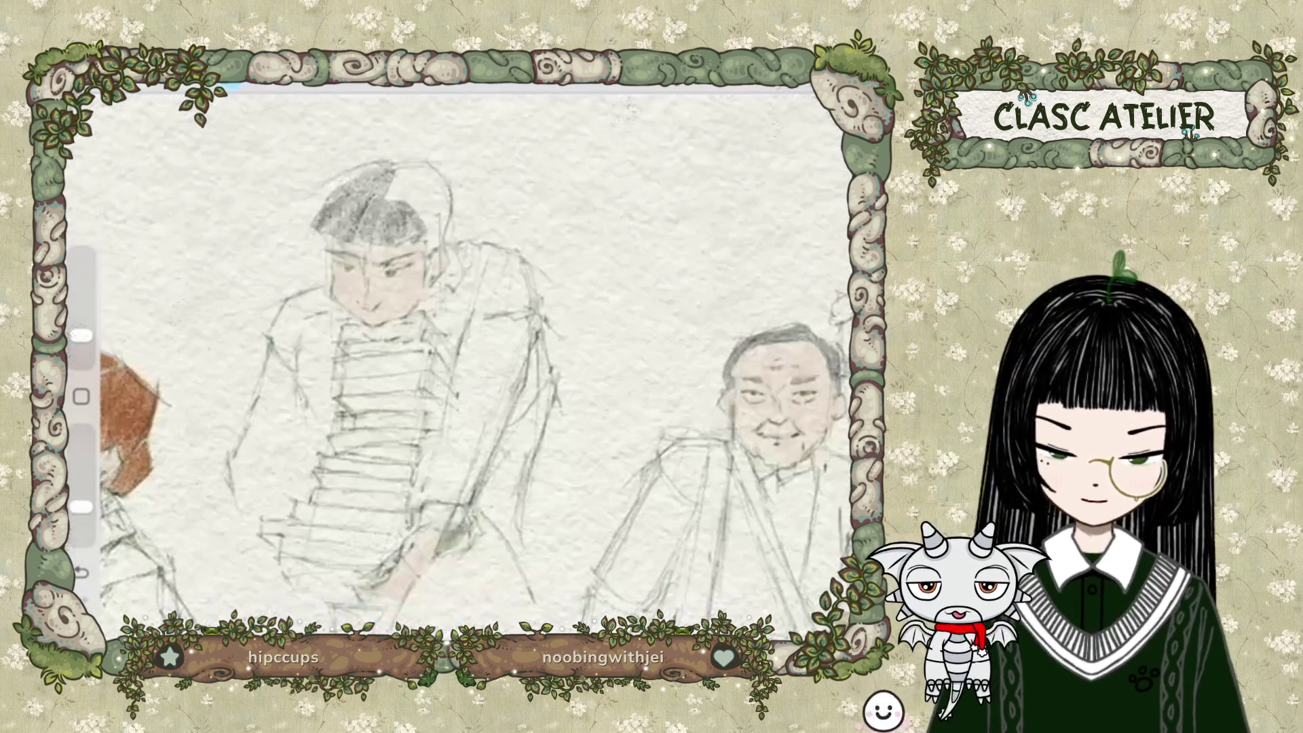
key(s)
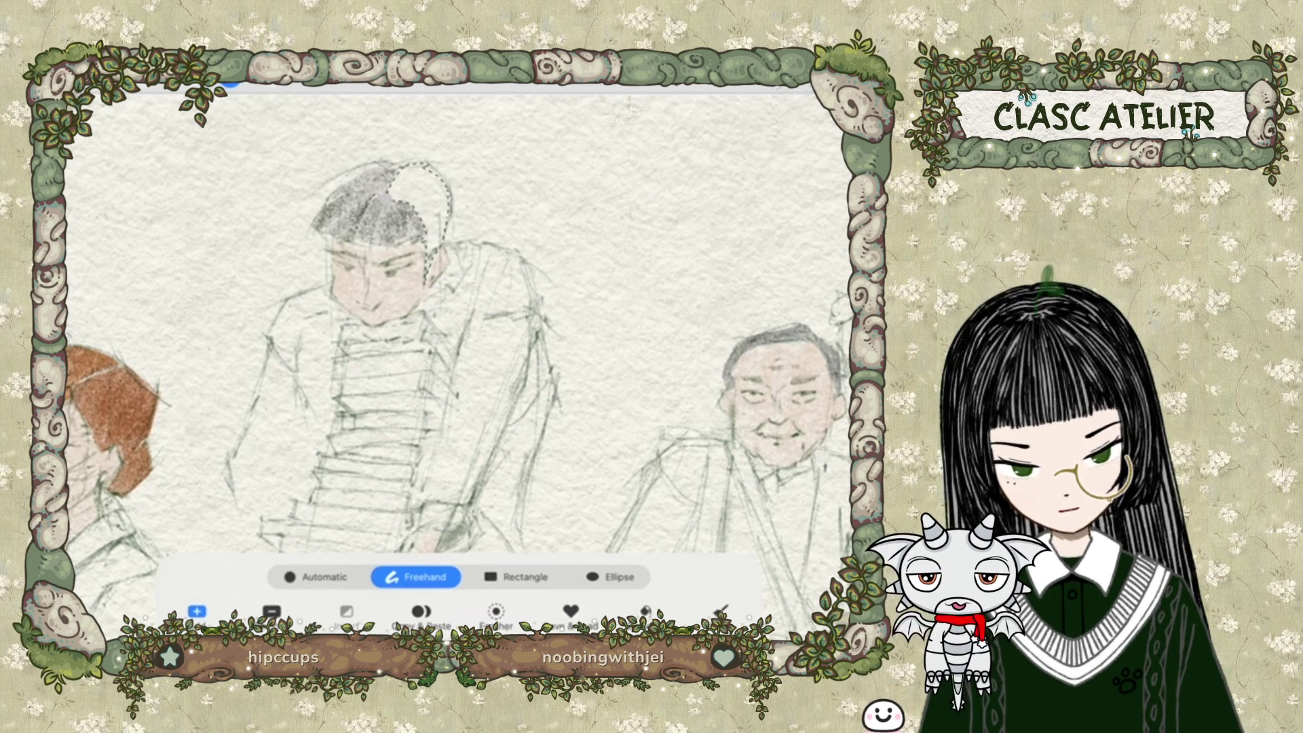
key(b)
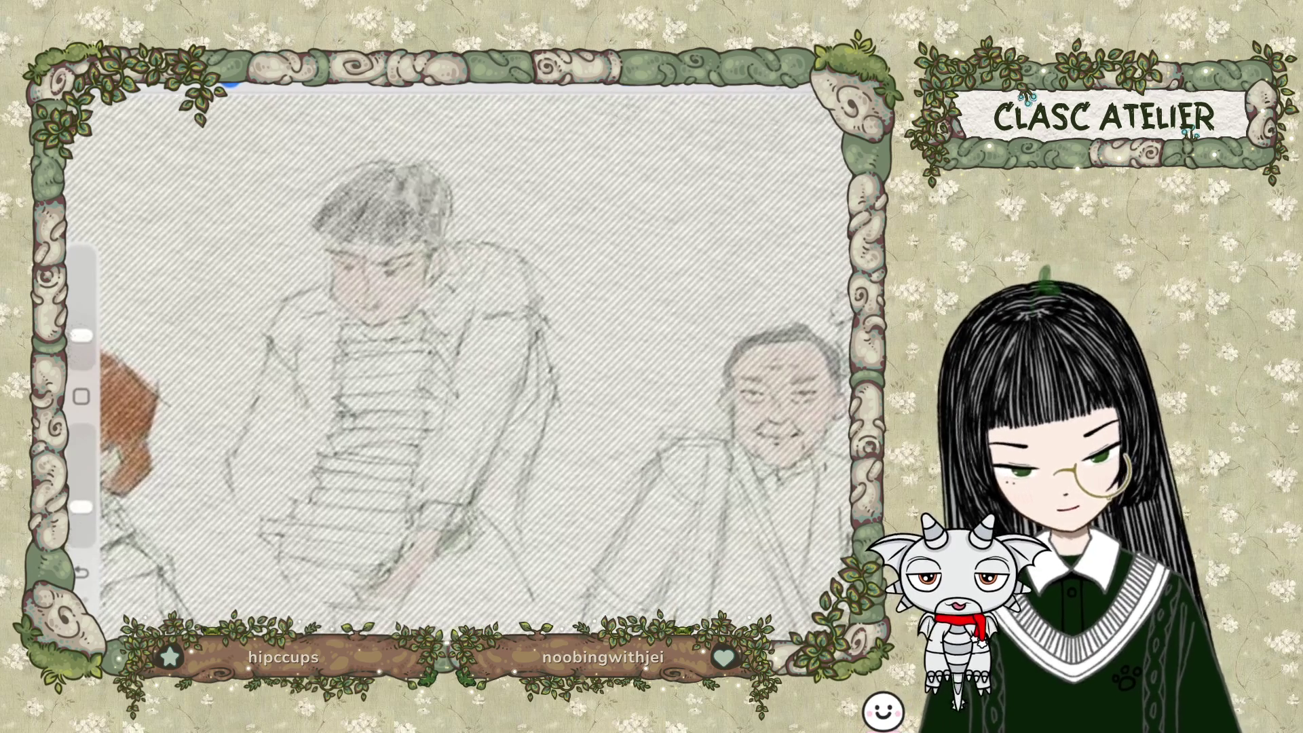
key(ctrl+shift+a)
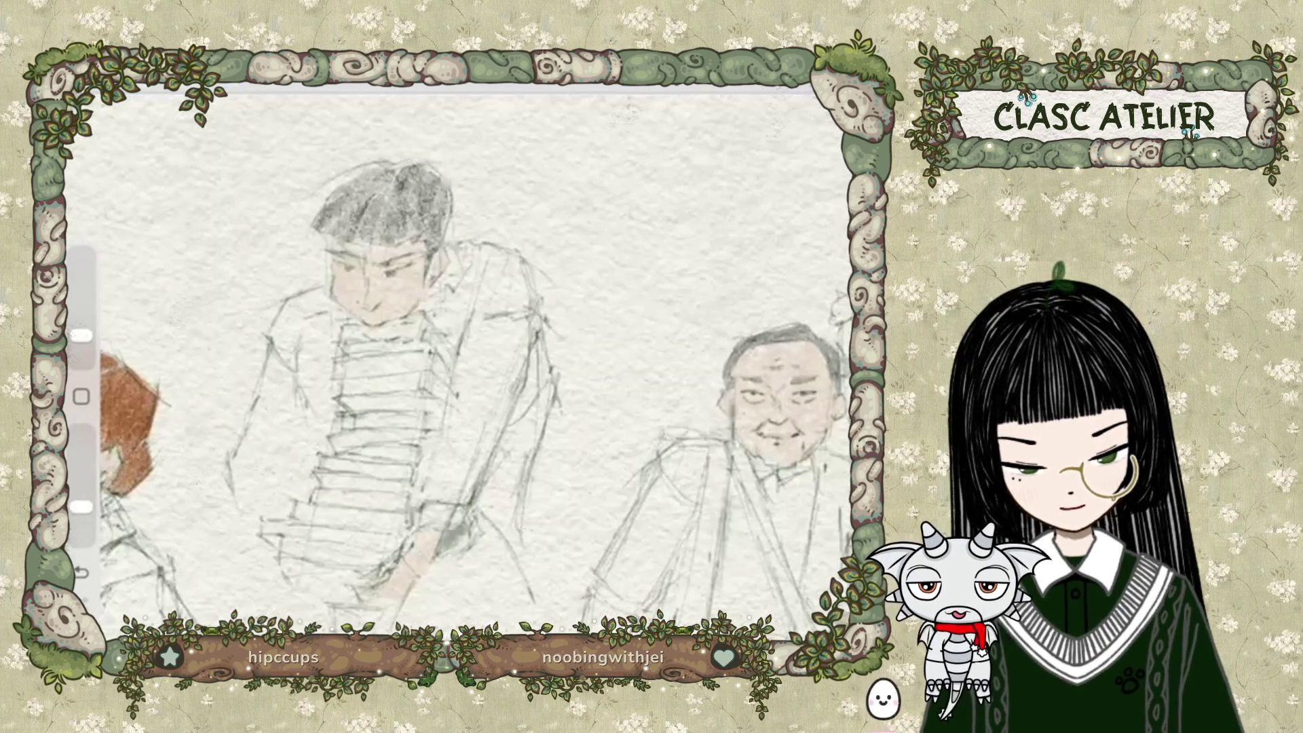
Zoom out to view all three figures on the canvas.
scroll(458, 367, down, 5)
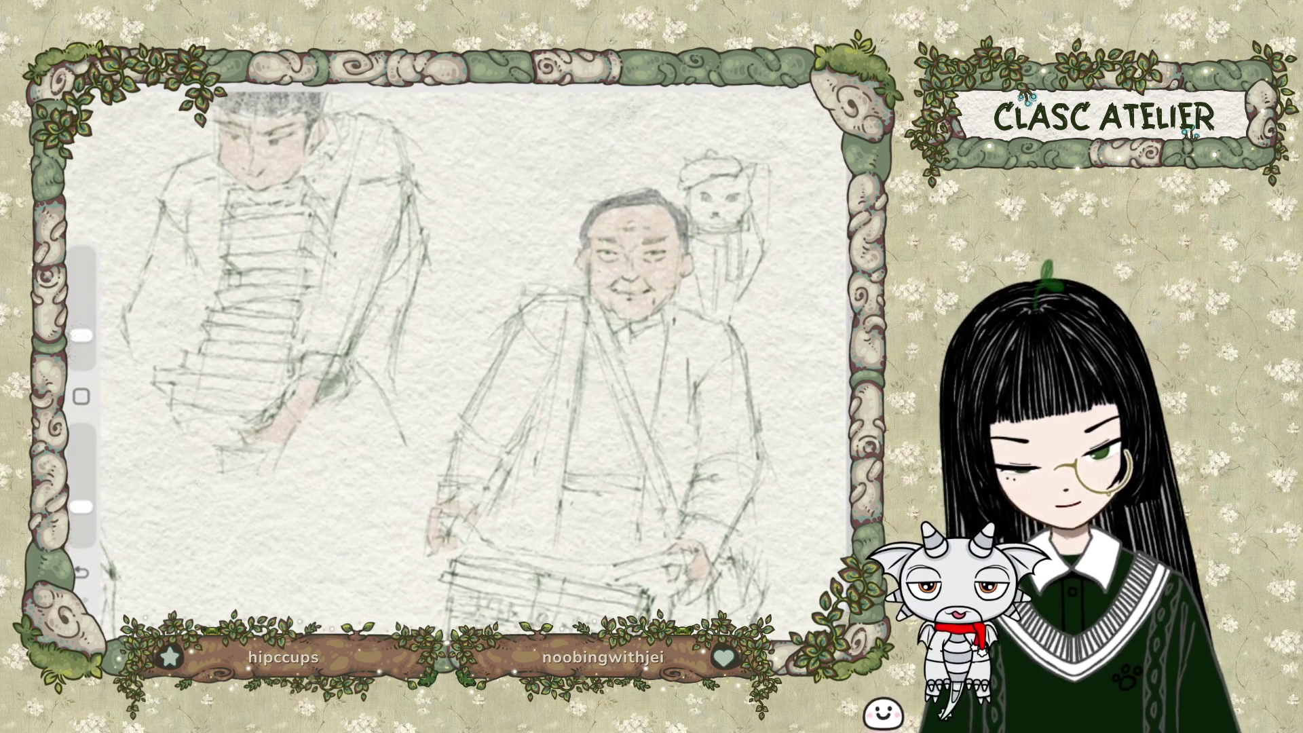
Add a new layer above hair and rename it 'clothes'.
key(l)
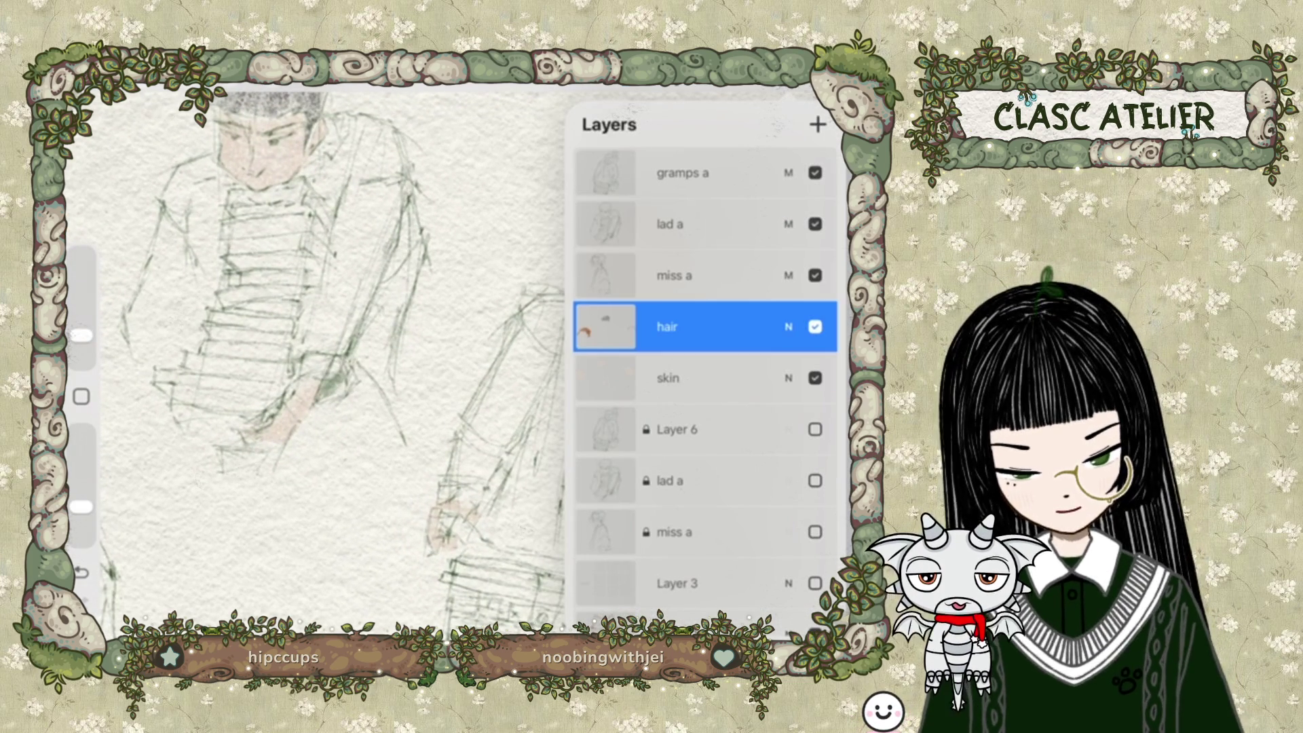
click(818, 125)
click(605, 327)
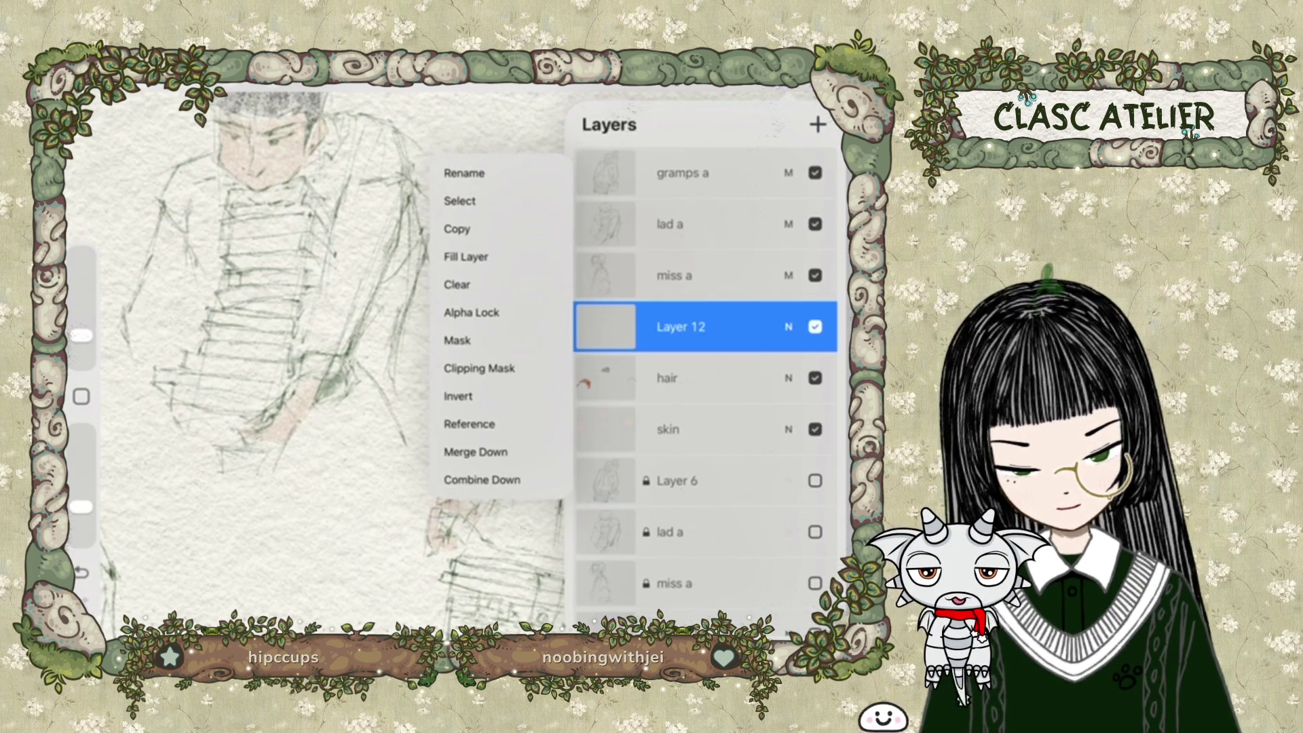
click(464, 172)
text(c)
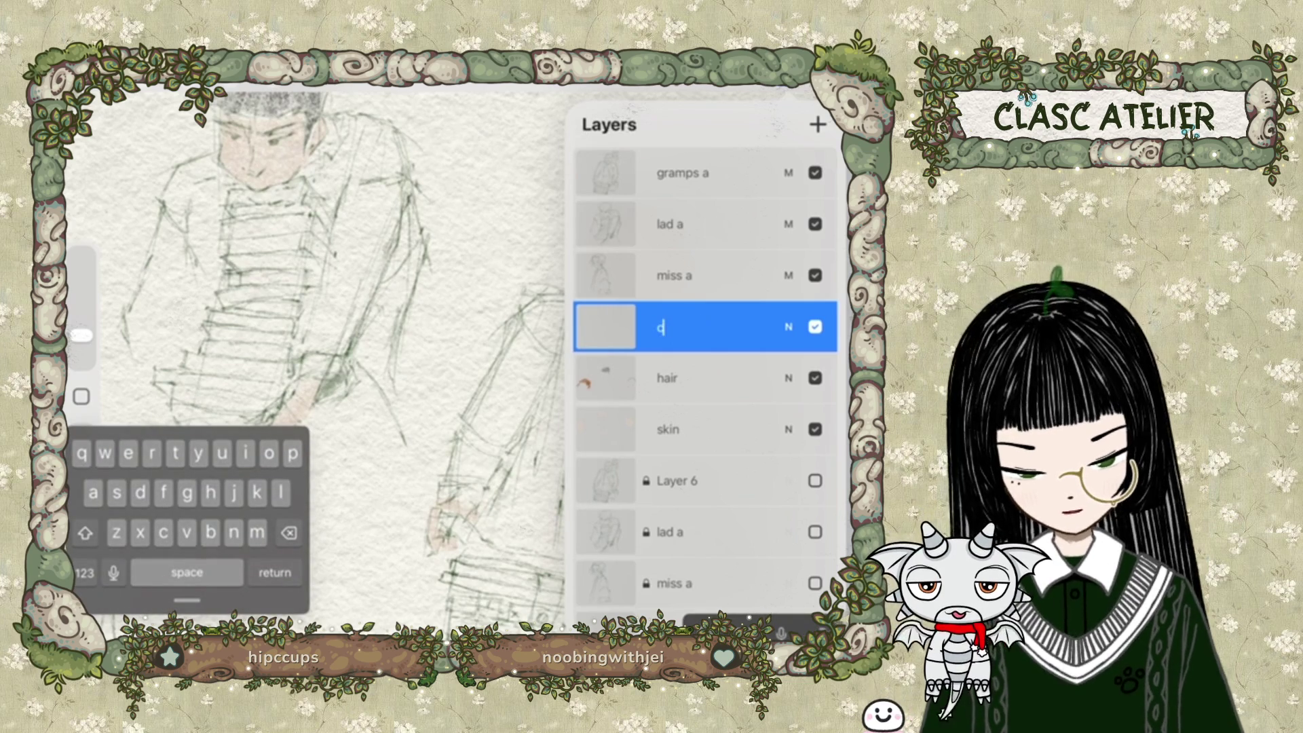
text(lothes)
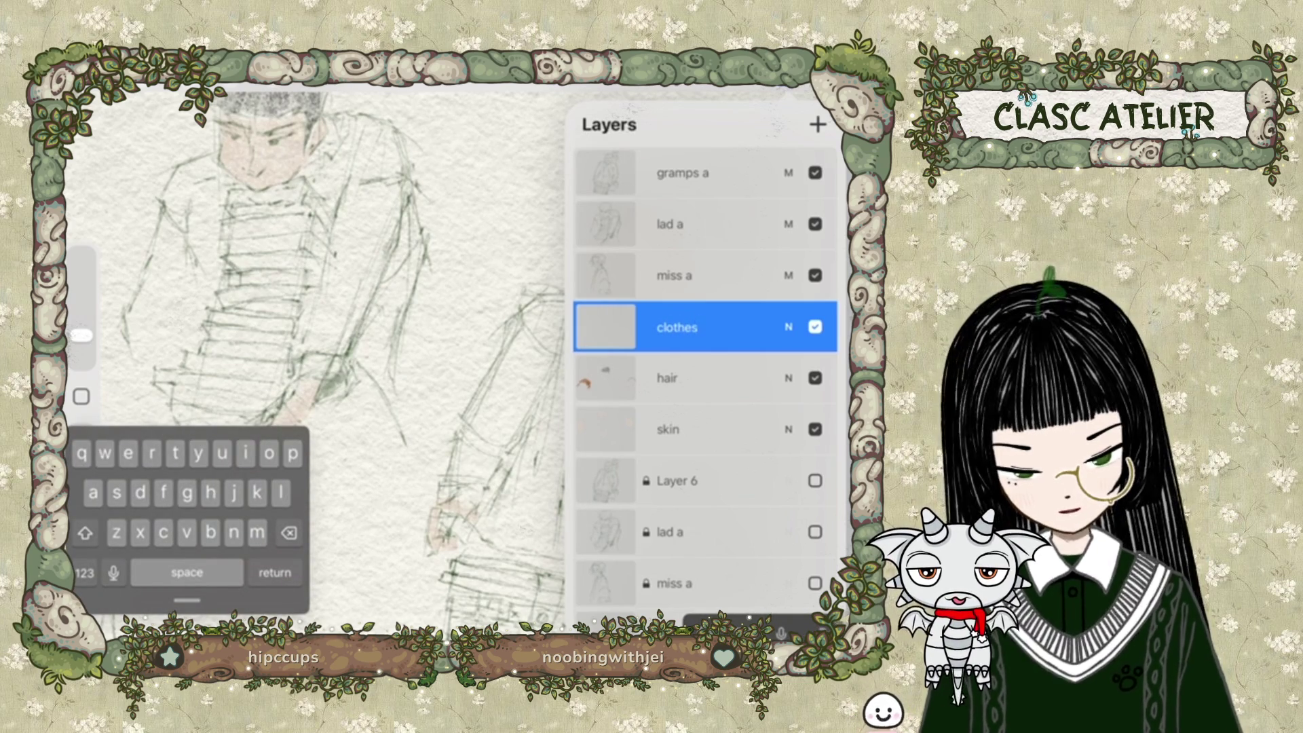
key(Return)
Check the brush library, then set the colour to a slightly darkened saturated gold.
click(635, 87)
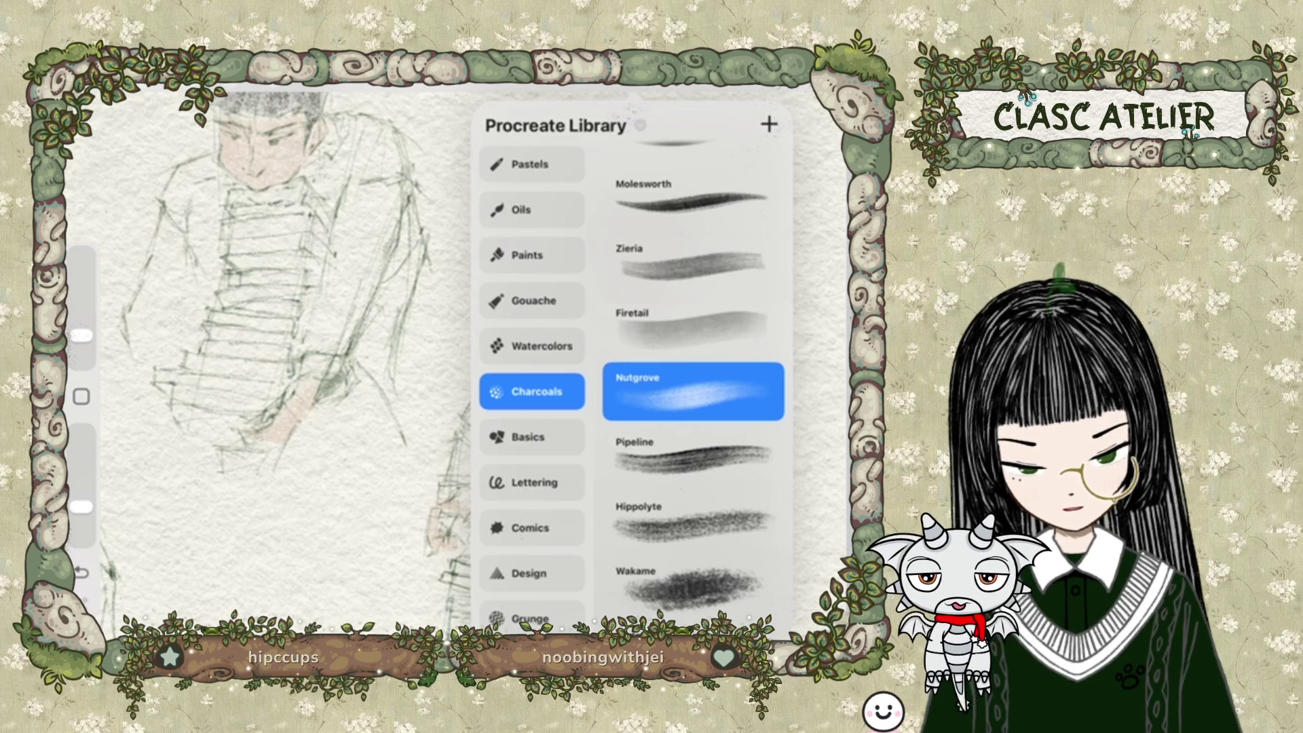
click(780, 87)
click(818, 87)
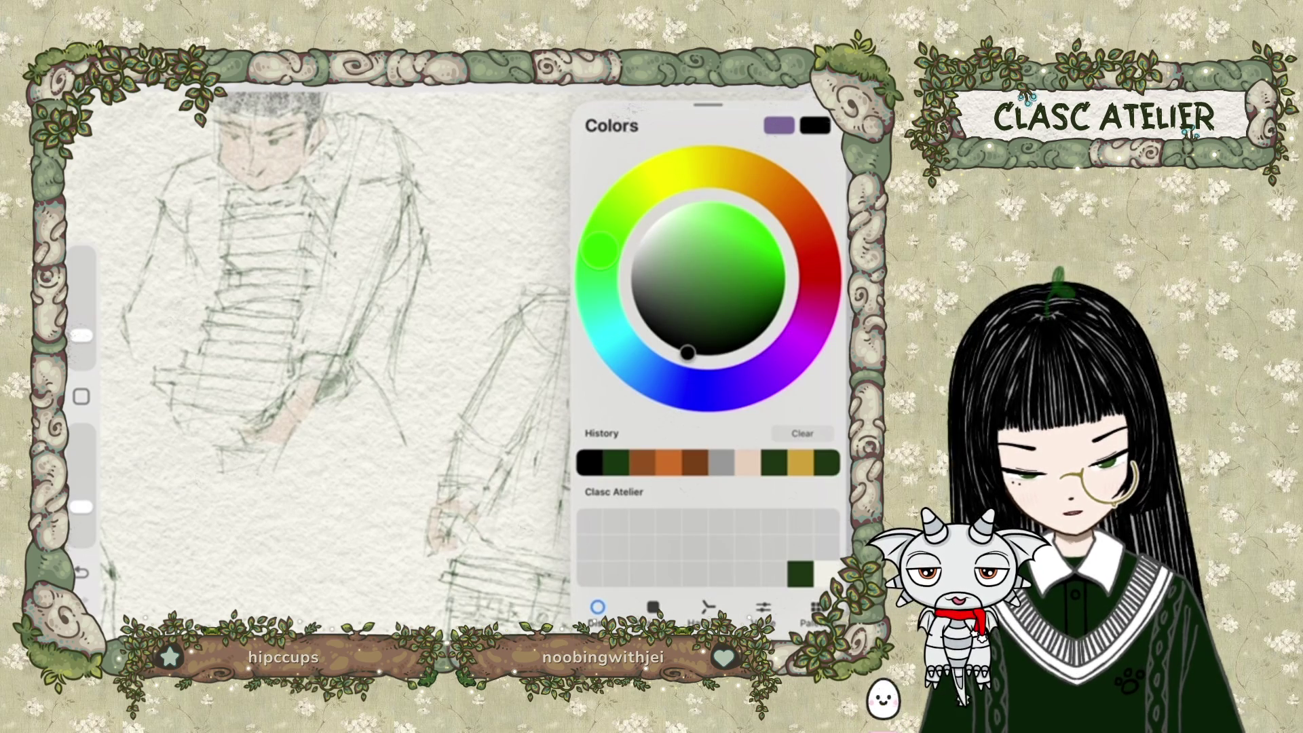
click(752, 175)
click(688, 230)
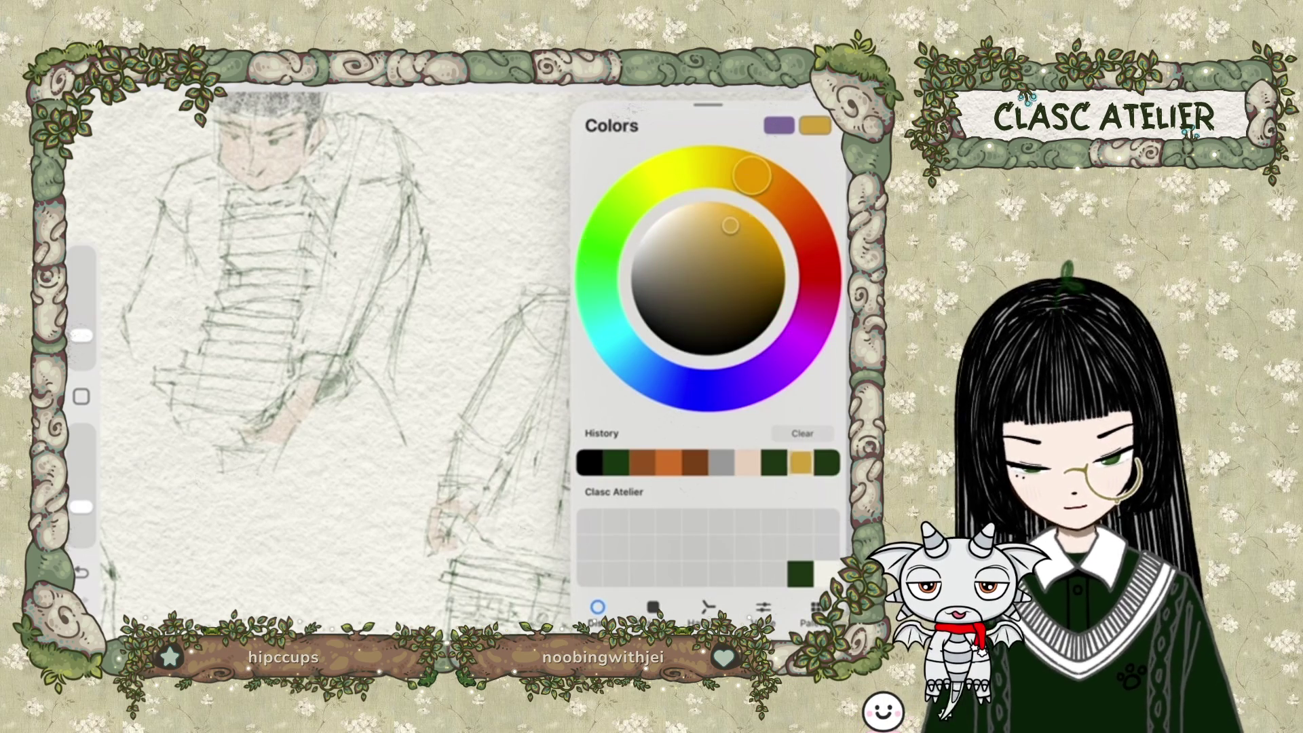
drag(687, 230, 691, 229)
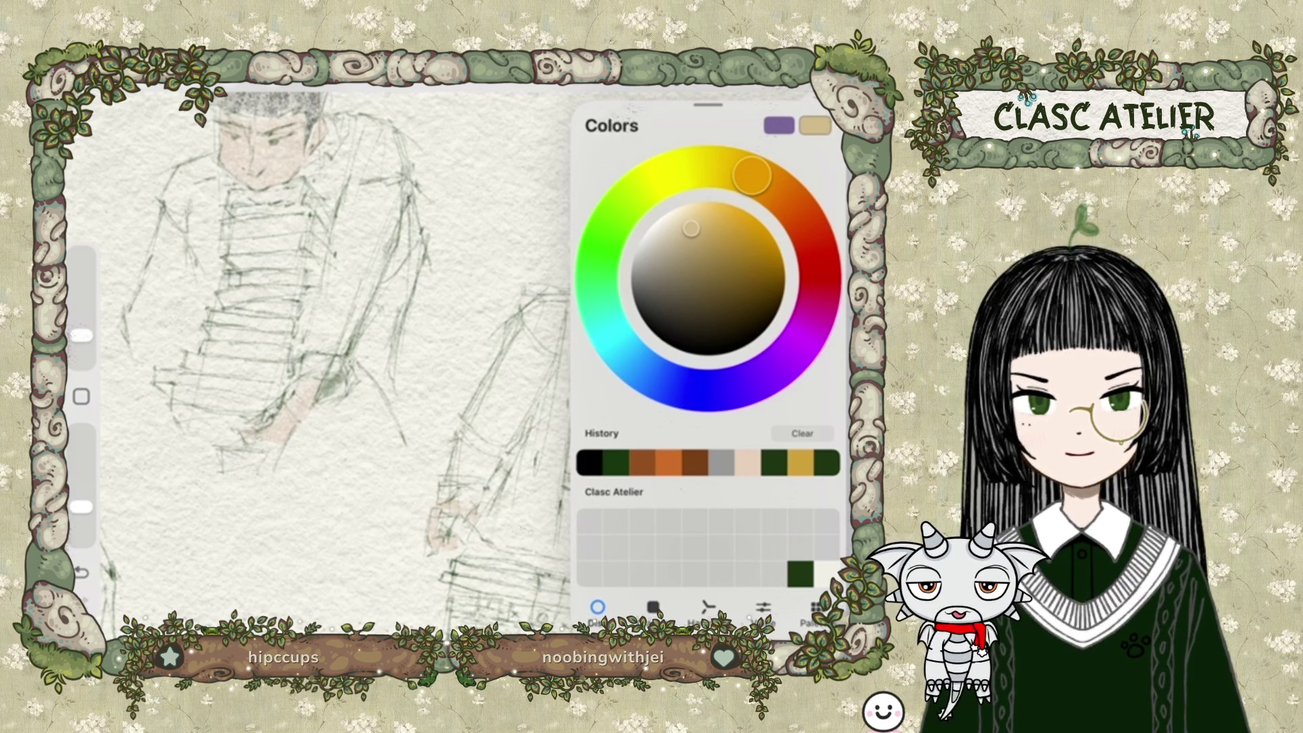
click(730, 225)
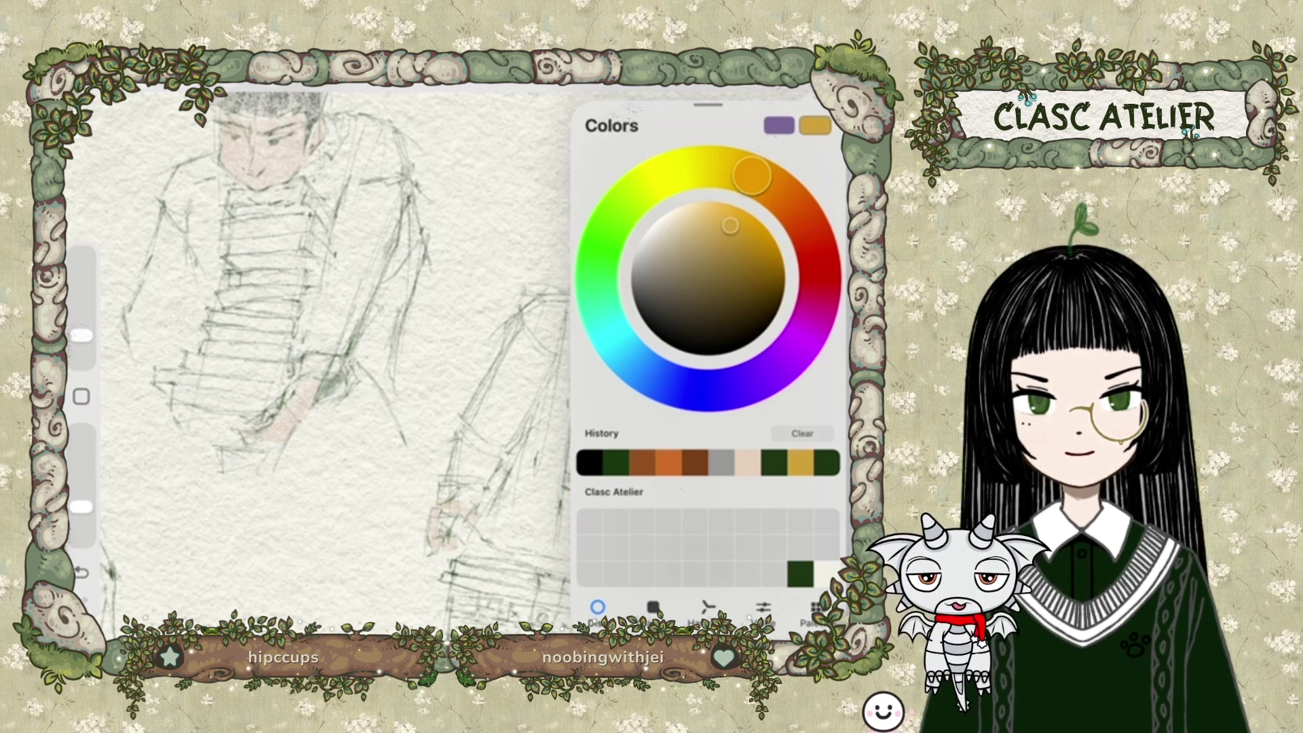
mouse_move(731, 225)
mouse_down()
mouse_move(753, 216)
mouse_move(733, 255)
mouse_move(731, 225)
mouse_up()
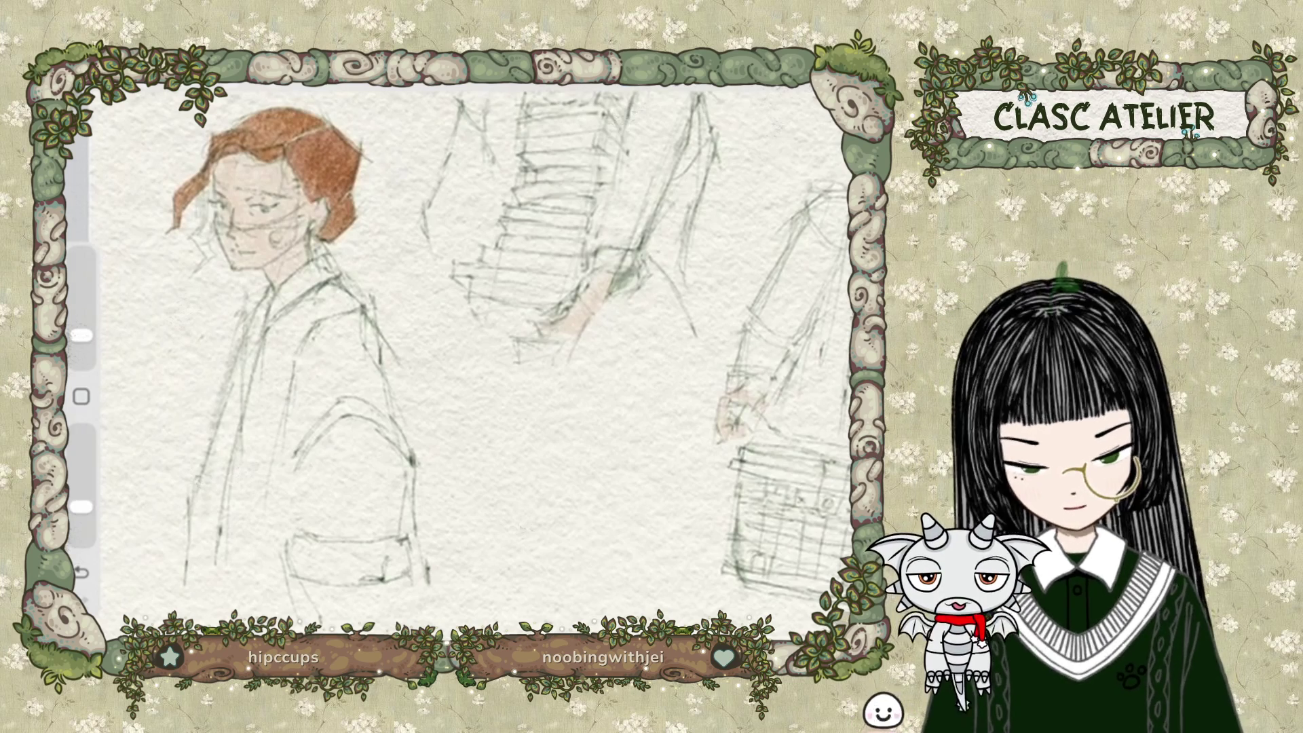
Trace and commit a freehand selection around the left girl's coat, then set brush size 16%.
click(230, 83)
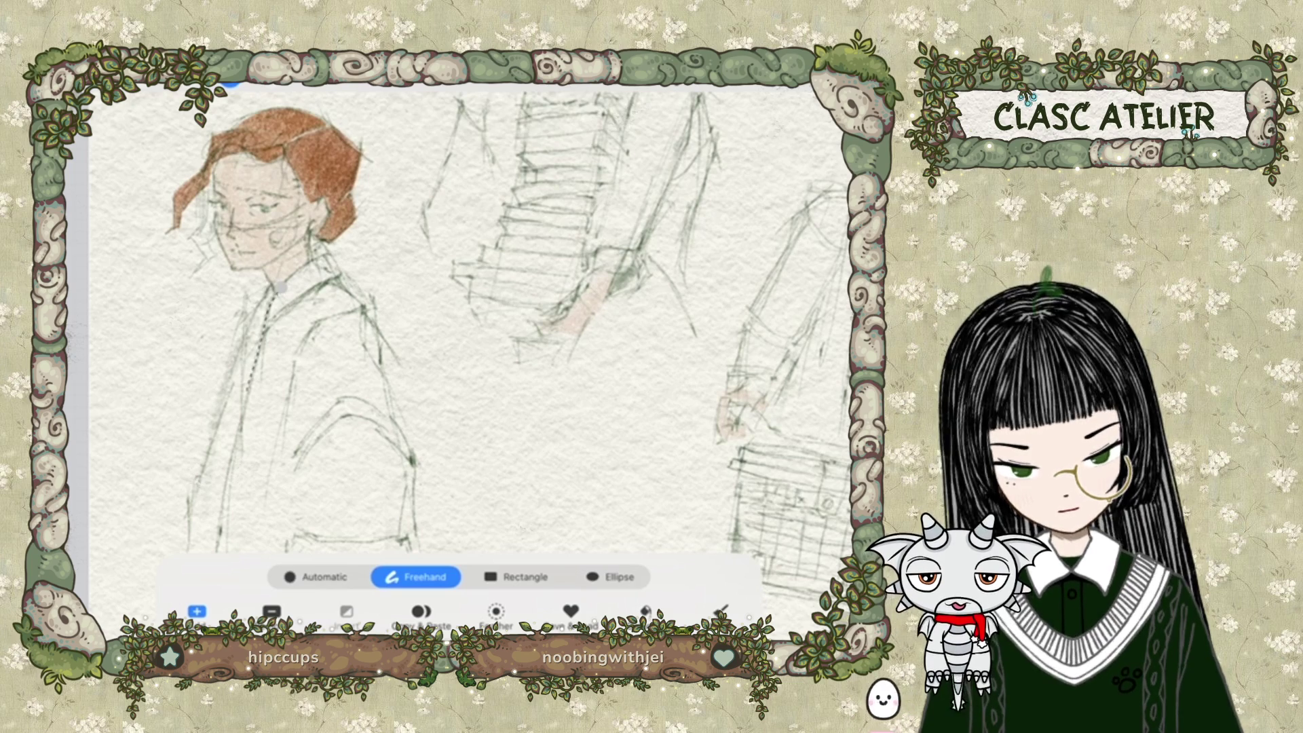
scroll(475, 305, down, 3)
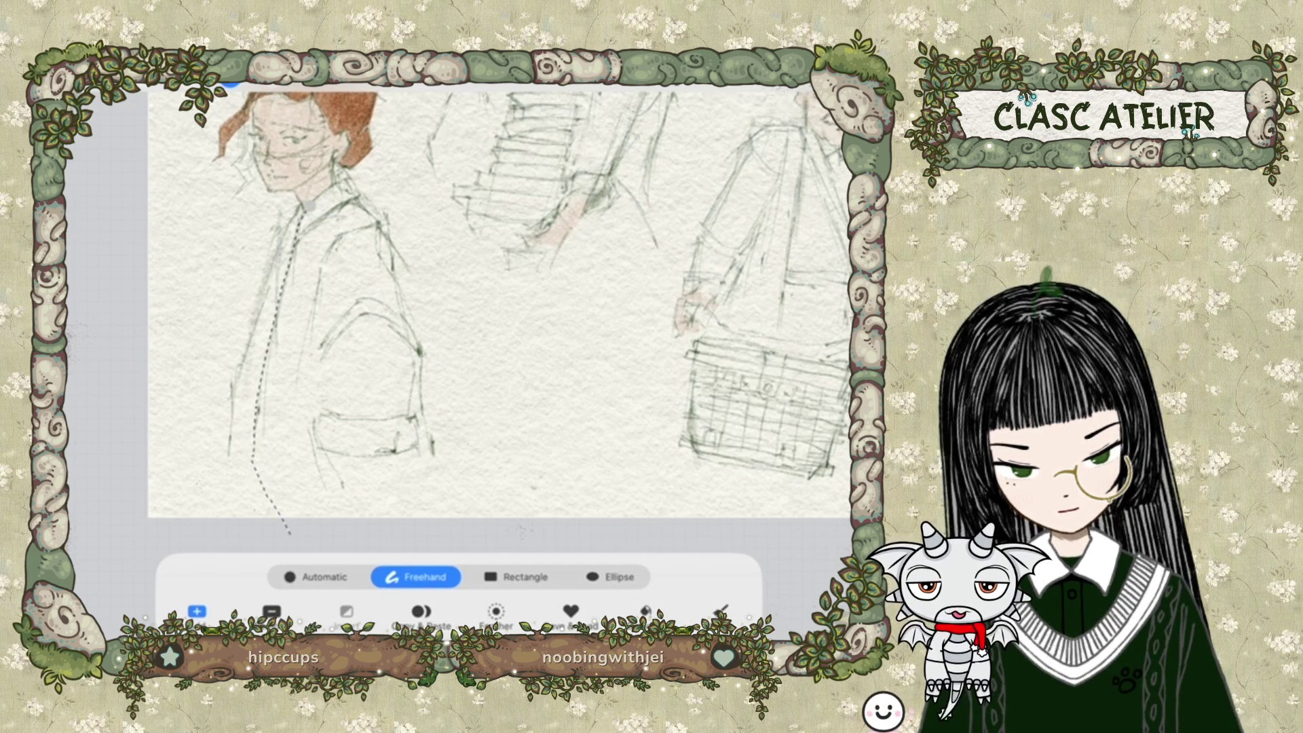
mouse_move(323, 537)
mouse_down()
mouse_move(434, 524)
mouse_move(456, 489)
mouse_move(395, 267)
mouse_up()
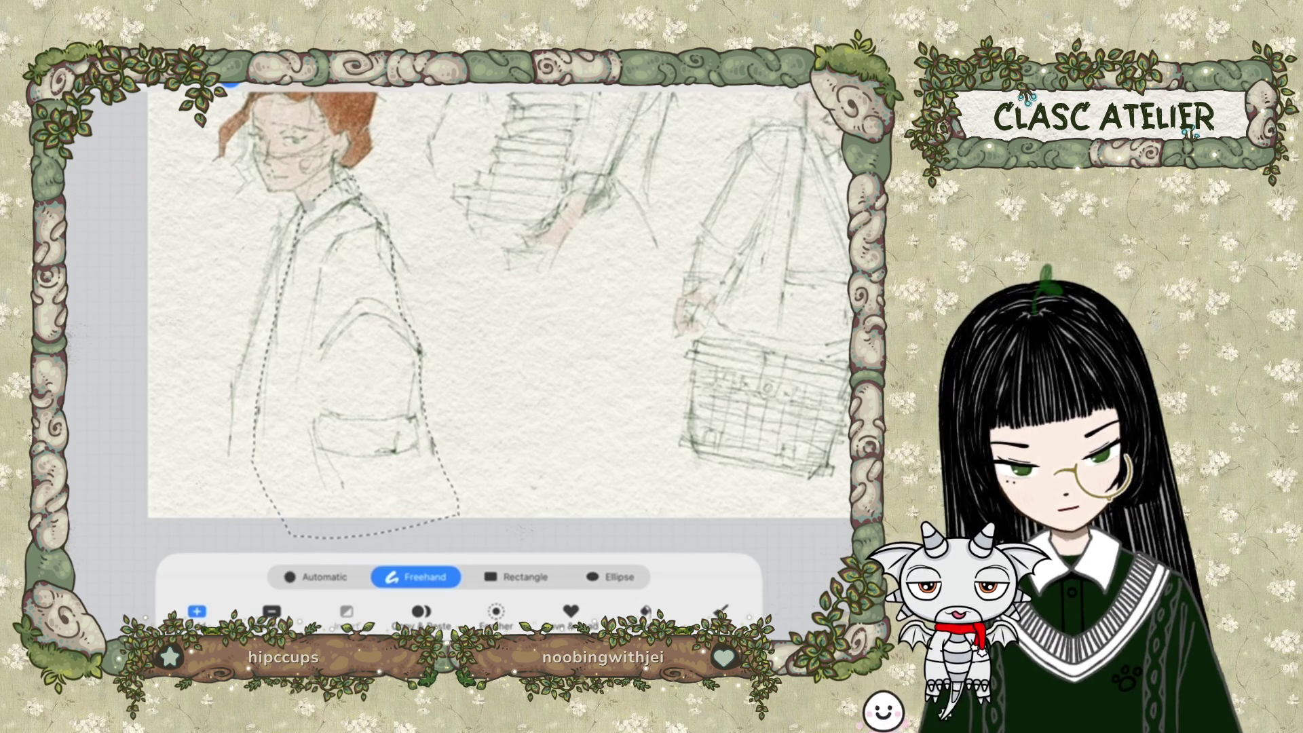
click(781, 76)
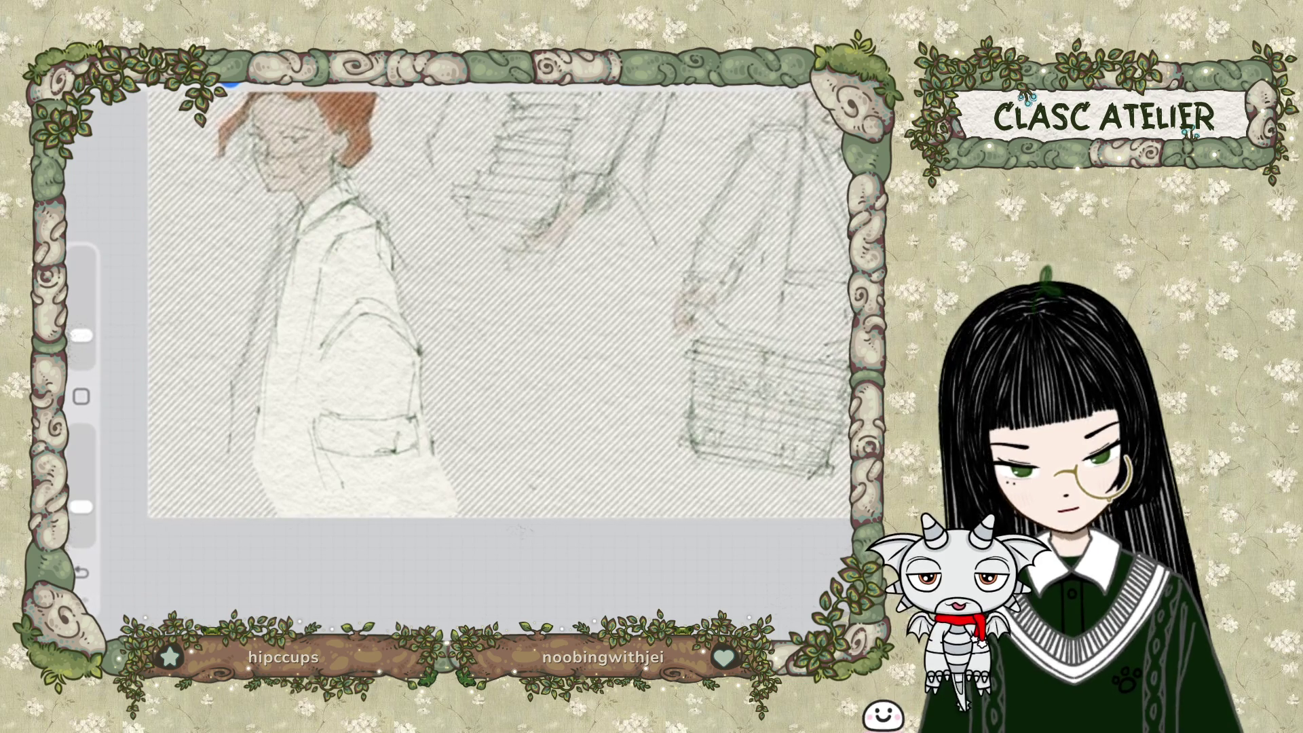
drag(82, 335, 82, 318)
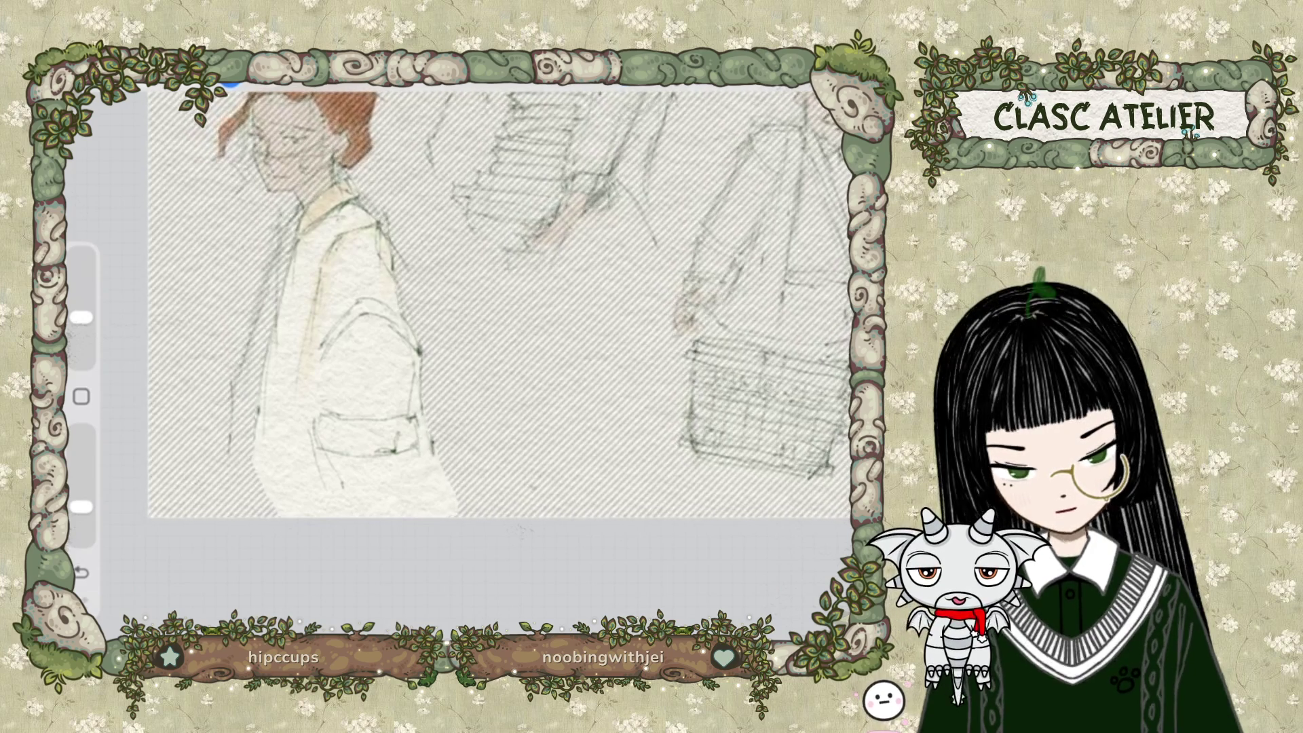
Set brush opacity to 98% and wash the left girl's coat, including the sleeve band, in gold.
drag(81, 505, 80, 434)
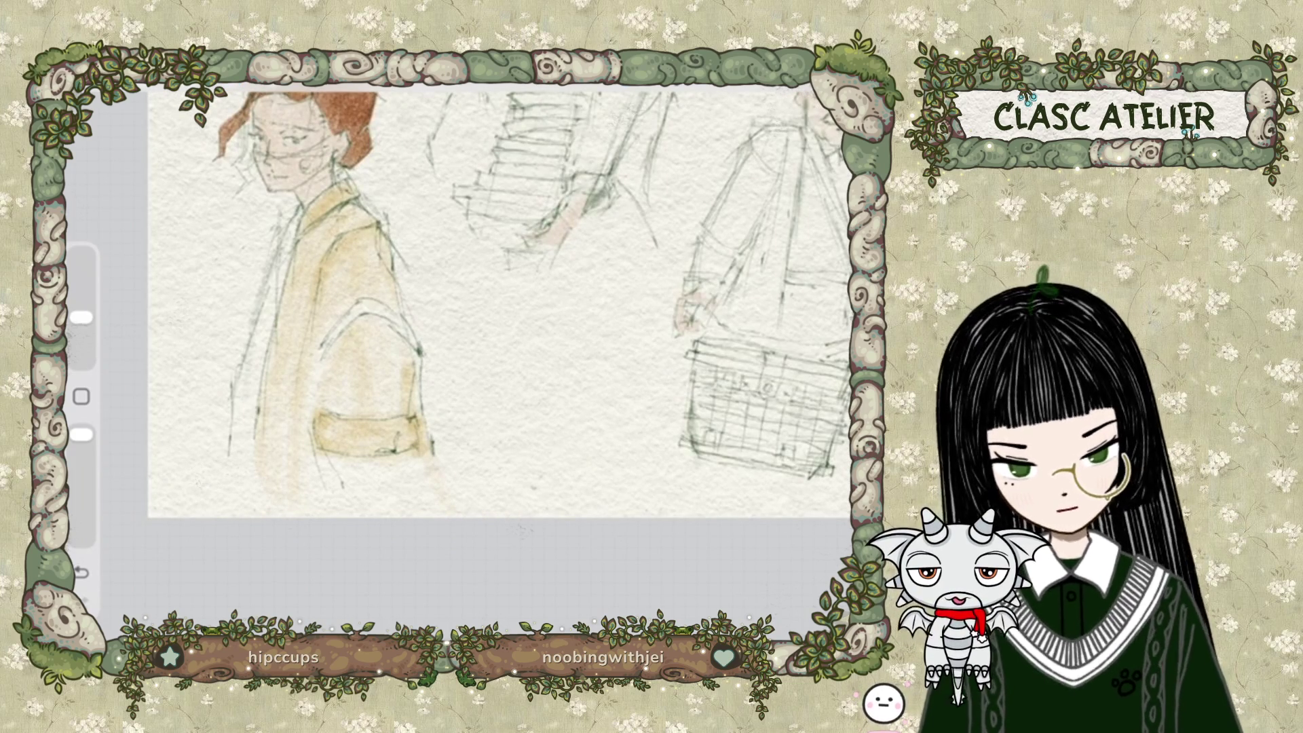
key(s)
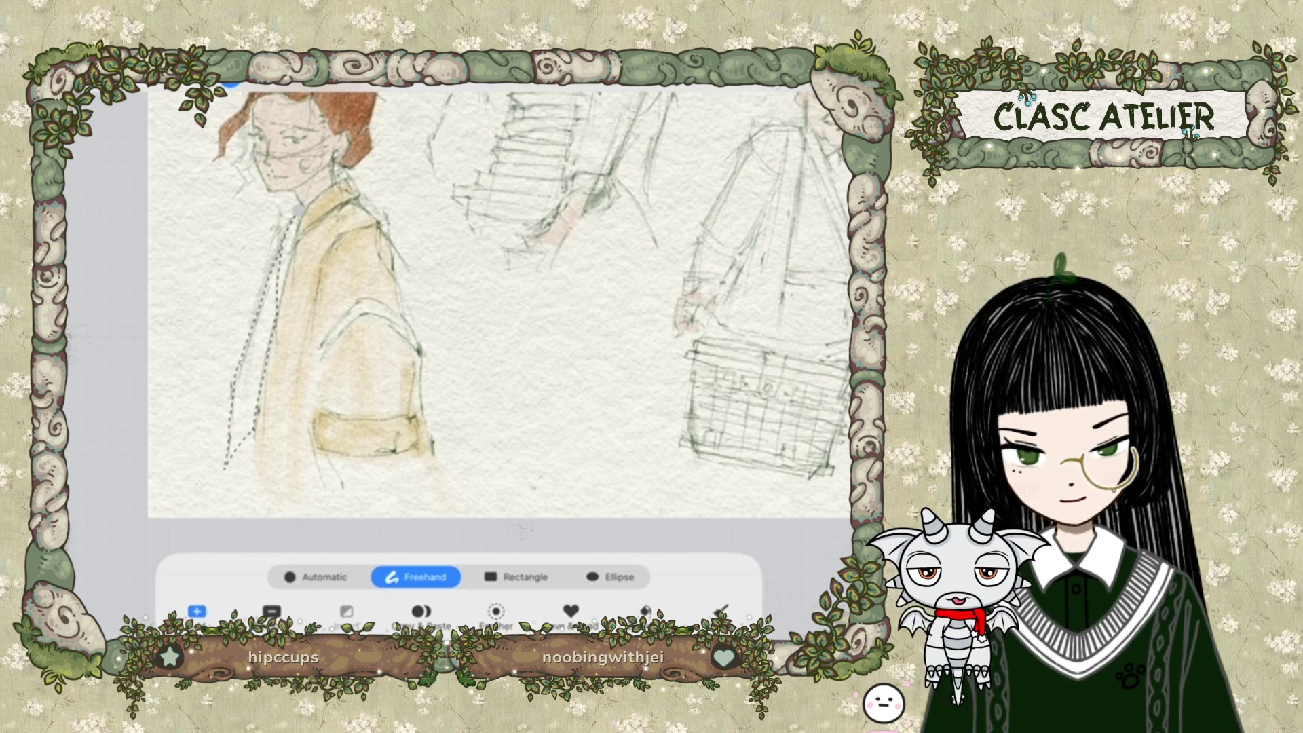
Clear the coat selection and pan the canvas to the shirt area.
key(b)
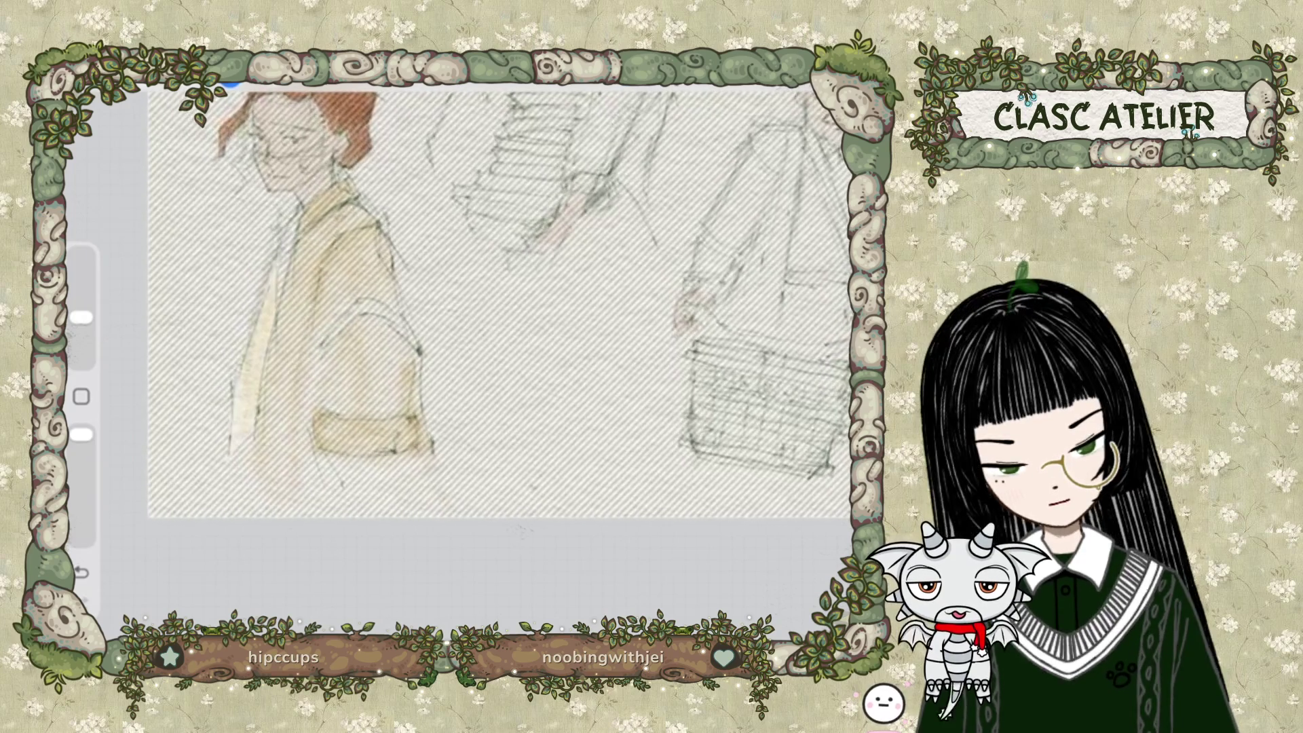
key(ctrl+shift+a)
key(s)
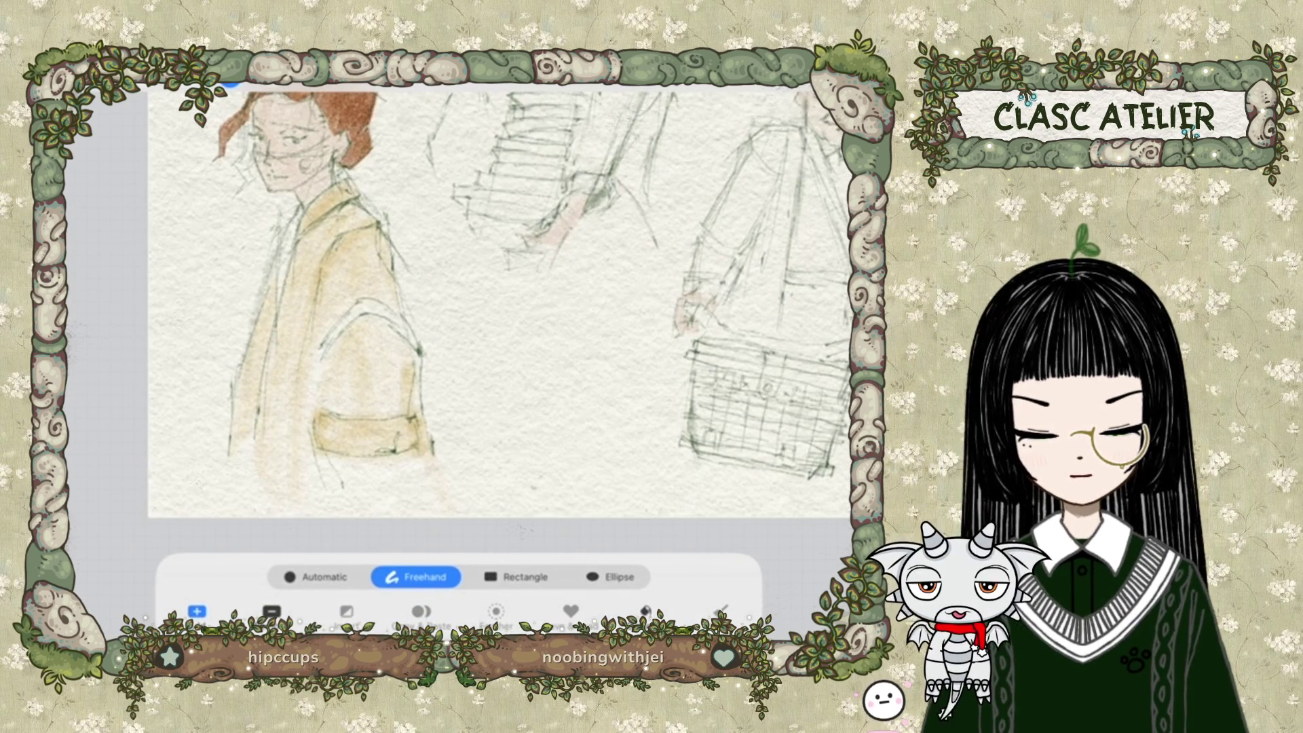
scroll(479, 325, up, 2)
scroll(475, 325, up, 2)
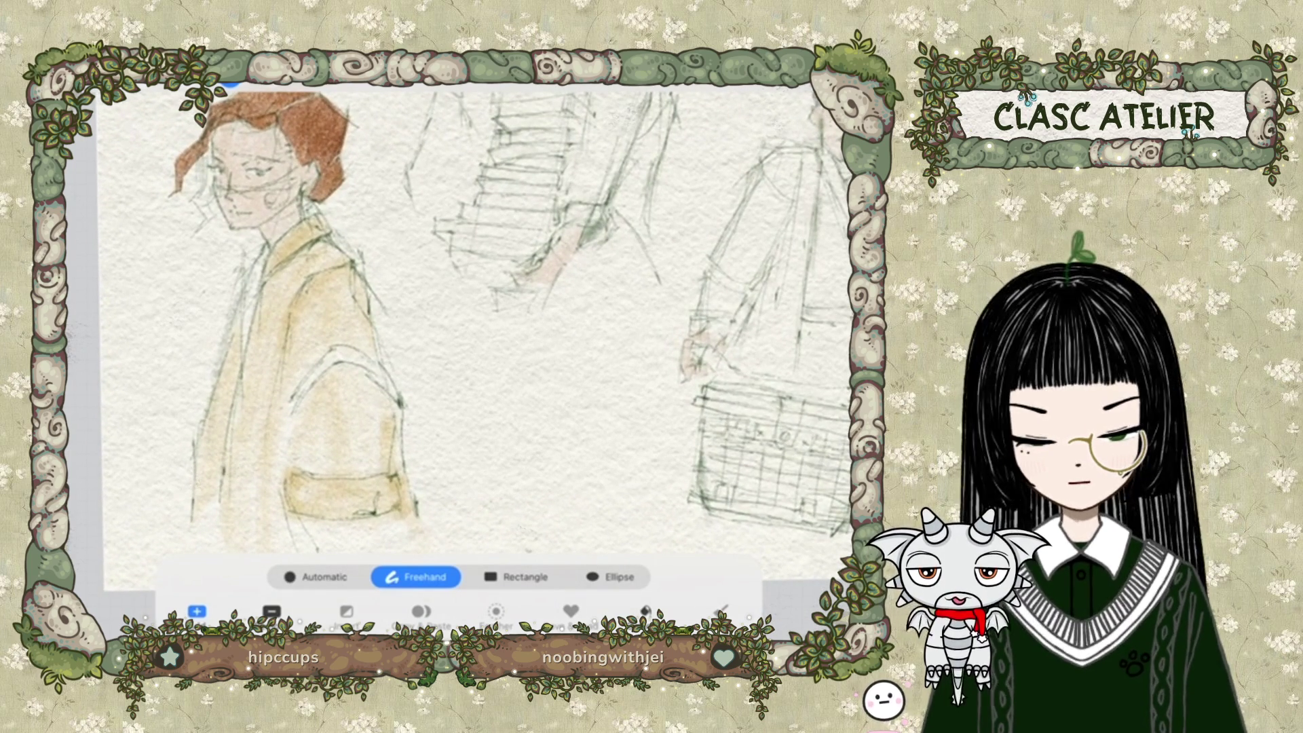
scroll(475, 326, left, 3)
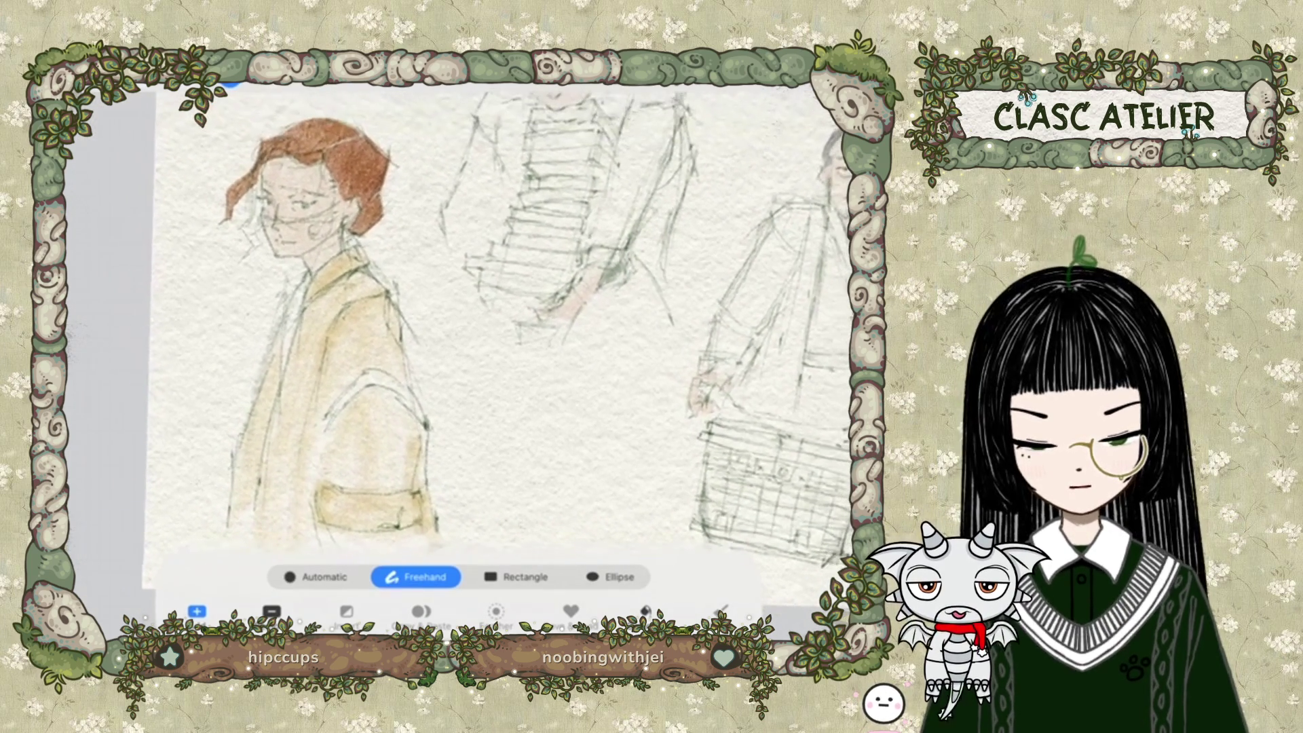
scroll(475, 325, right, 3)
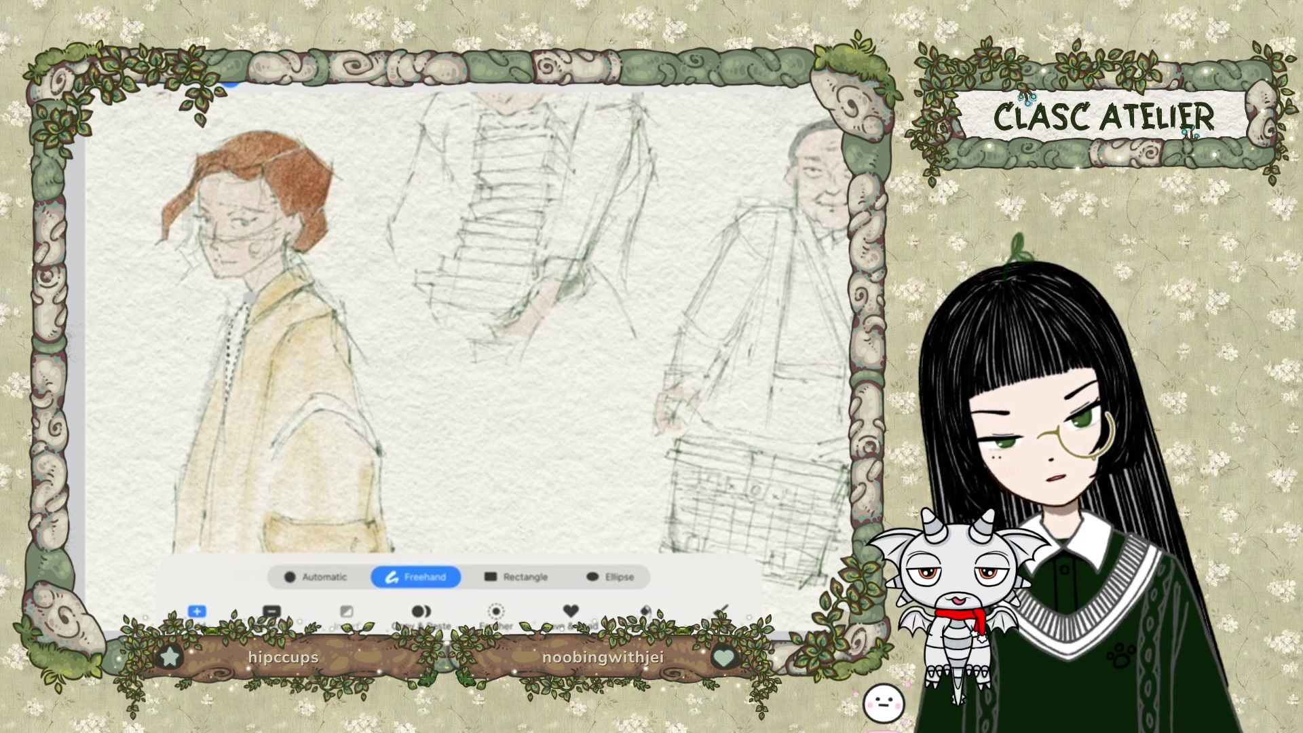
Choose a pale grey-green and brush it along the shirt collar and front.
key(c)
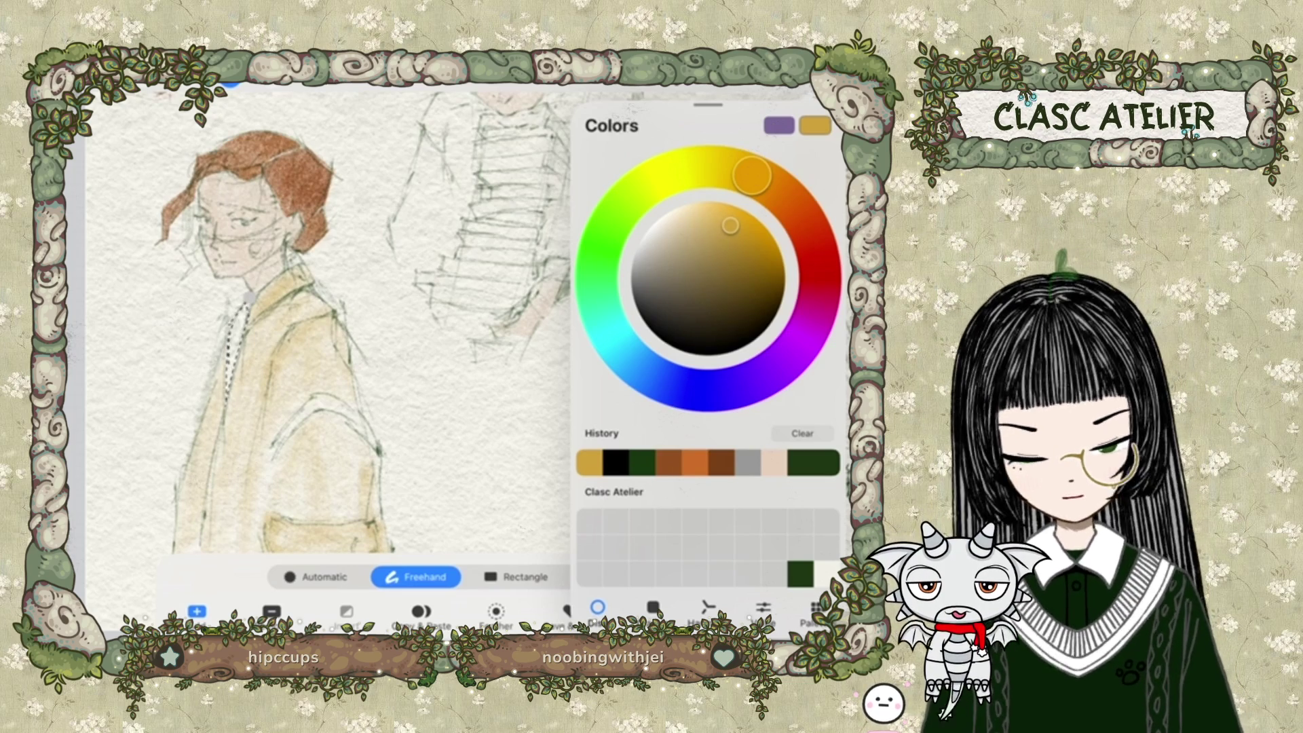
click(814, 462)
mouse_move(736, 319)
mouse_down()
mouse_move(641, 243)
mouse_move(666, 224)
mouse_up()
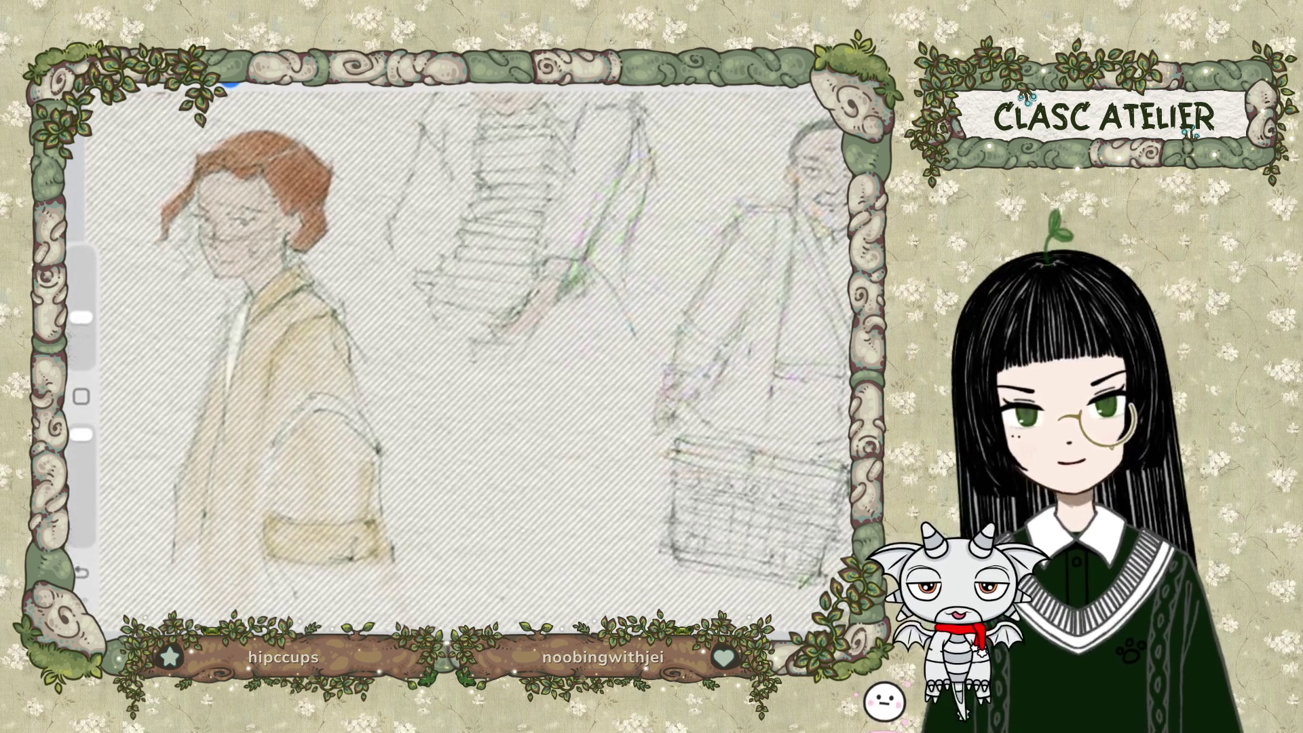
drag(243, 295, 229, 384)
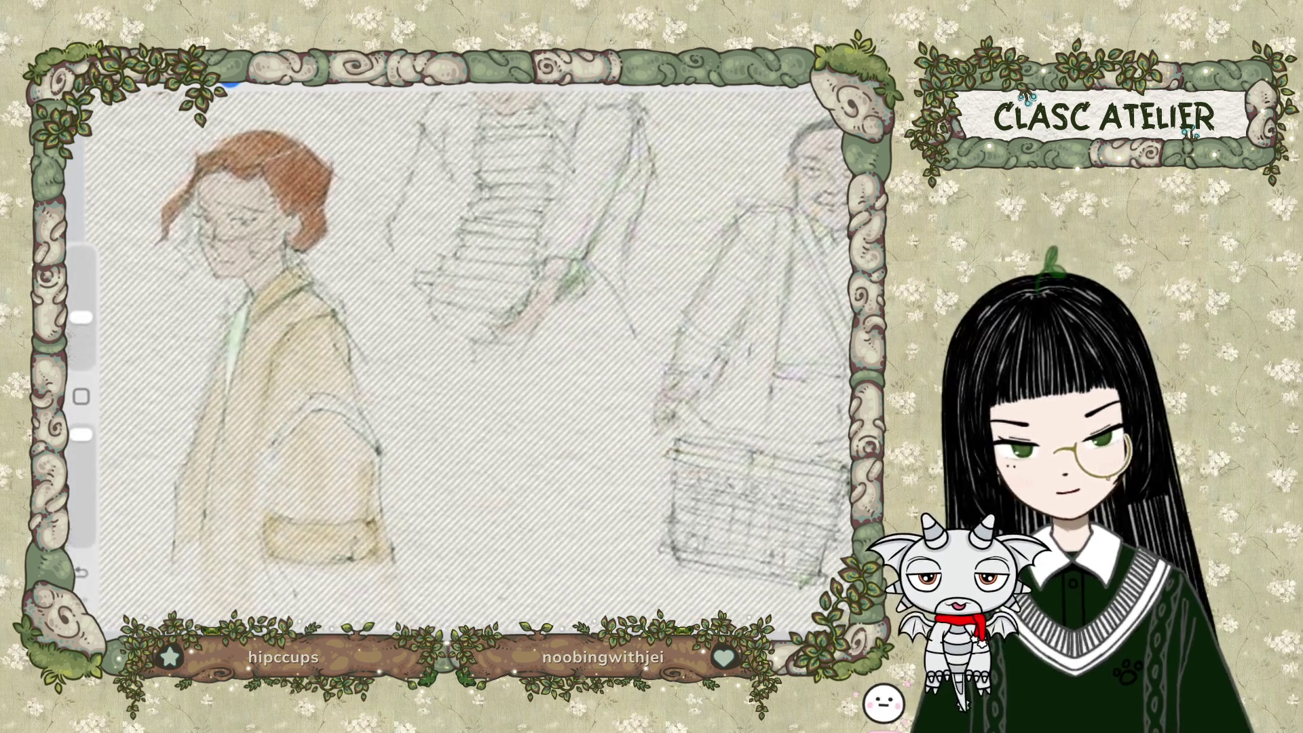
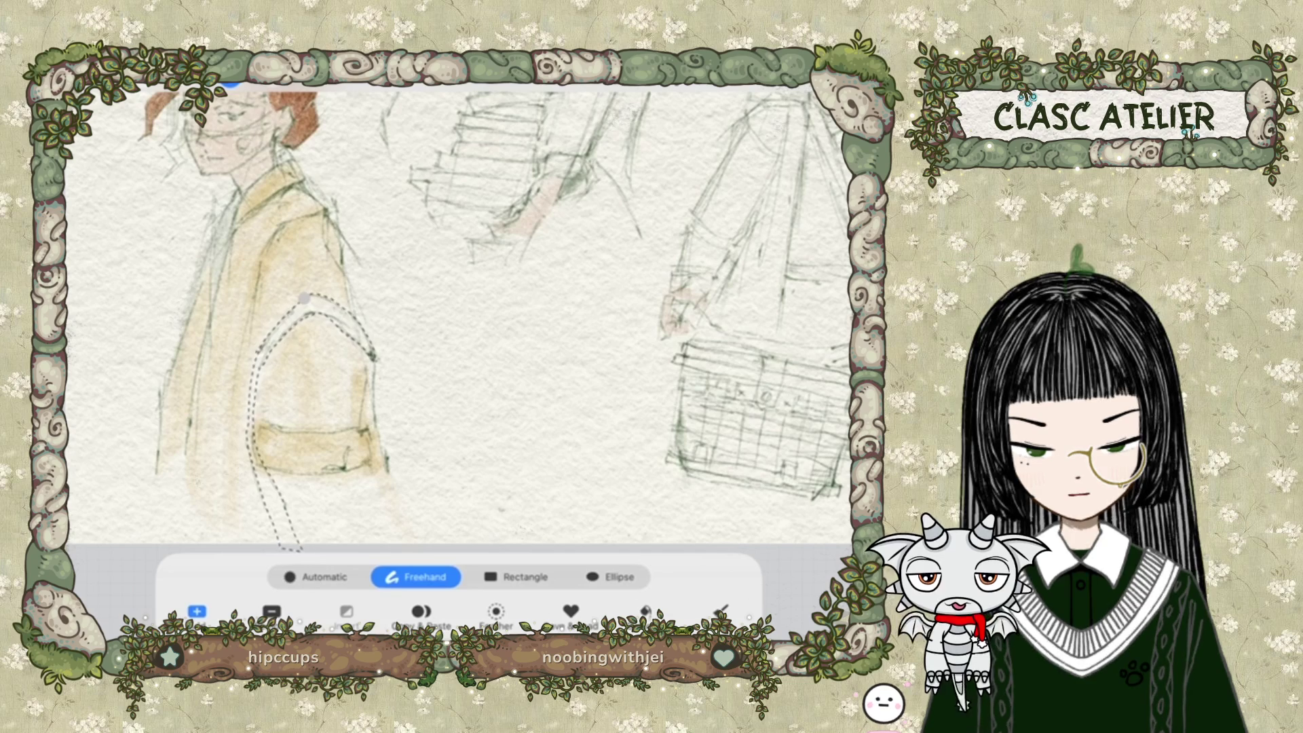
Close the freehand selection around the yellow sleeve and choose dark green.
click(781, 85)
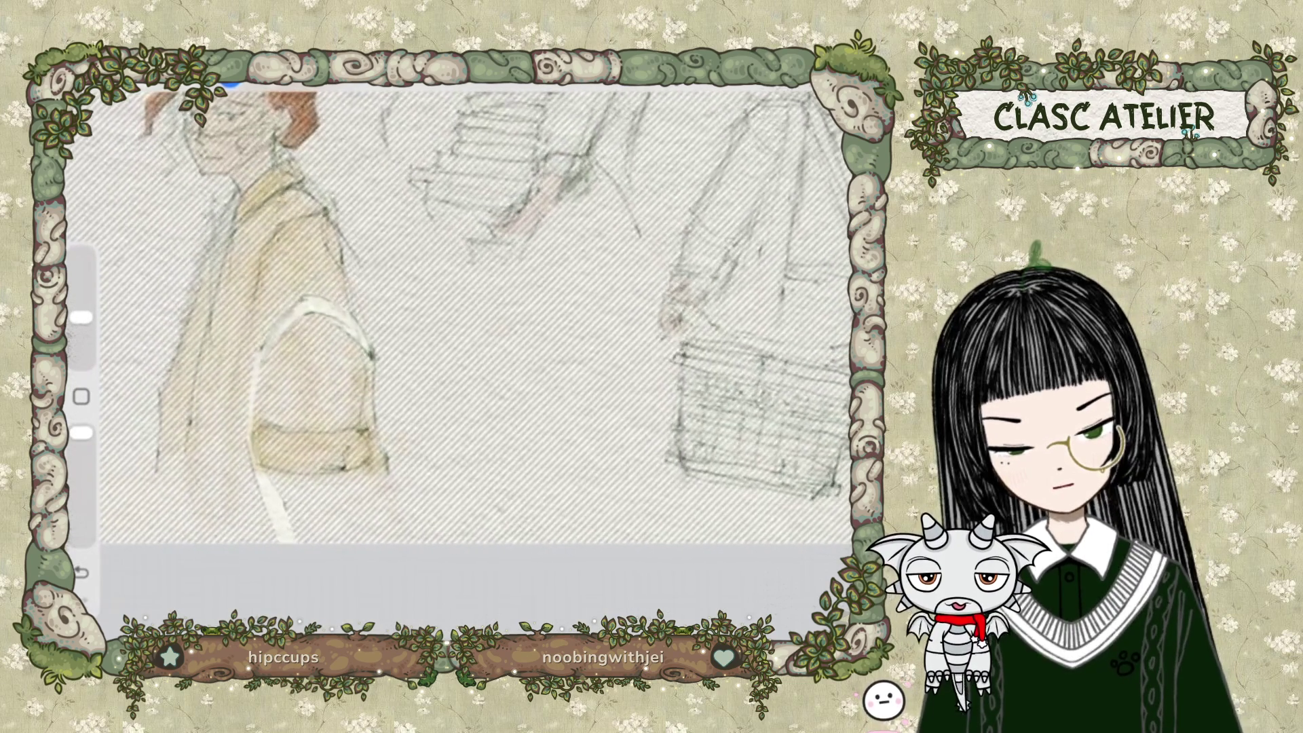
click(835, 88)
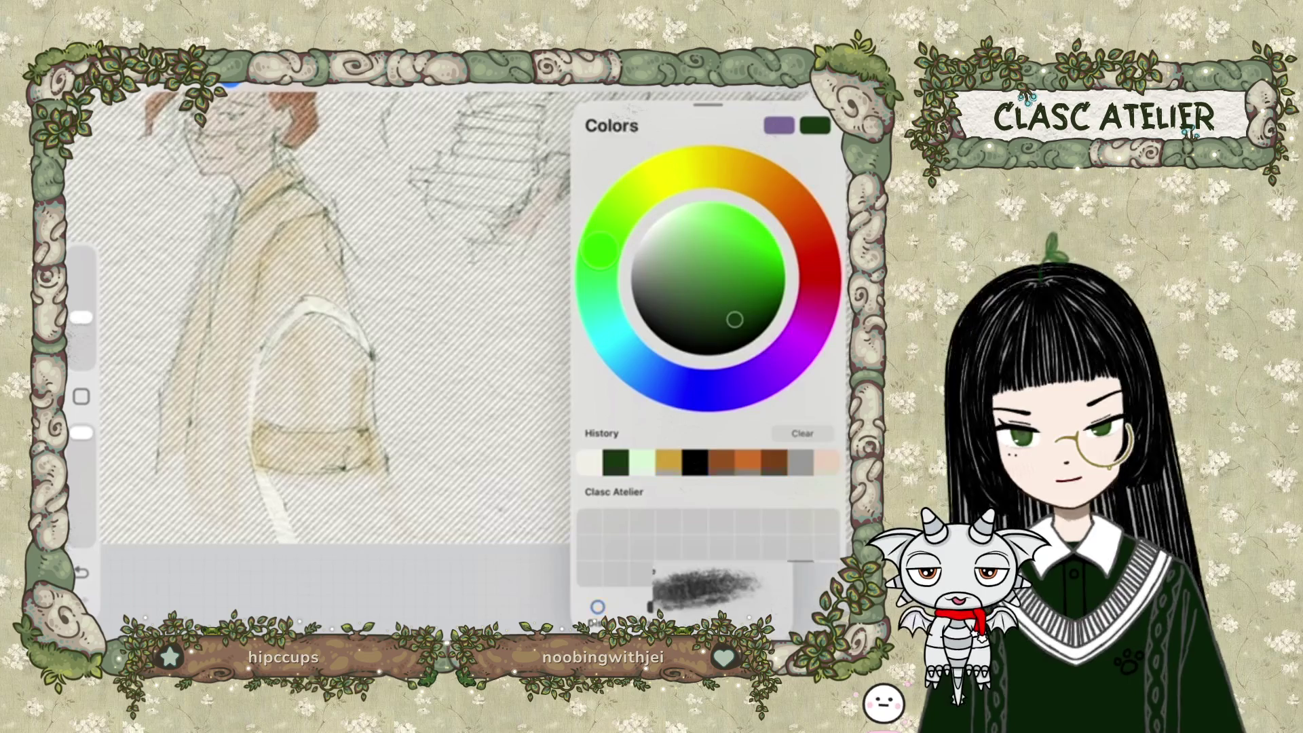
click(729, 88)
click(407, 340)
Paint a dark green band along the sleeve edge, then clear the selection.
drag(319, 300, 285, 542)
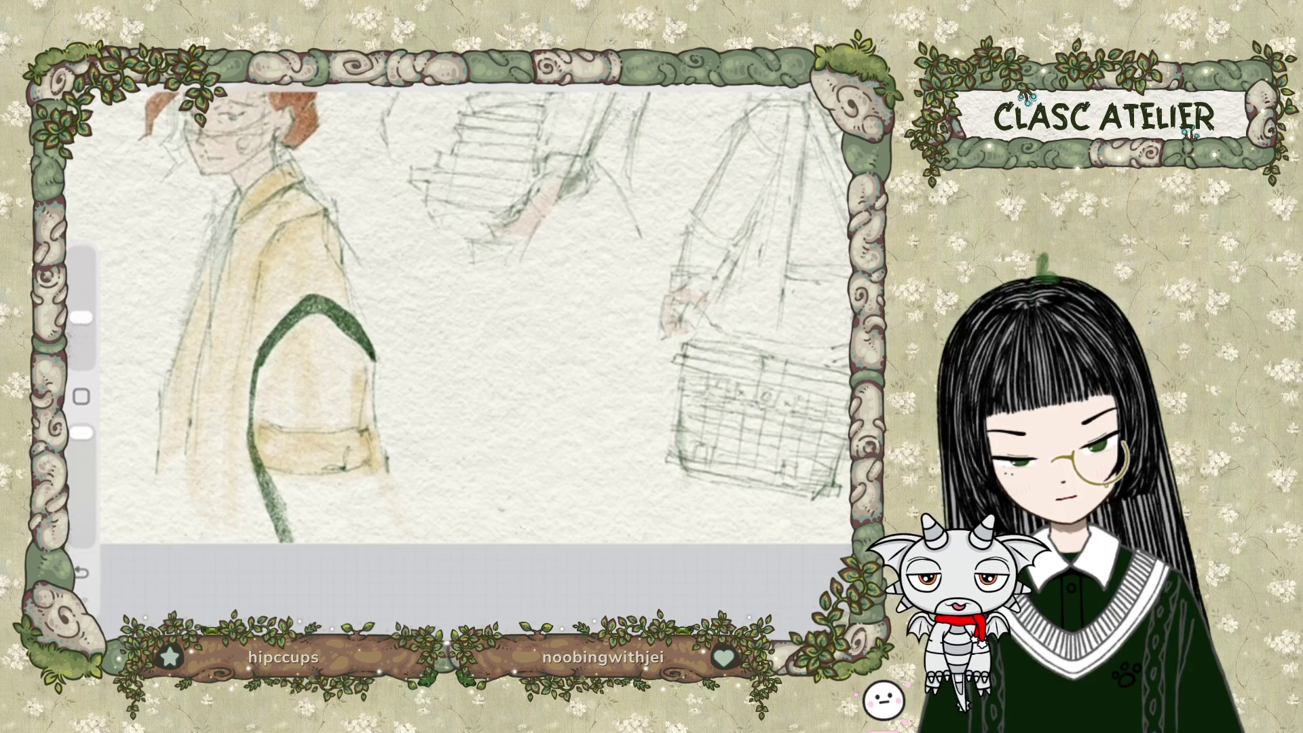
key(s)
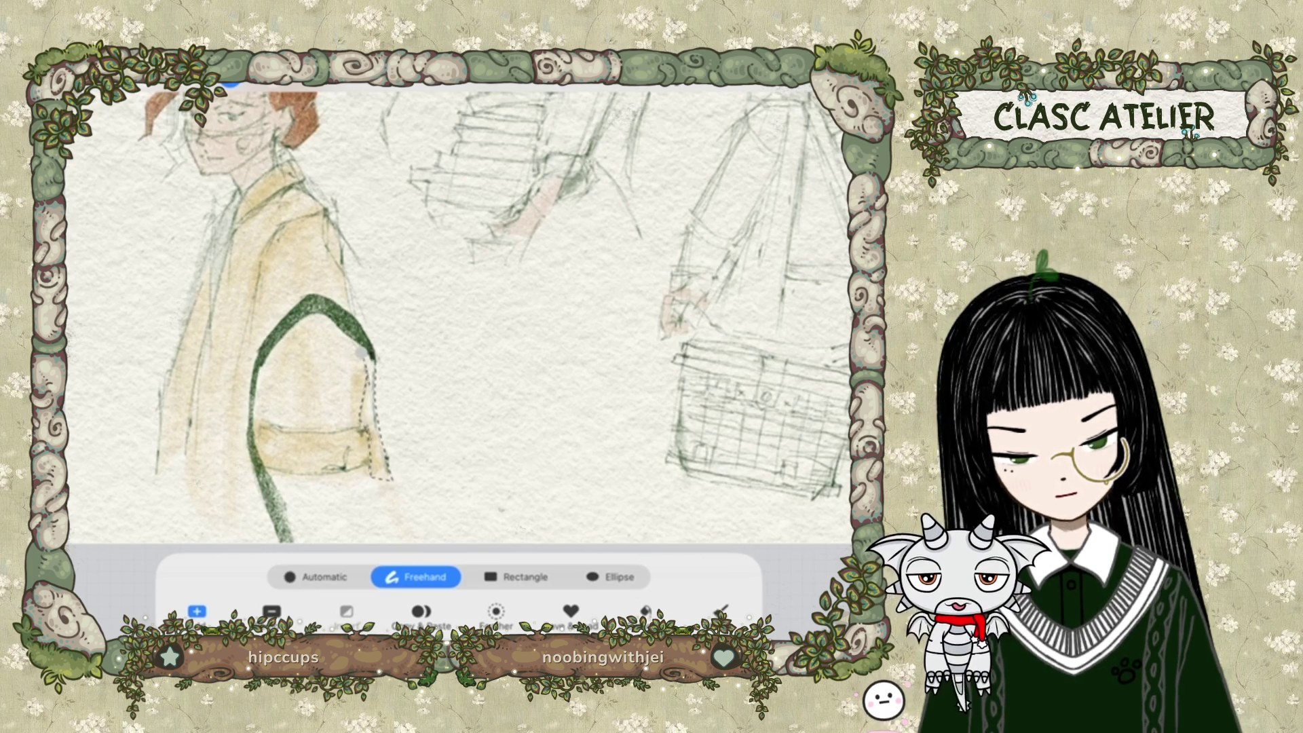
key(b)
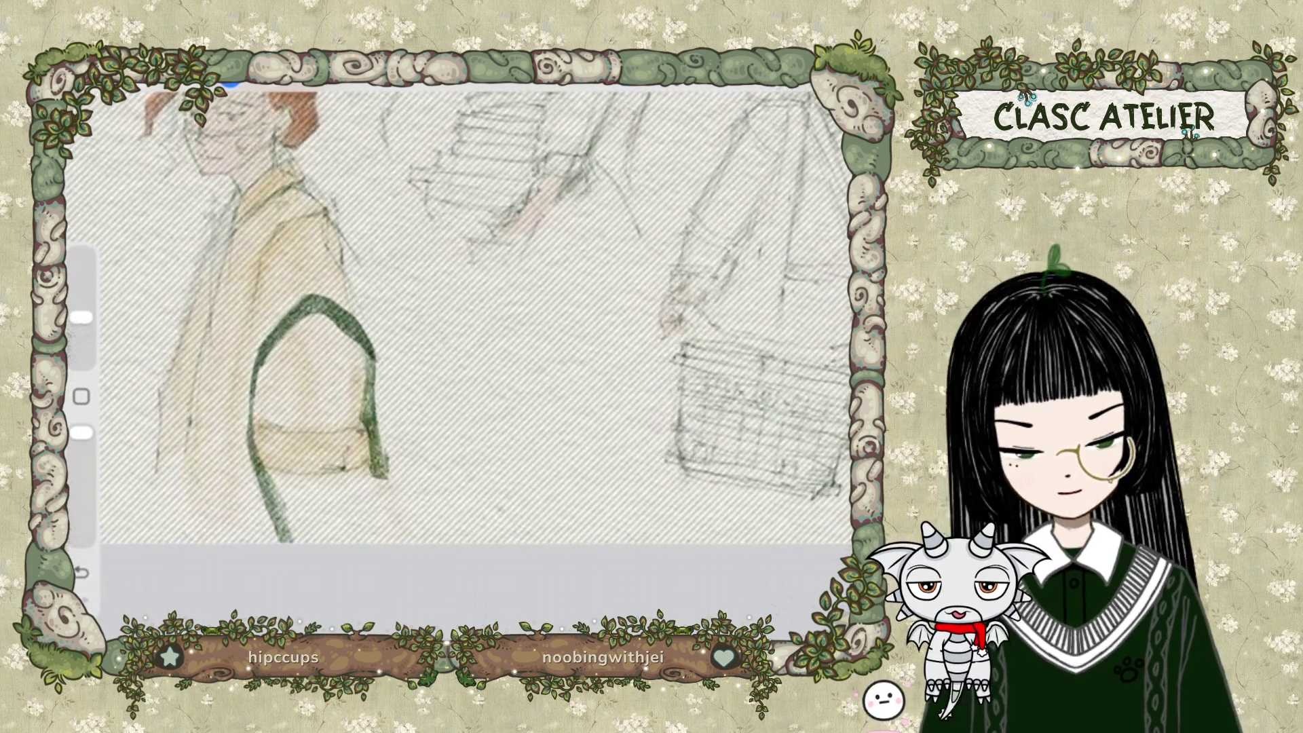
key(ctrl+shift+a)
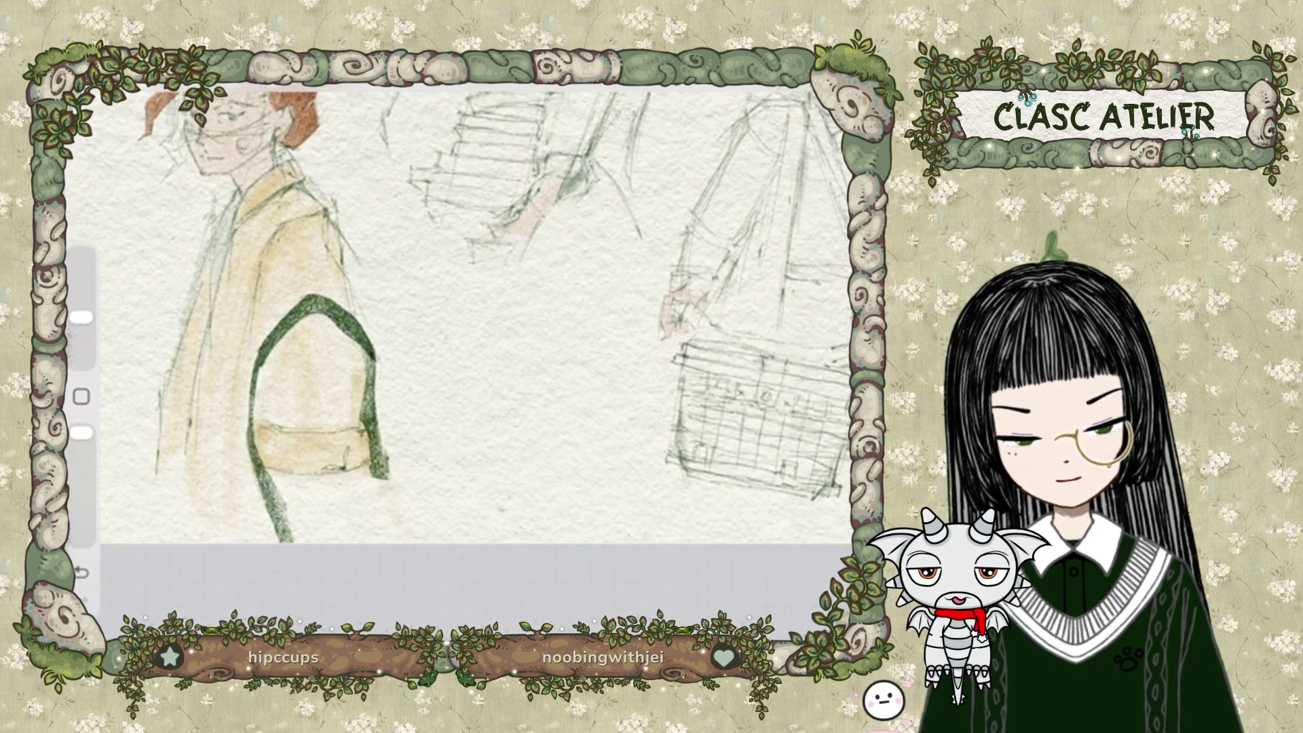
scroll(459, 312, up, 2)
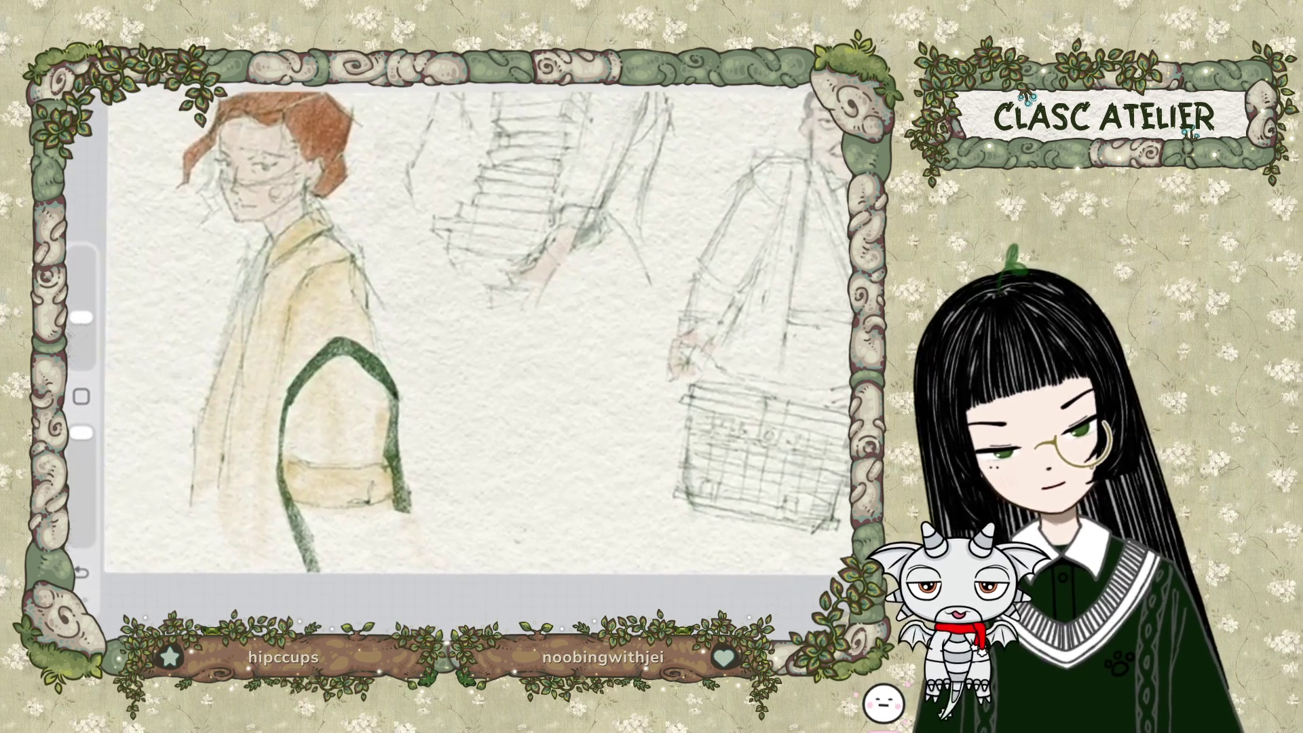
Trace a closed freehand selection outline across the lower canvas.
key(s)
click(159, 535)
click(445, 433)
mouse_move(445, 433)
mouse_down()
mouse_move(467, 488)
mouse_move(150, 617)
mouse_up()
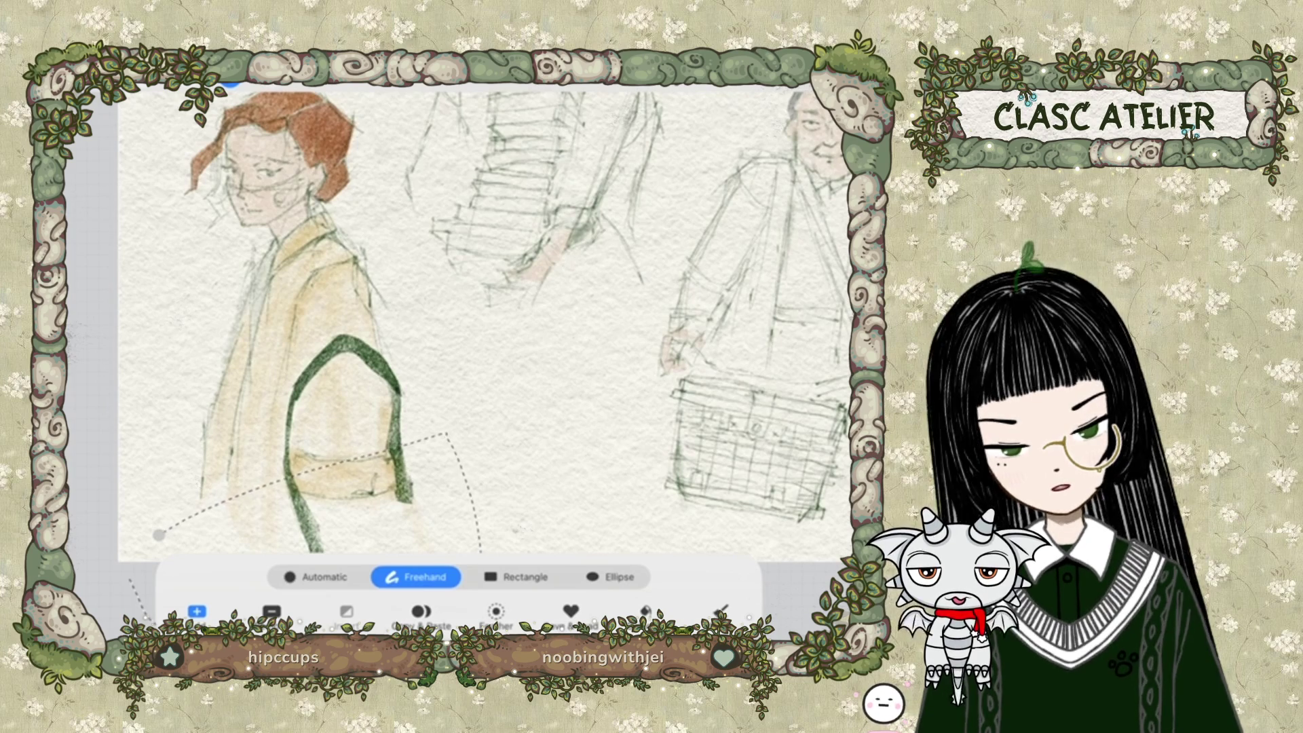
click(158, 534)
Pan and zoom toward the book-carrying figure and older man, then start a new freehand selection.
drag(475, 339, 478, 274)
mouse_move(340, 272)
mouse_down()
mouse_move(364, 367)
mouse_move(355, 355)
mouse_up()
key(s)
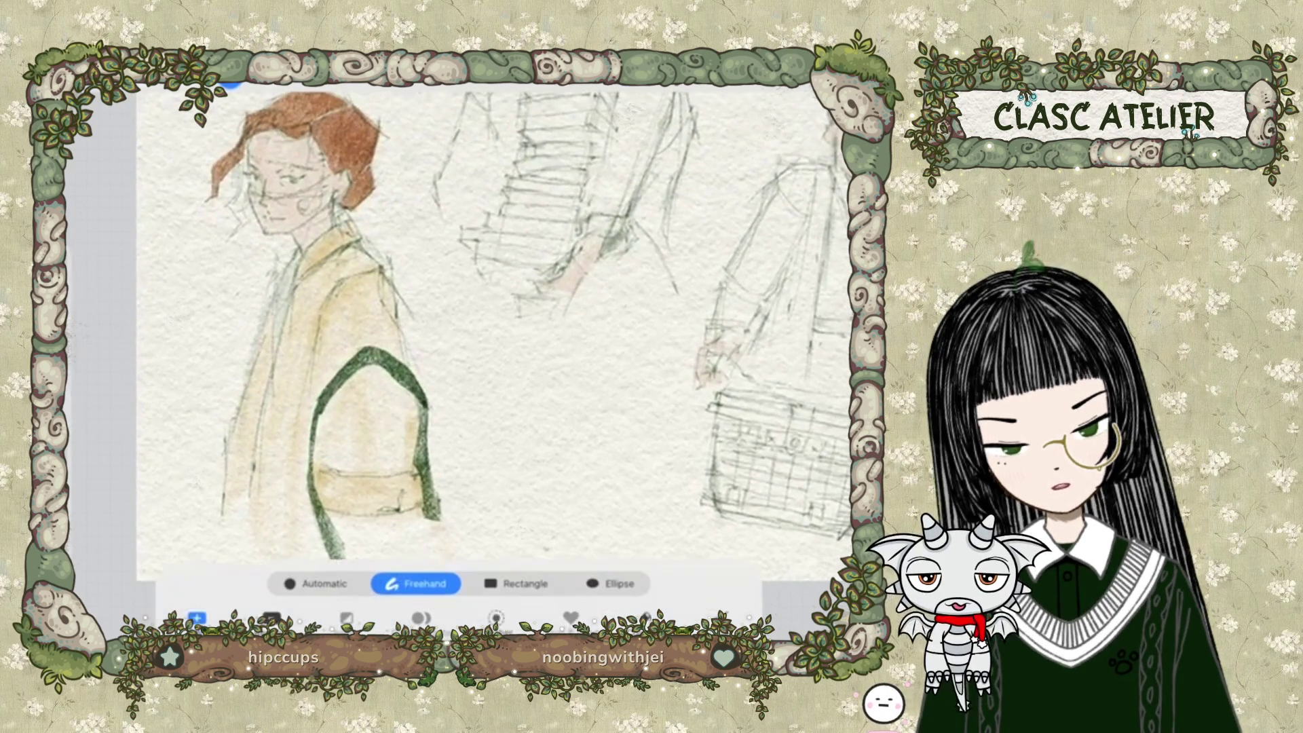
mouse_move(195, 543)
mouse_down()
mouse_move(478, 490)
mouse_move(485, 547)
mouse_move(195, 543)
mouse_up()
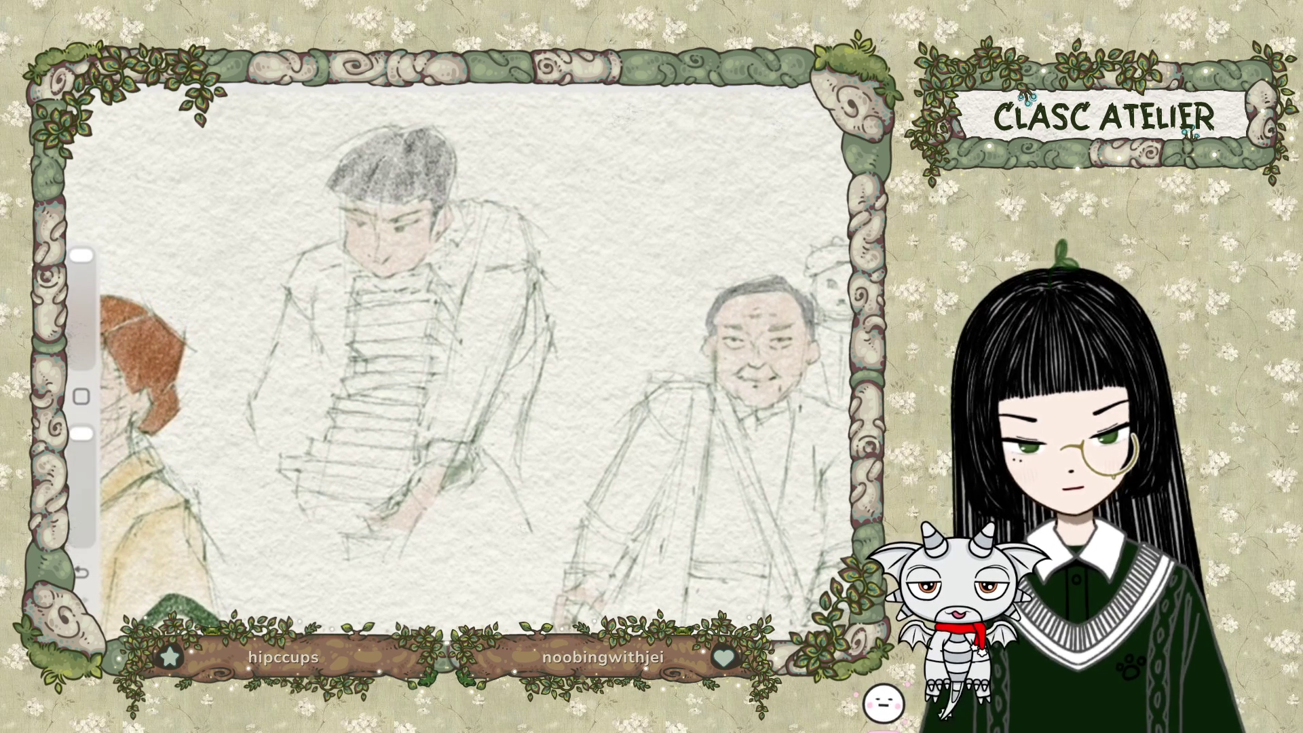
Shrink the brush and start a freehand selection around the book-carrying figure's left arm.
drag(81, 256, 82, 317)
key(s)
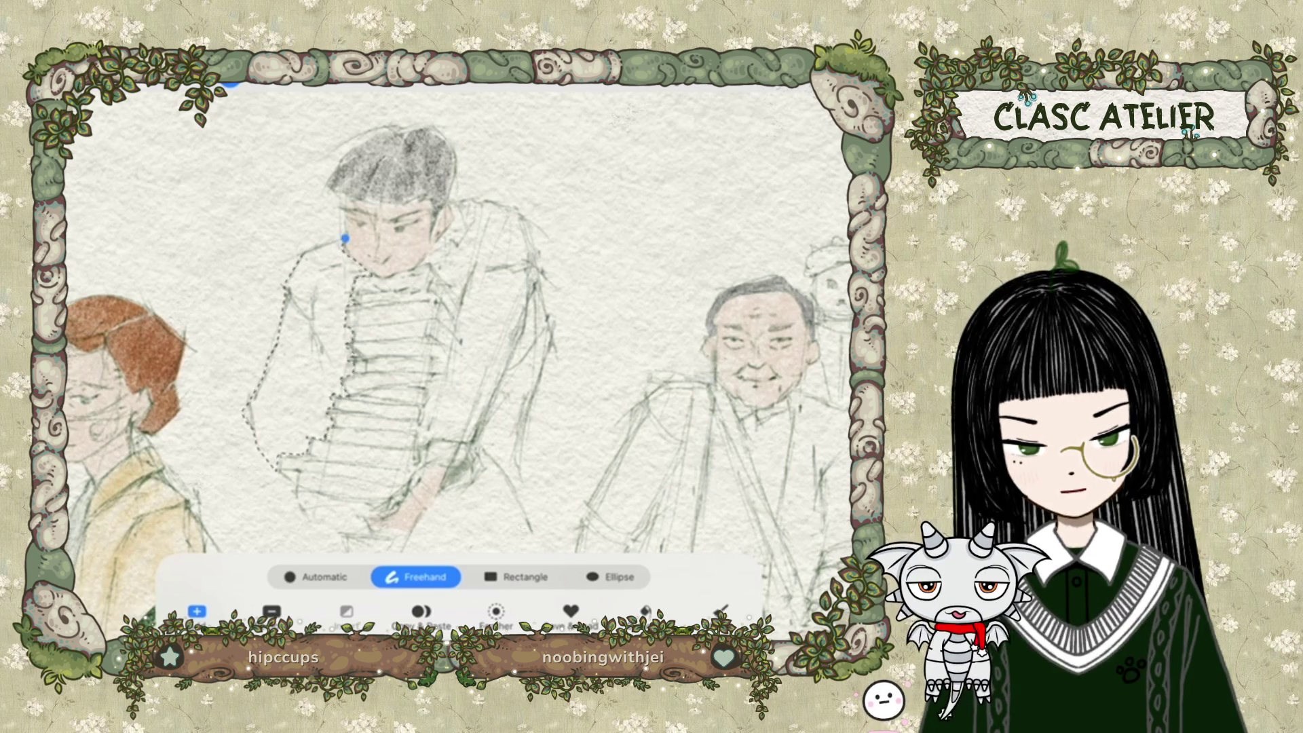
Close the arm selection and settle on dark navy after trying grey and gold.
click(344, 238)
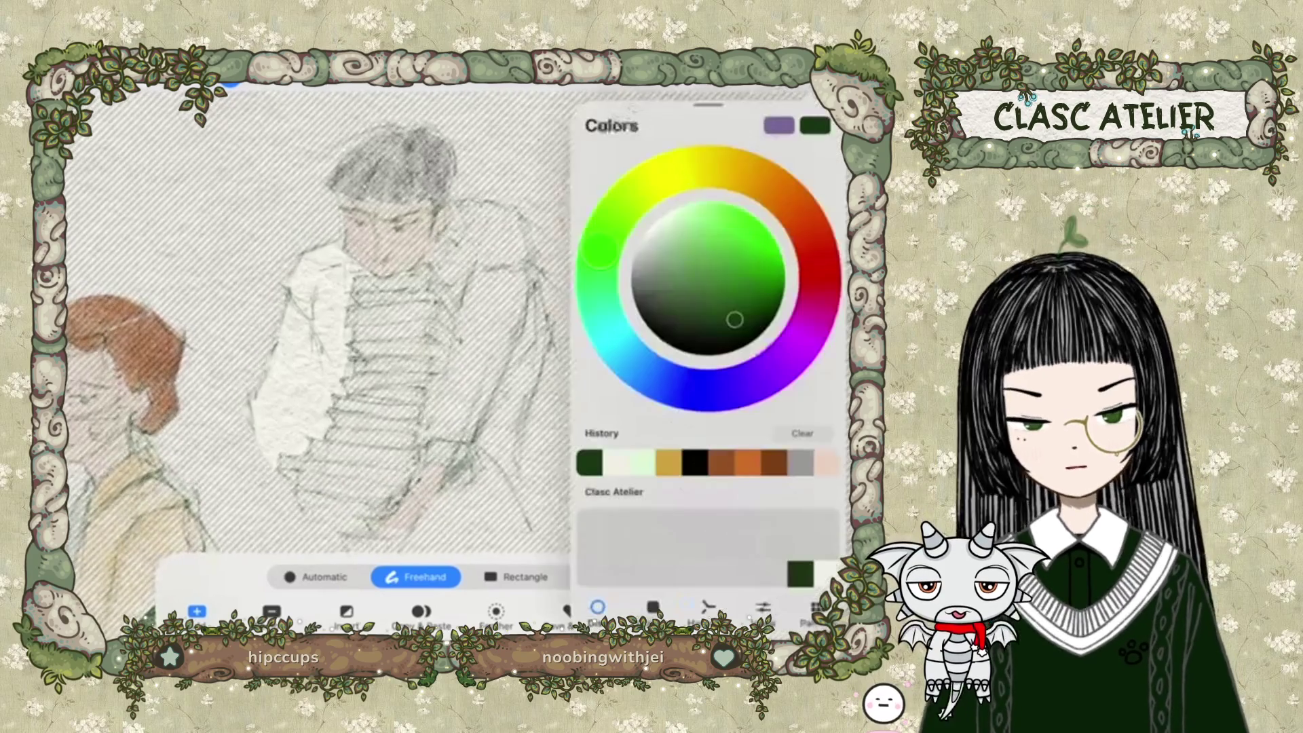
click(634, 271)
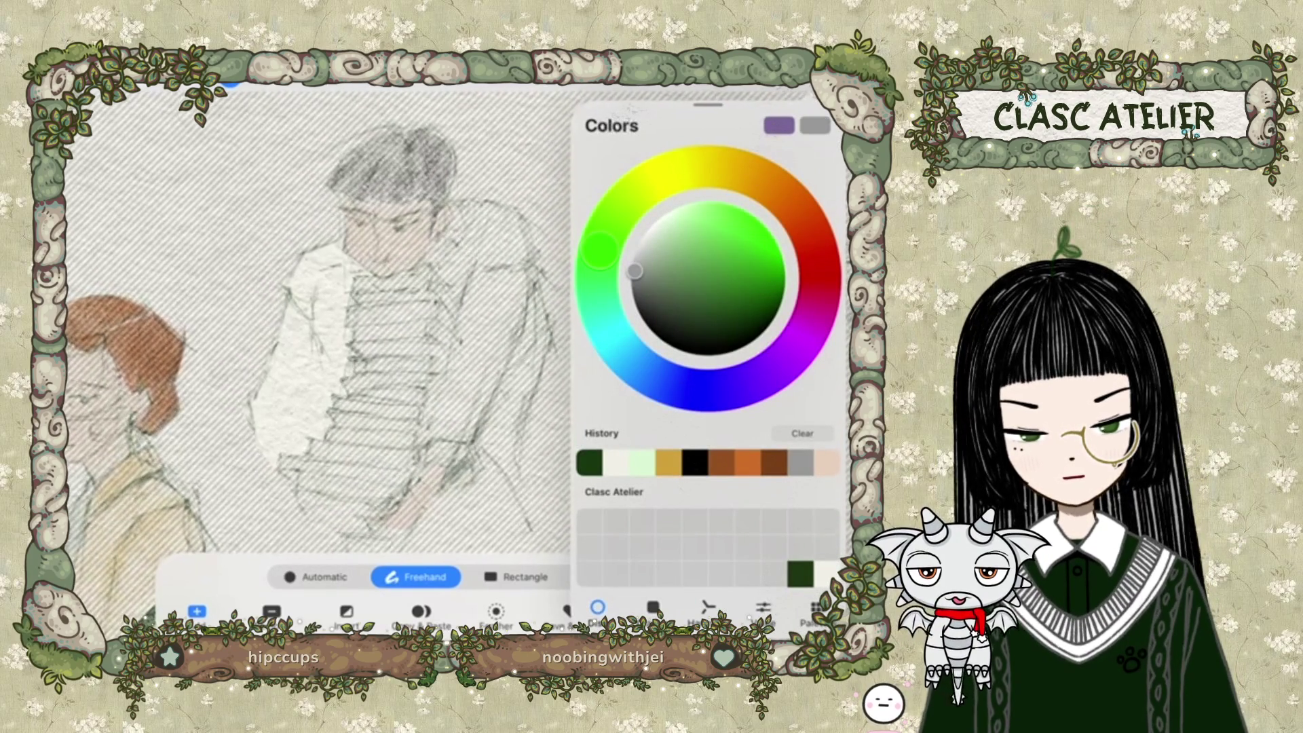
click(669, 463)
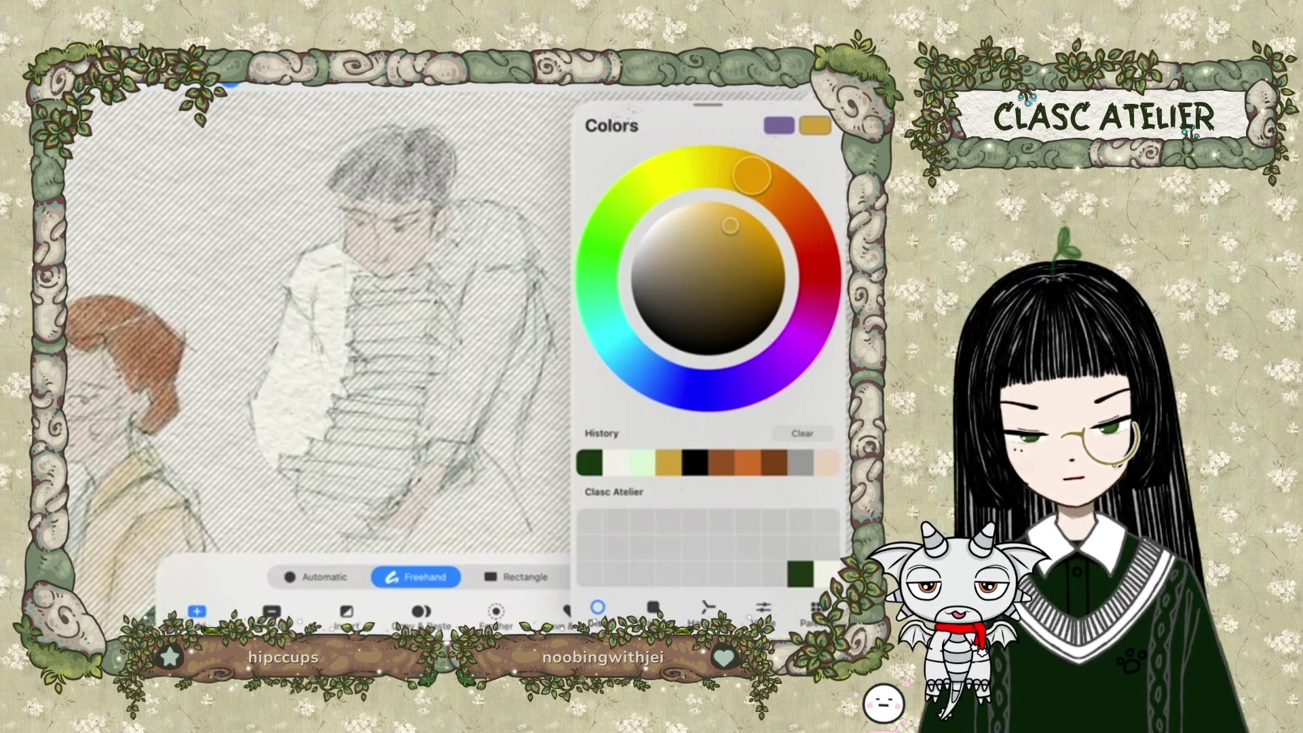
click(705, 391)
drag(727, 224, 756, 299)
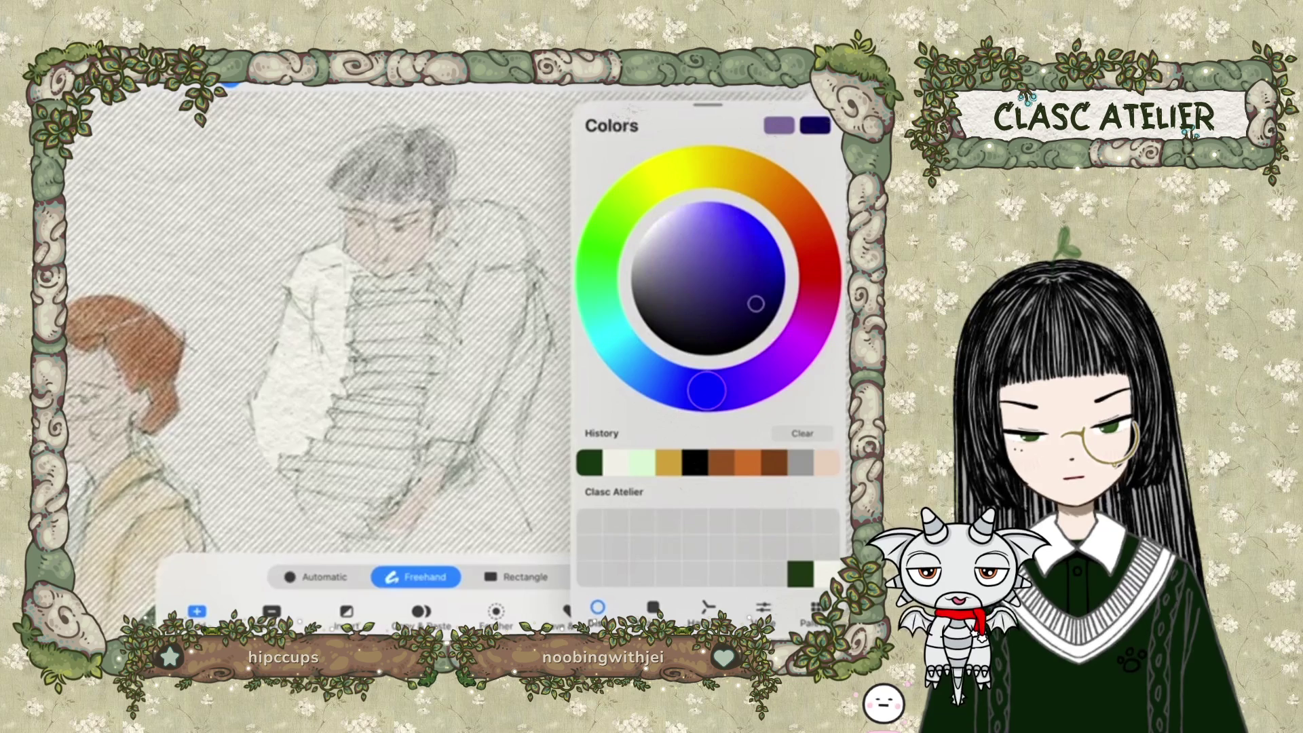
click(407, 339)
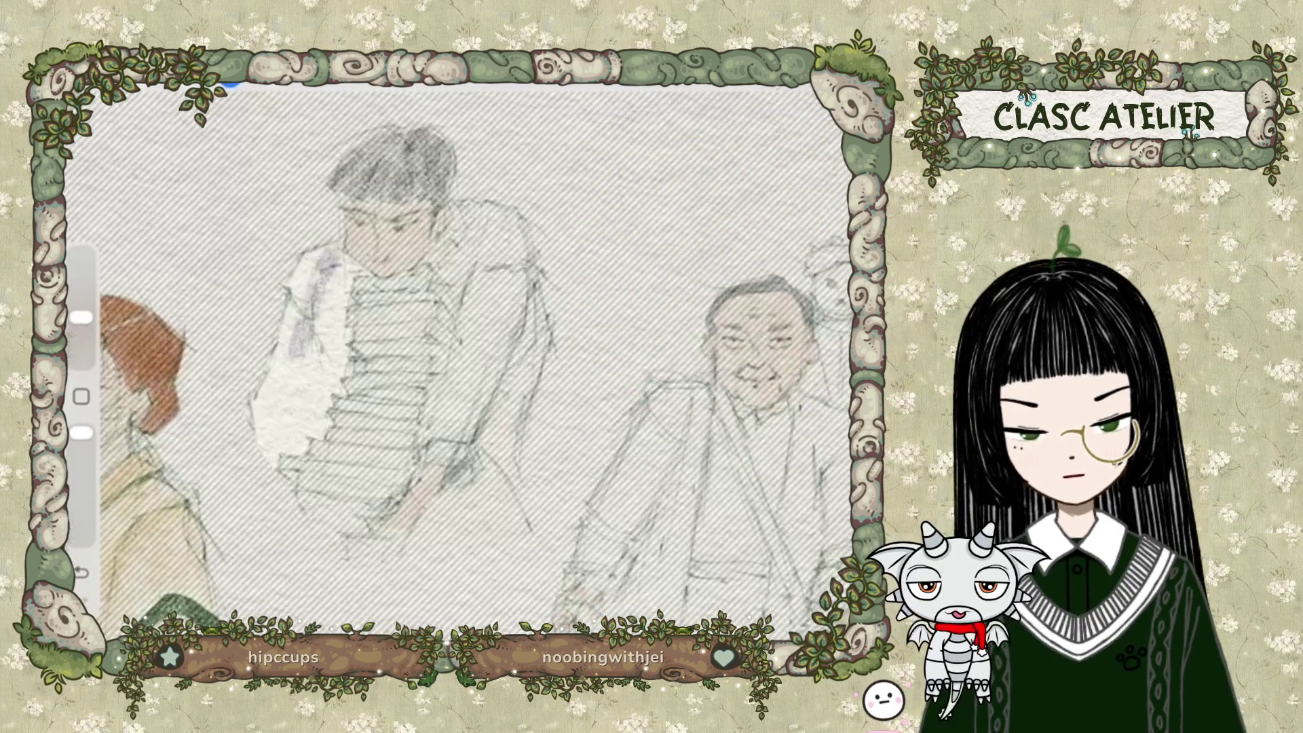
Brush a navy wash down the figure's shoulder and arm, then undo it.
mouse_move(326, 257)
mouse_down()
mouse_move(294, 302)
mouse_move(302, 350)
mouse_up()
mouse_move(319, 305)
mouse_down()
mouse_move(285, 428)
mouse_move(258, 455)
mouse_up()
drag(326, 272, 292, 380)
drag(305, 305, 271, 420)
drag(319, 339, 278, 441)
drag(298, 380, 265, 448)
key(ctrl+z)
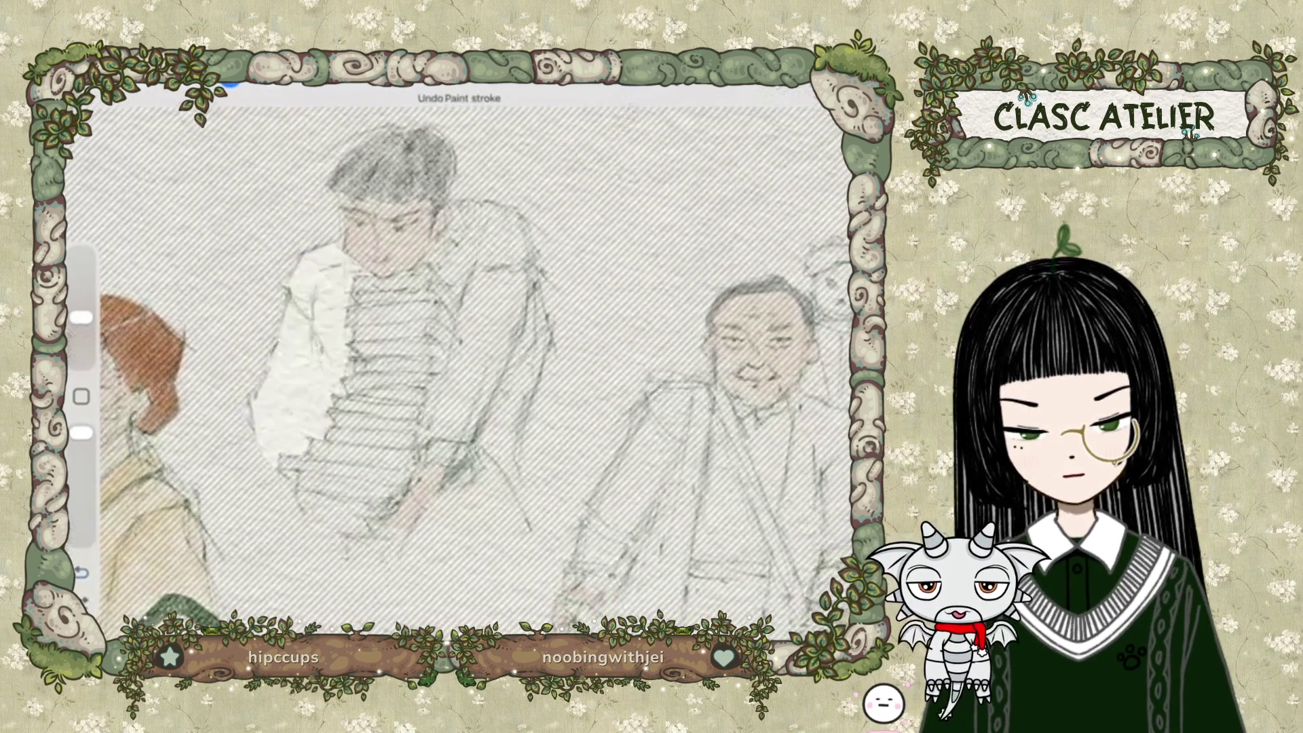
click(836, 87)
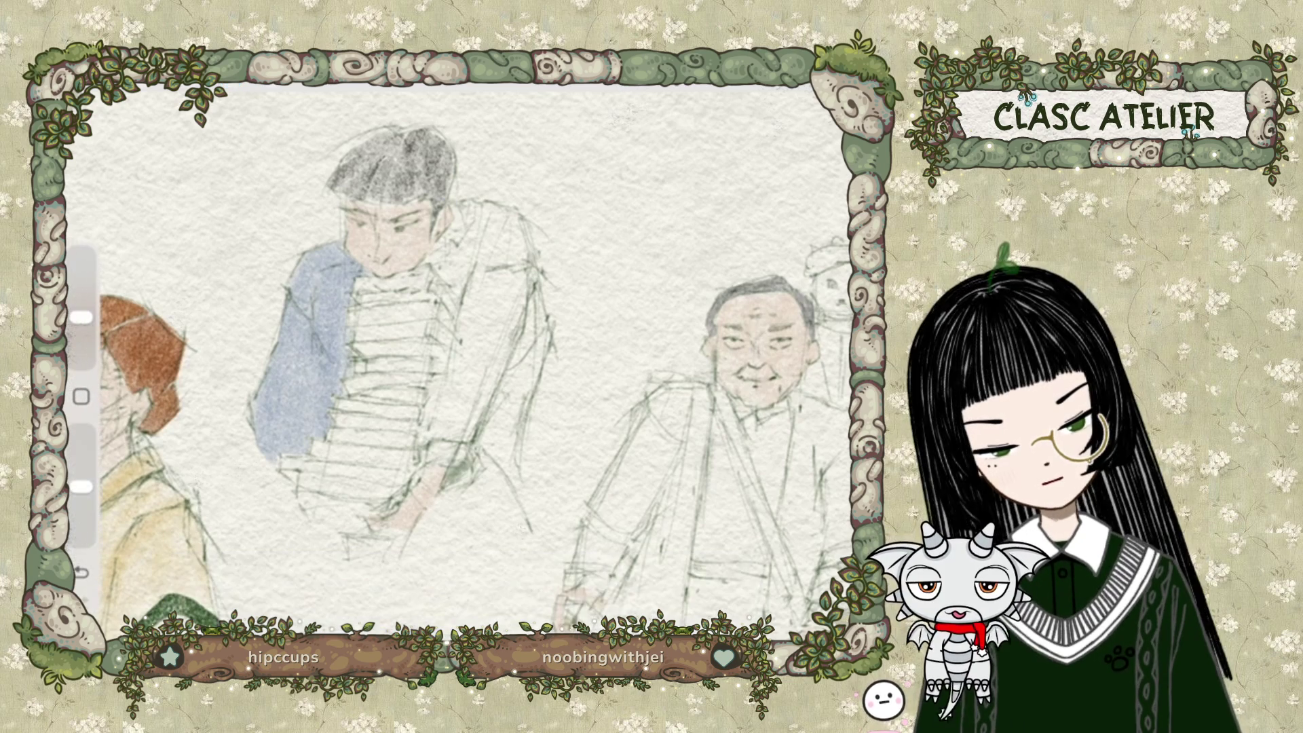
Bring up Selection and zoom in on the book-carrying figure's grey-blue sleeve.
key(s)
scroll(339, 340, up, 3)
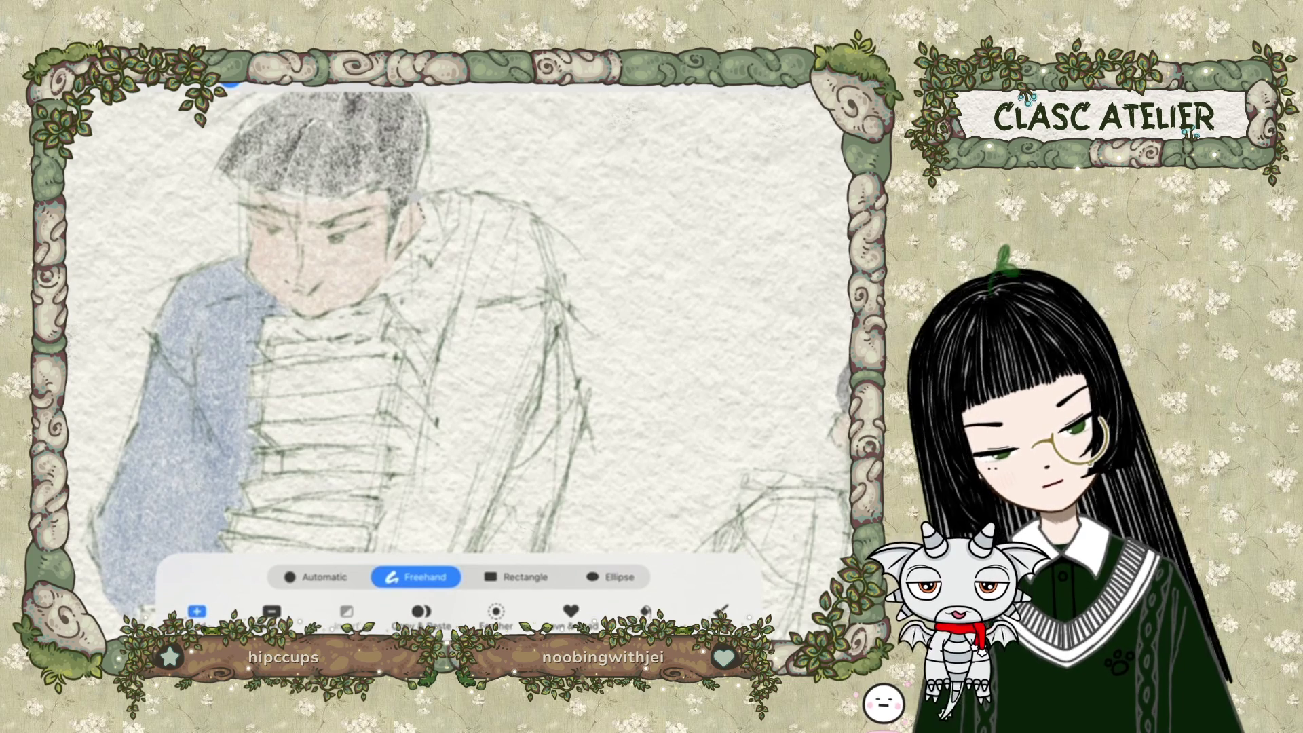
Confirm painting stays on the 'clothes' layer and clear the previous selection.
click(805, 96)
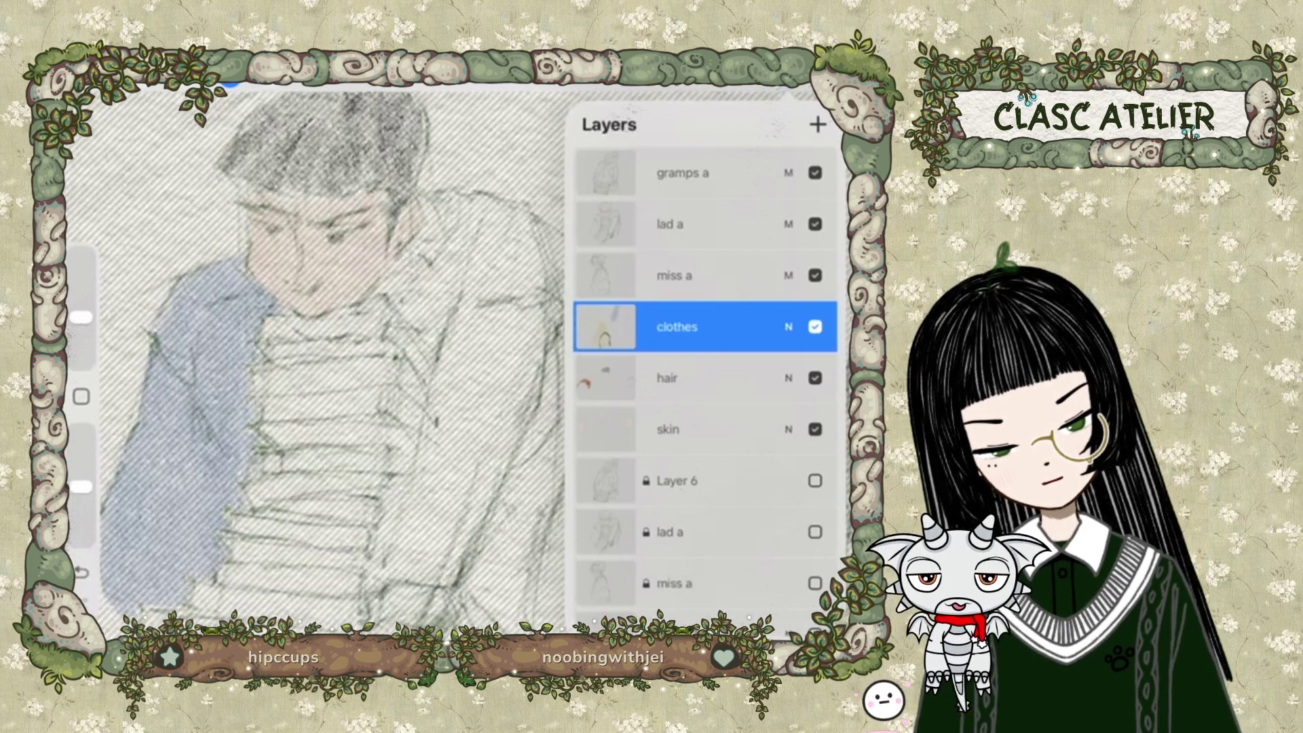
click(804, 97)
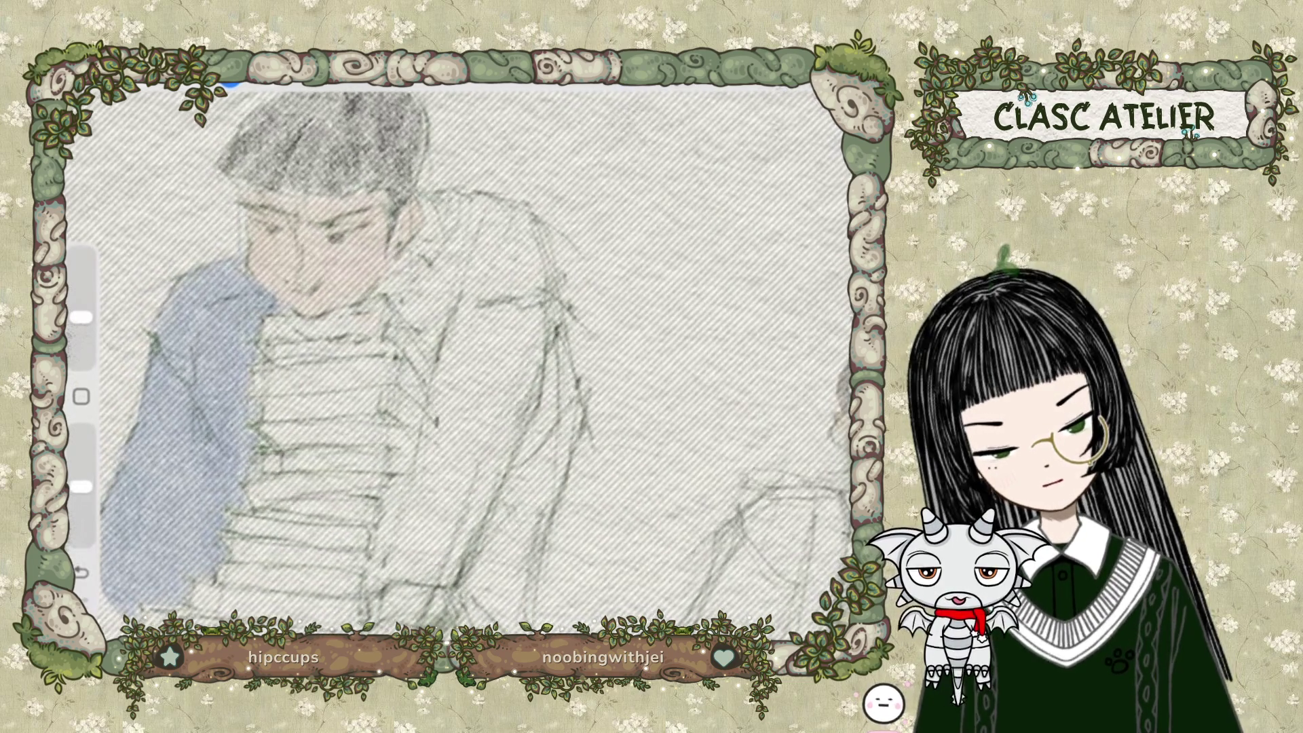
click(230, 84)
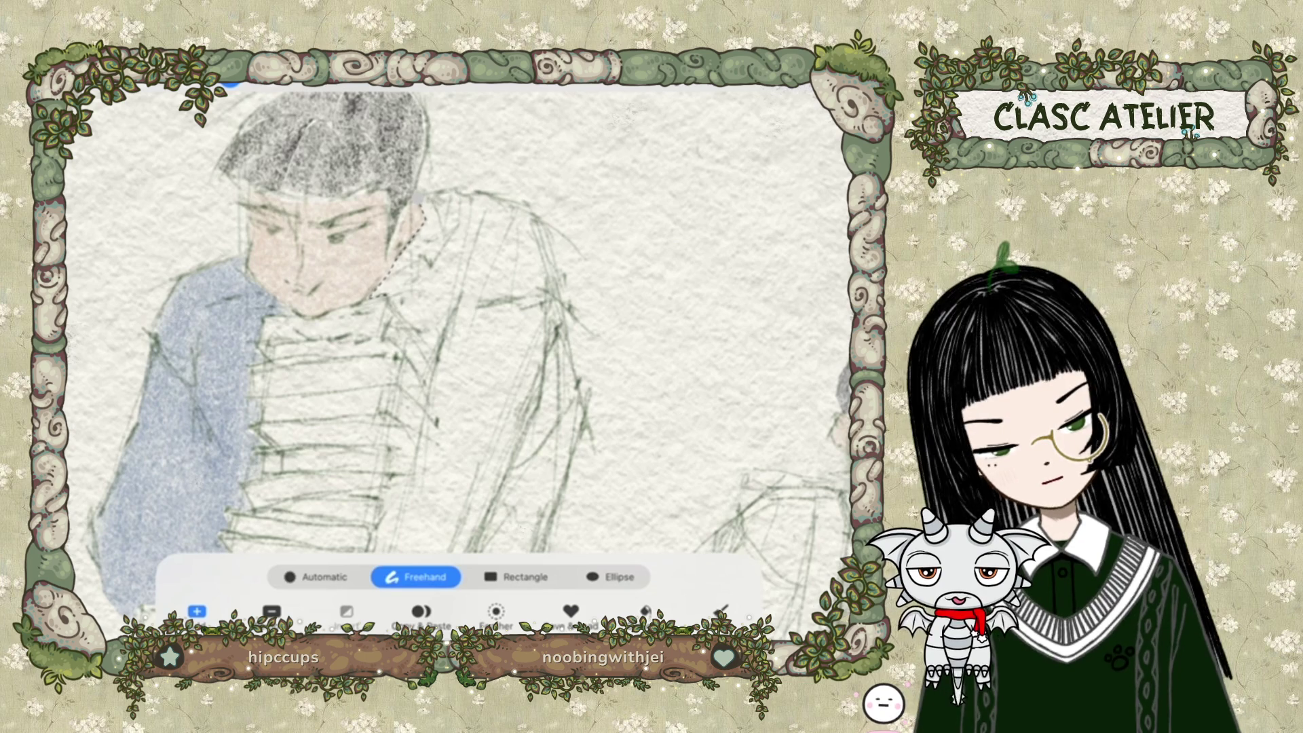
Trace a freehand outline from the collar around the jacket and shirt, closing it at the start.
drag(374, 296, 434, 352)
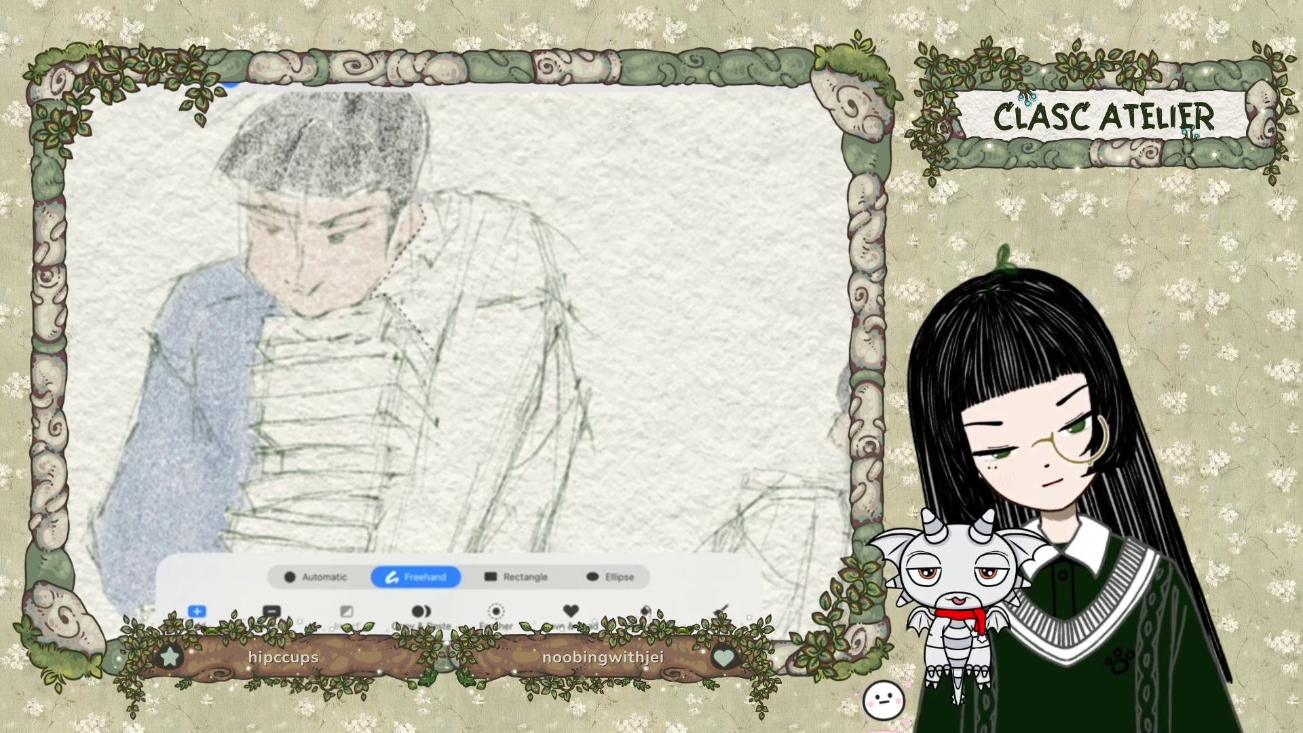
scroll(462, 319, down, 3)
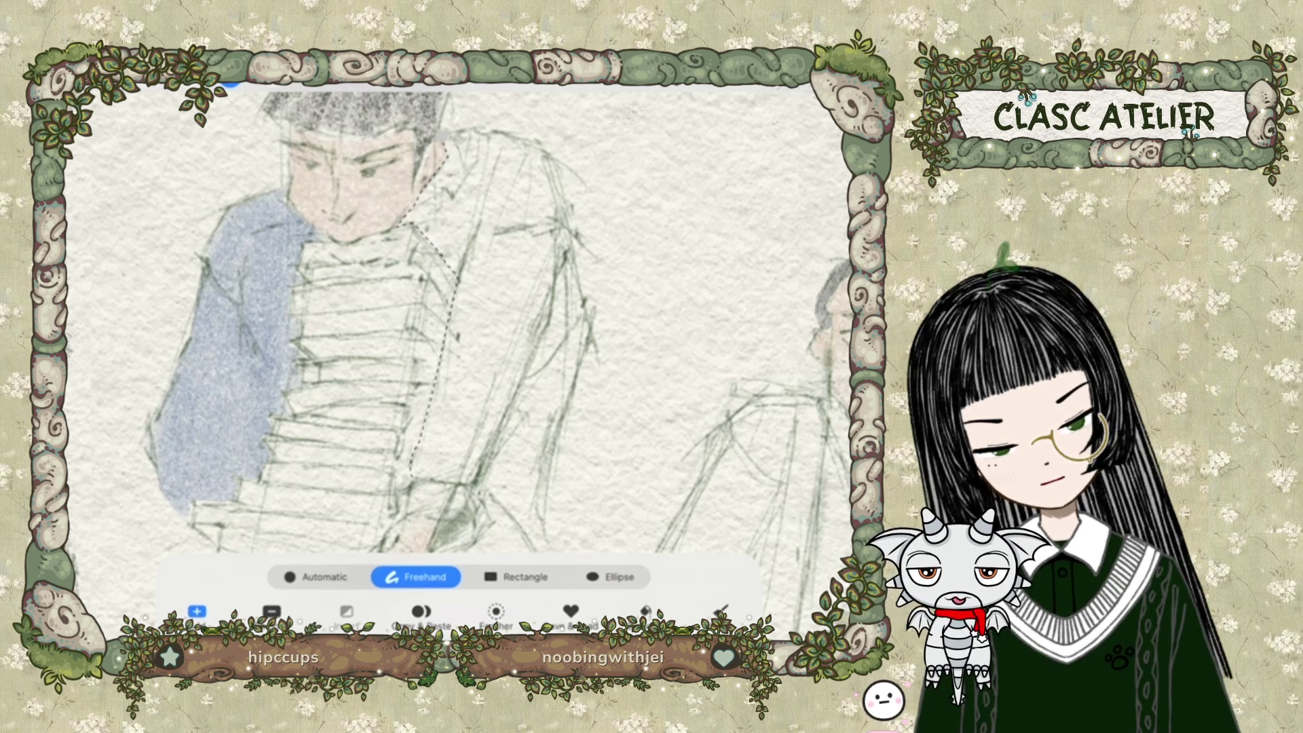
scroll(441, 319, down, 2)
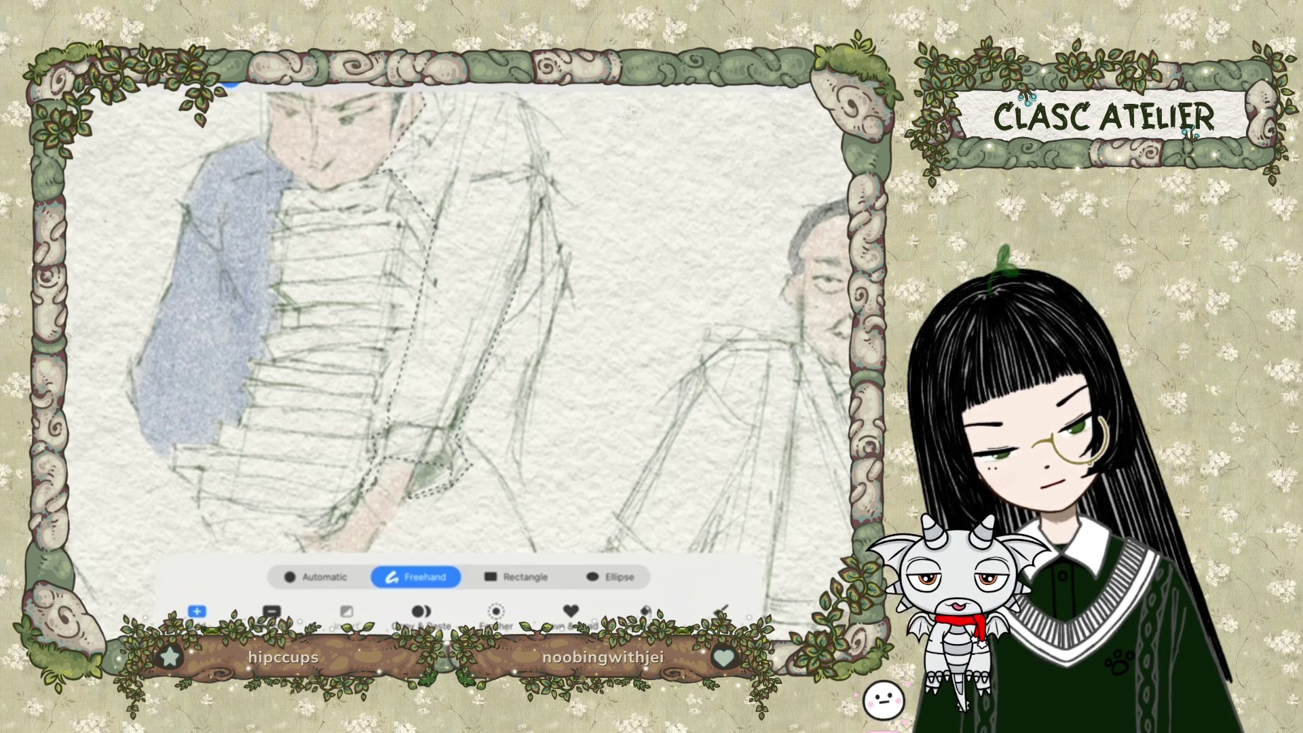
scroll(462, 319, up, 1)
scroll(461, 319, up, 2)
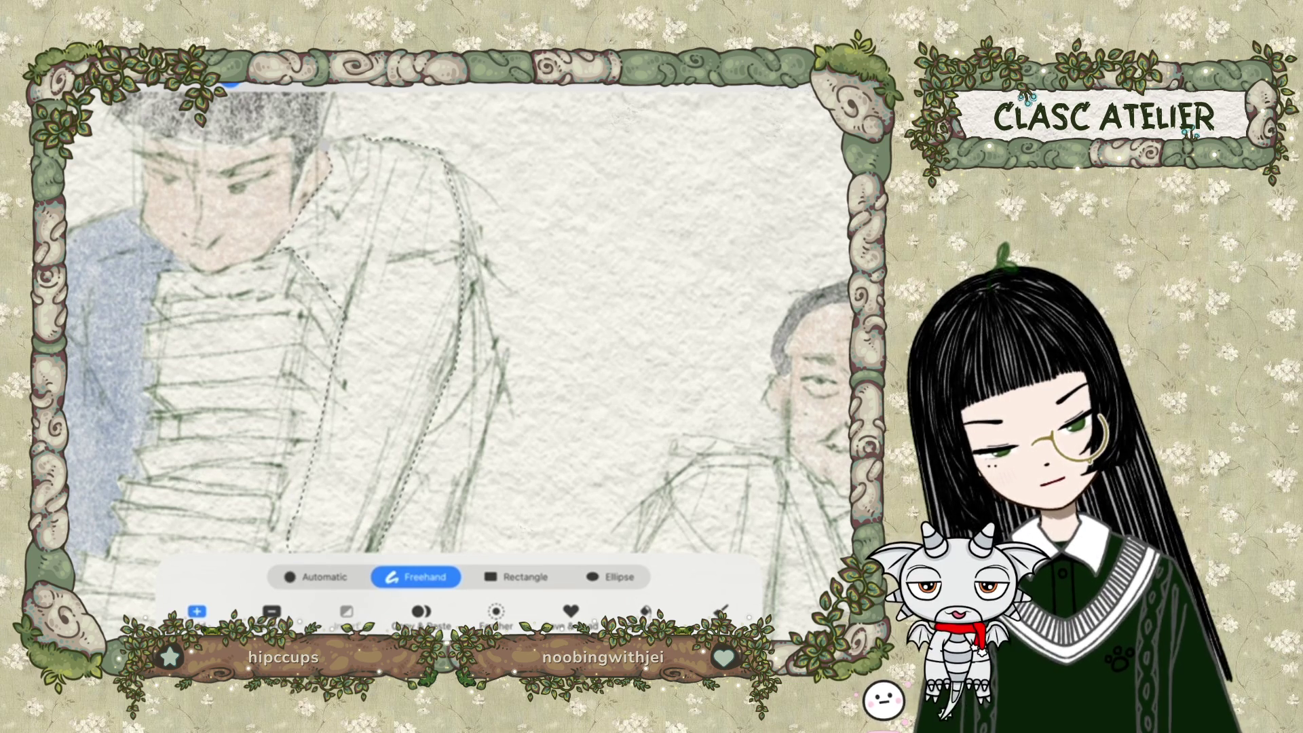
click(325, 146)
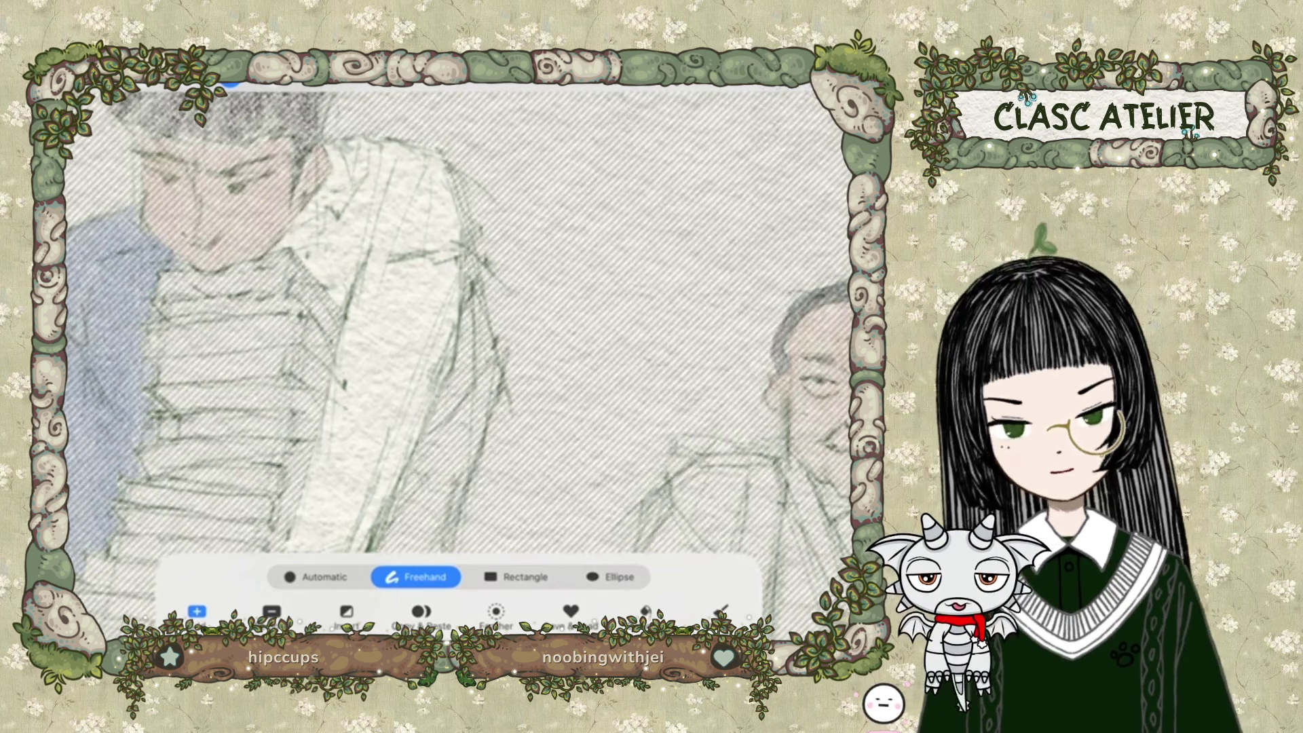
Zoom out over the grey-blue jacket wash and start a new selection region.
scroll(459, 319, down, 3)
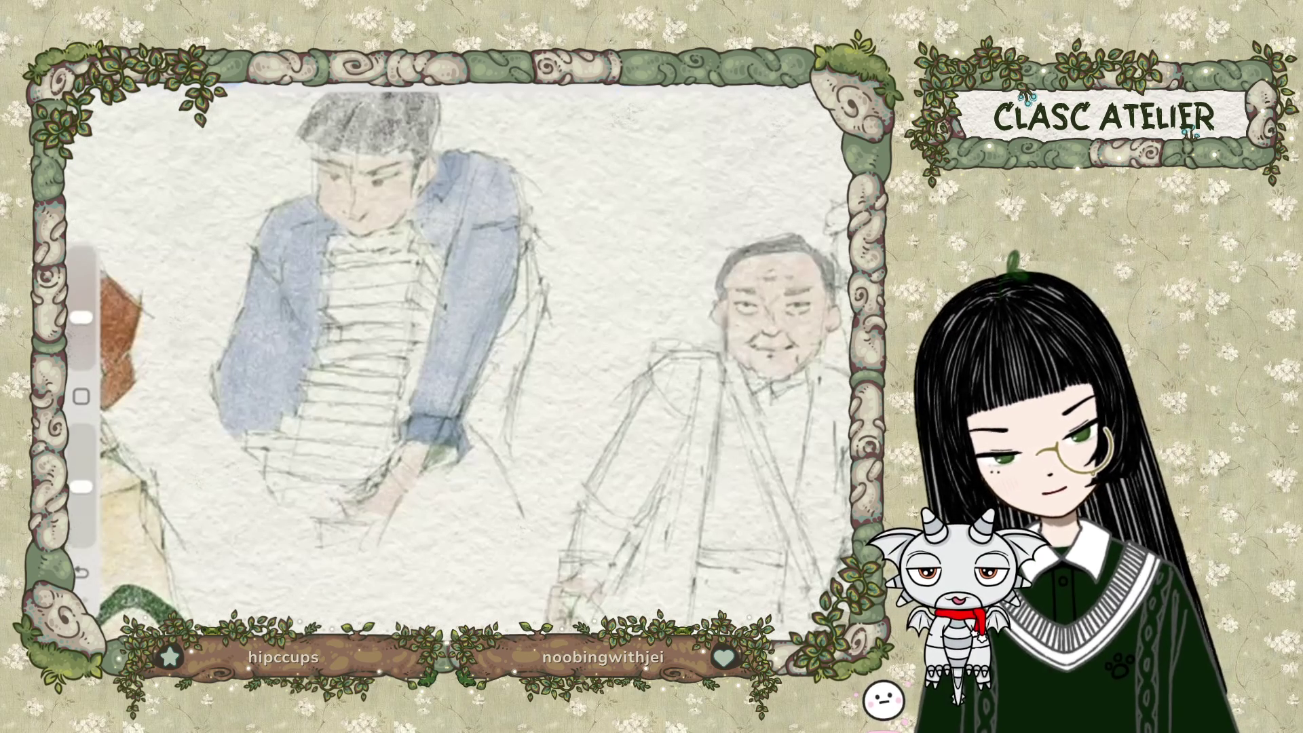
click(230, 85)
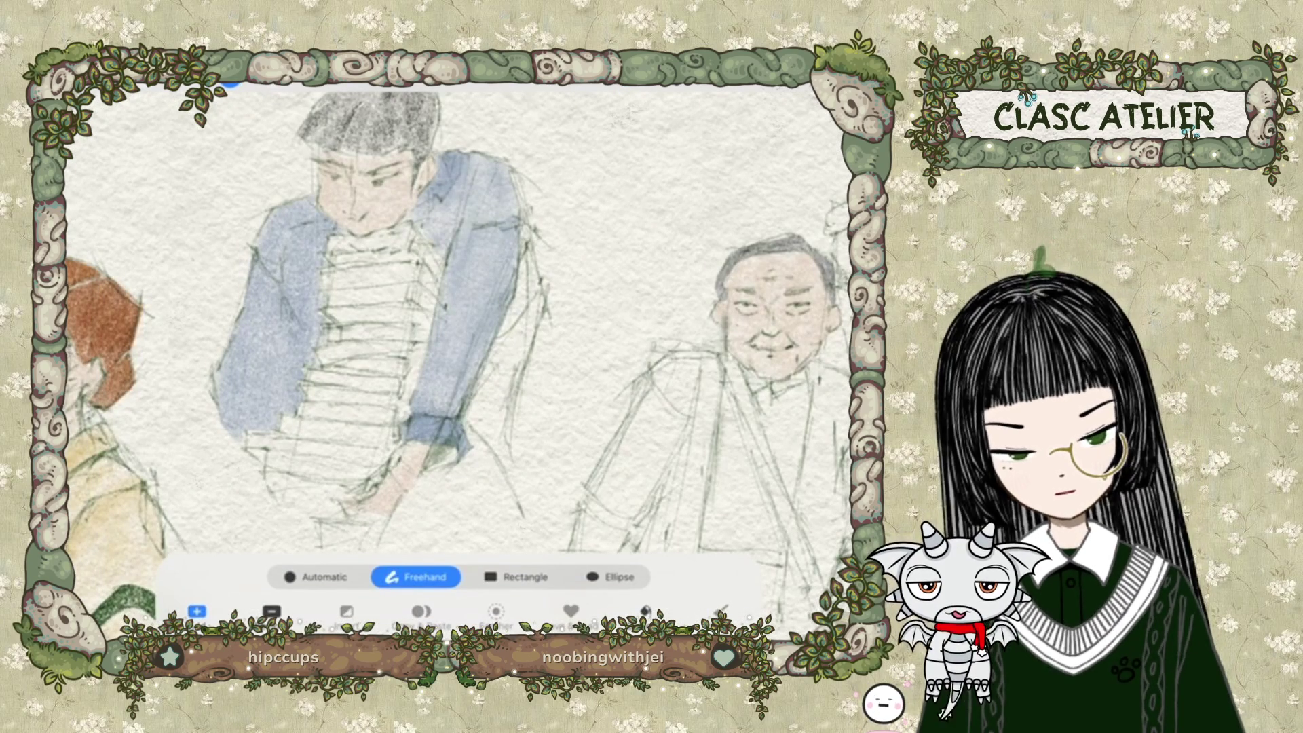
Trace a freehand selection along the jacket edge and switch the selection to Remove.
scroll(380, 319, up, 3)
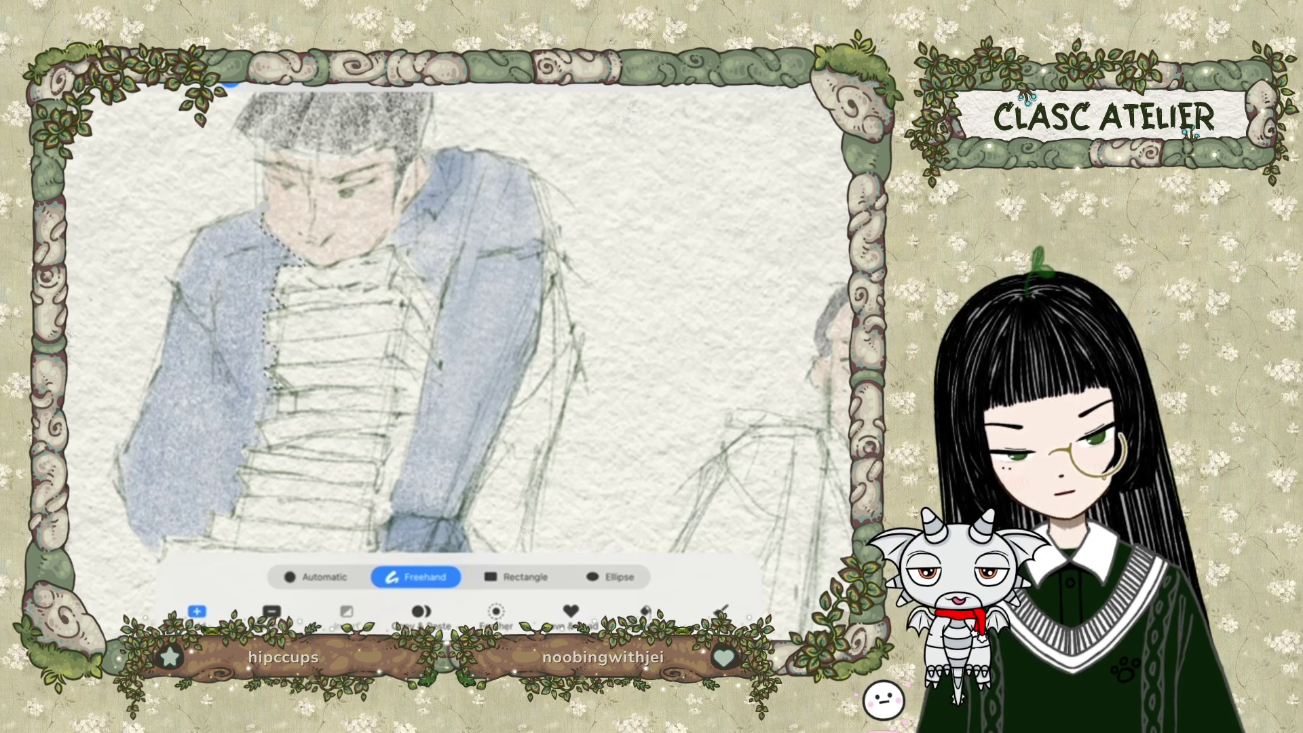
scroll(408, 319, up, 2)
scroll(446, 321, up, 3)
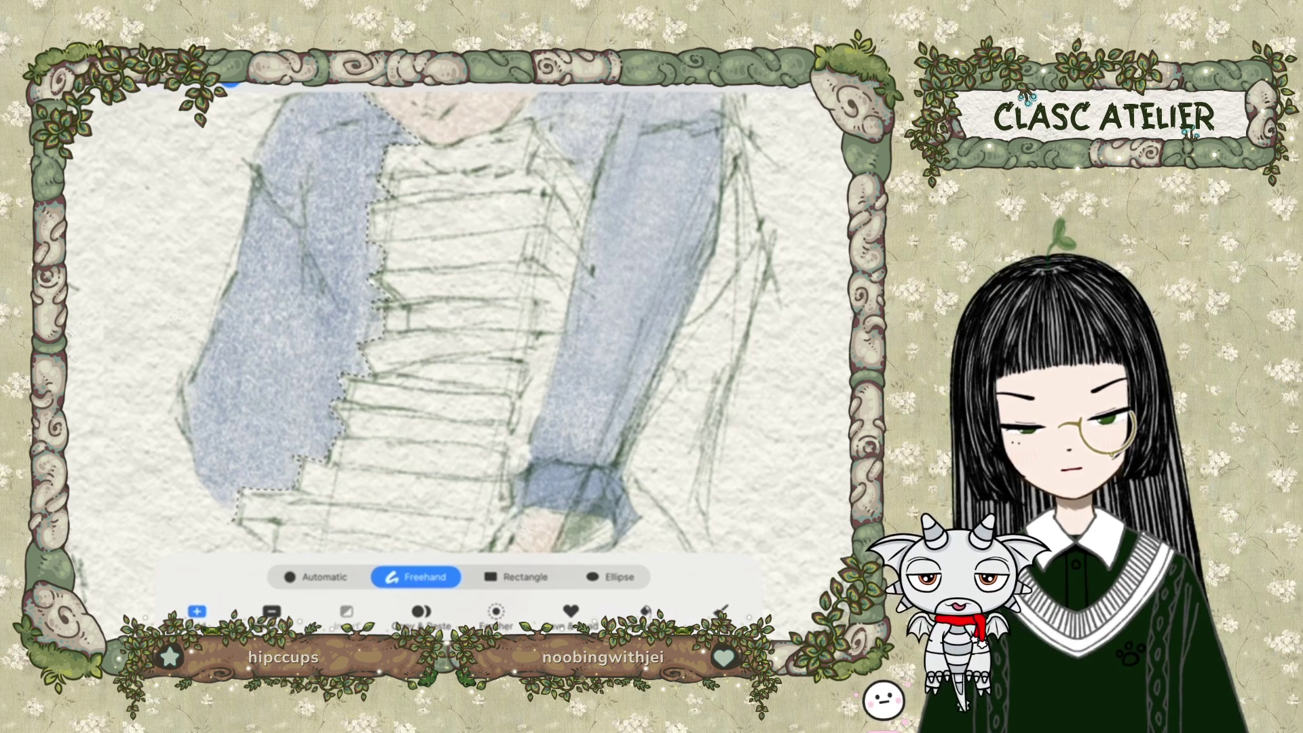
scroll(456, 325, up, 3)
mouse_move(332, 122)
mouse_down()
mouse_move(160, 381)
mouse_move(217, 550)
mouse_up()
click(272, 611)
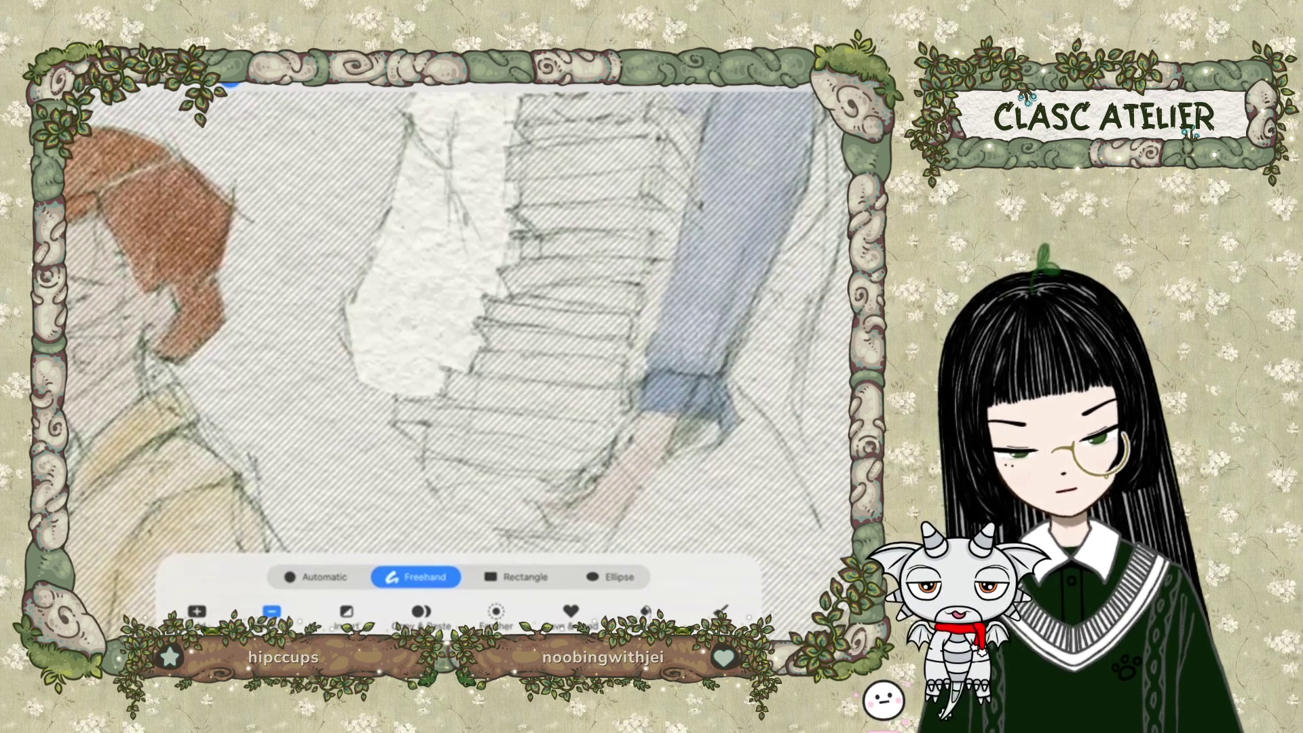
scroll(455, 359, up, 3)
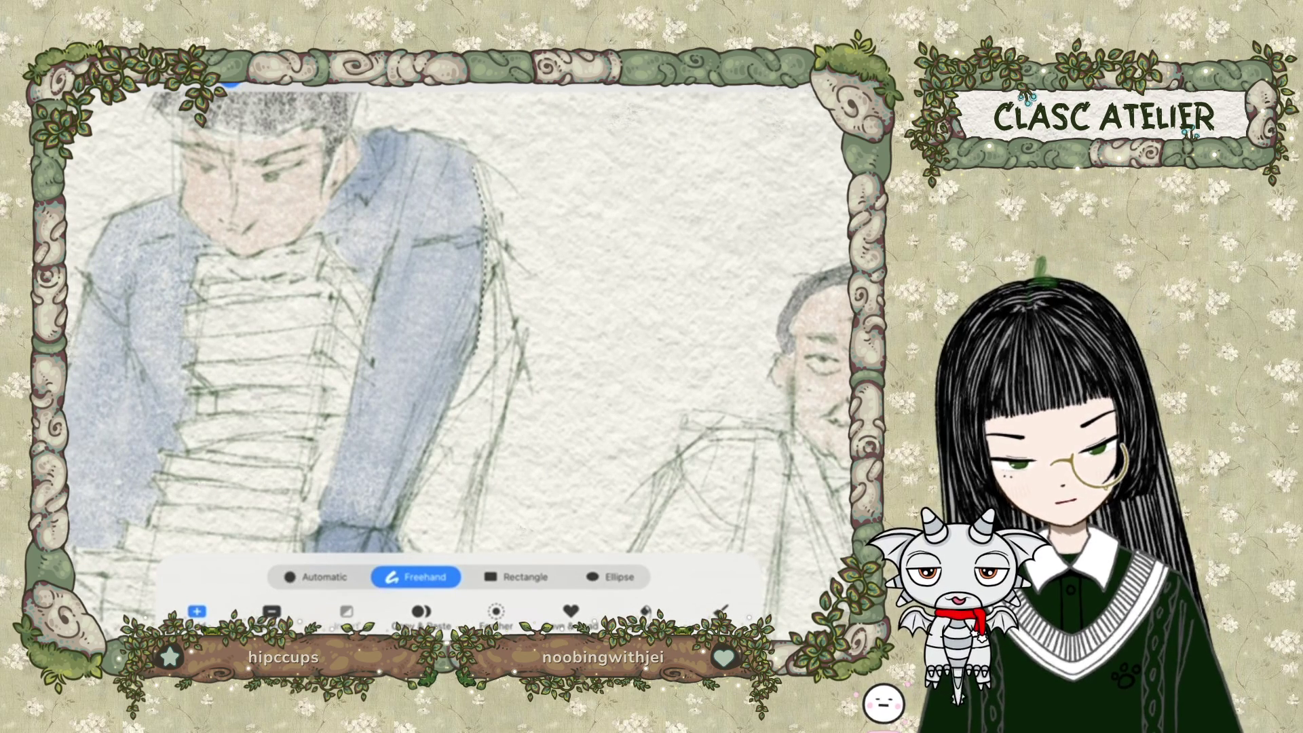
Extend the freehand outline around the sleeve and hand, then close it at the start point.
scroll(458, 319, down, 2)
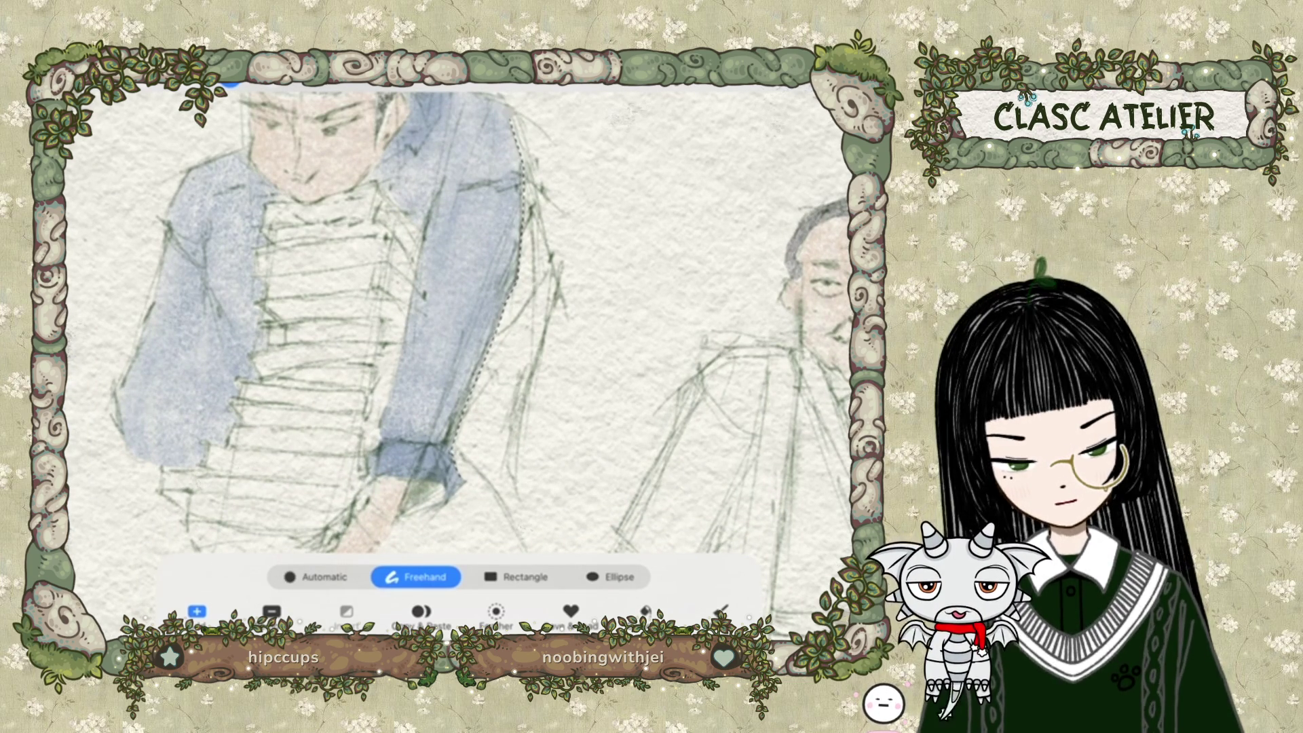
scroll(458, 319, down, 3)
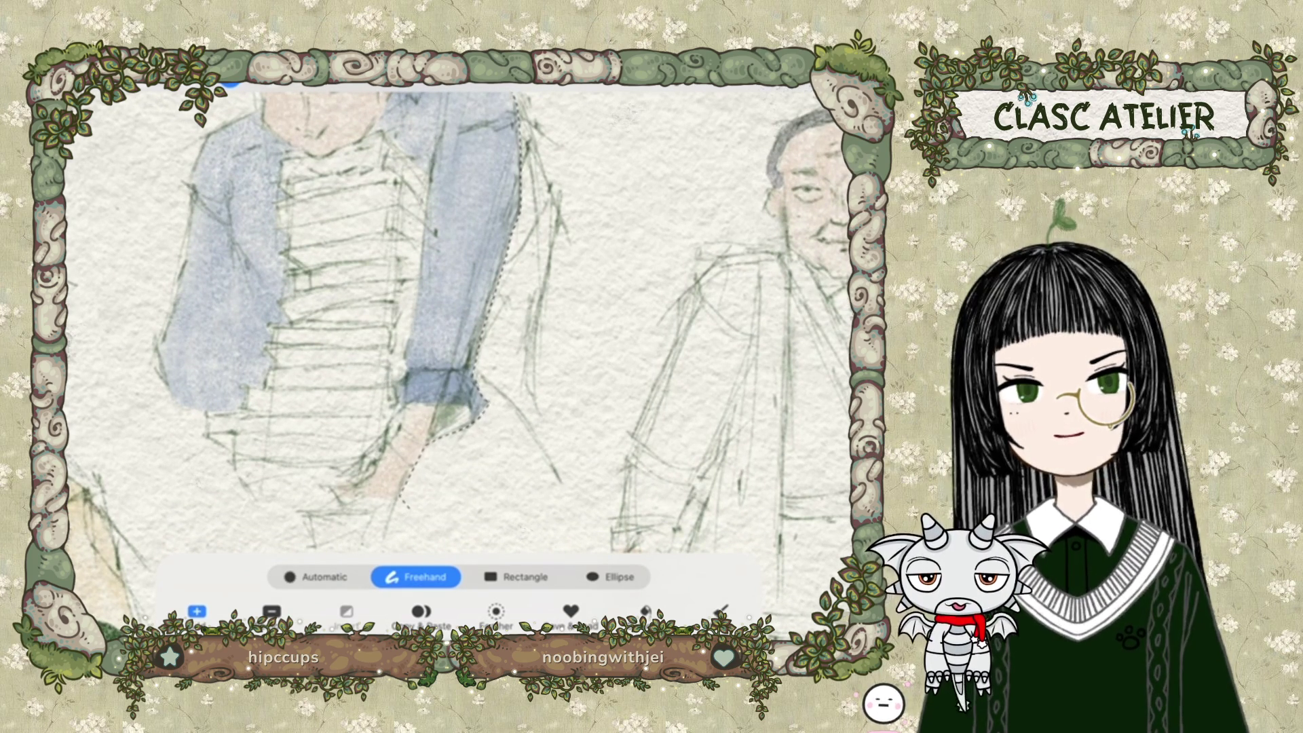
mouse_move(406, 506)
mouse_down()
mouse_move(560, 540)
mouse_move(567, 479)
mouse_move(537, 430)
mouse_up()
scroll(454, 319, up, 3)
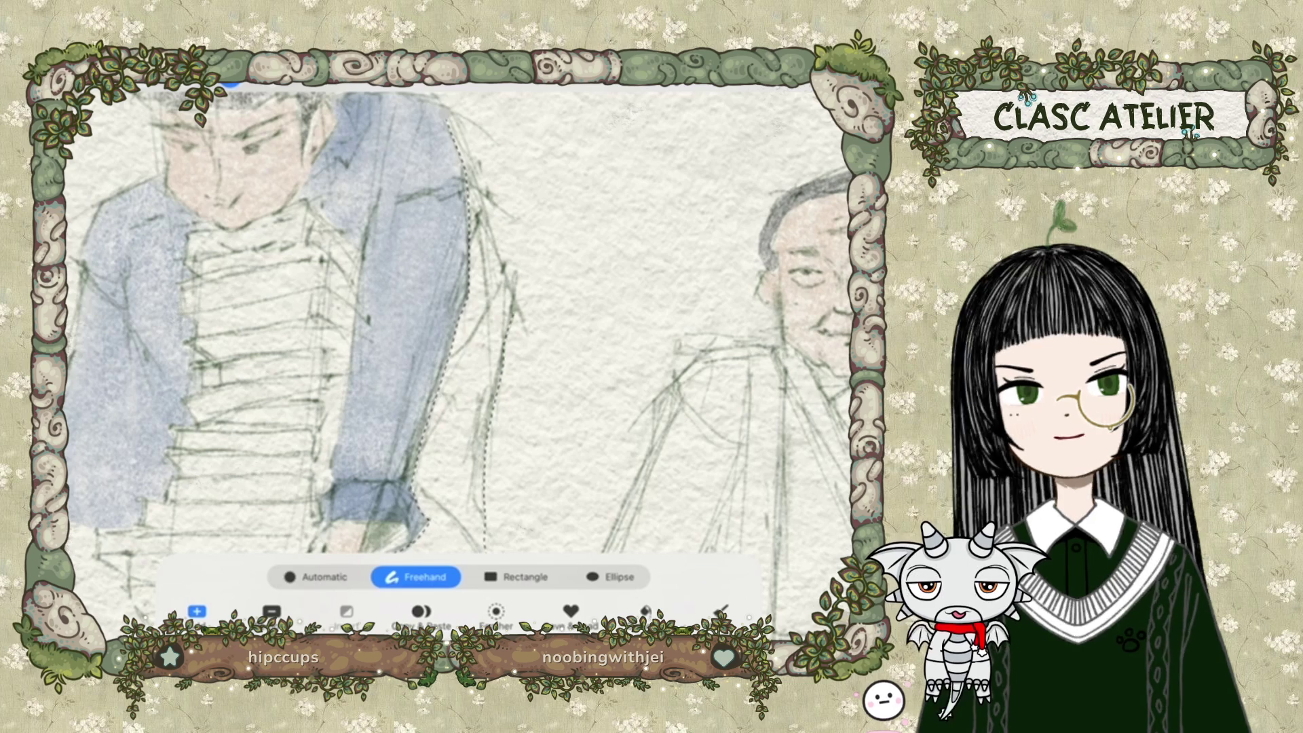
scroll(455, 319, up, 2)
scroll(455, 319, up, 2)
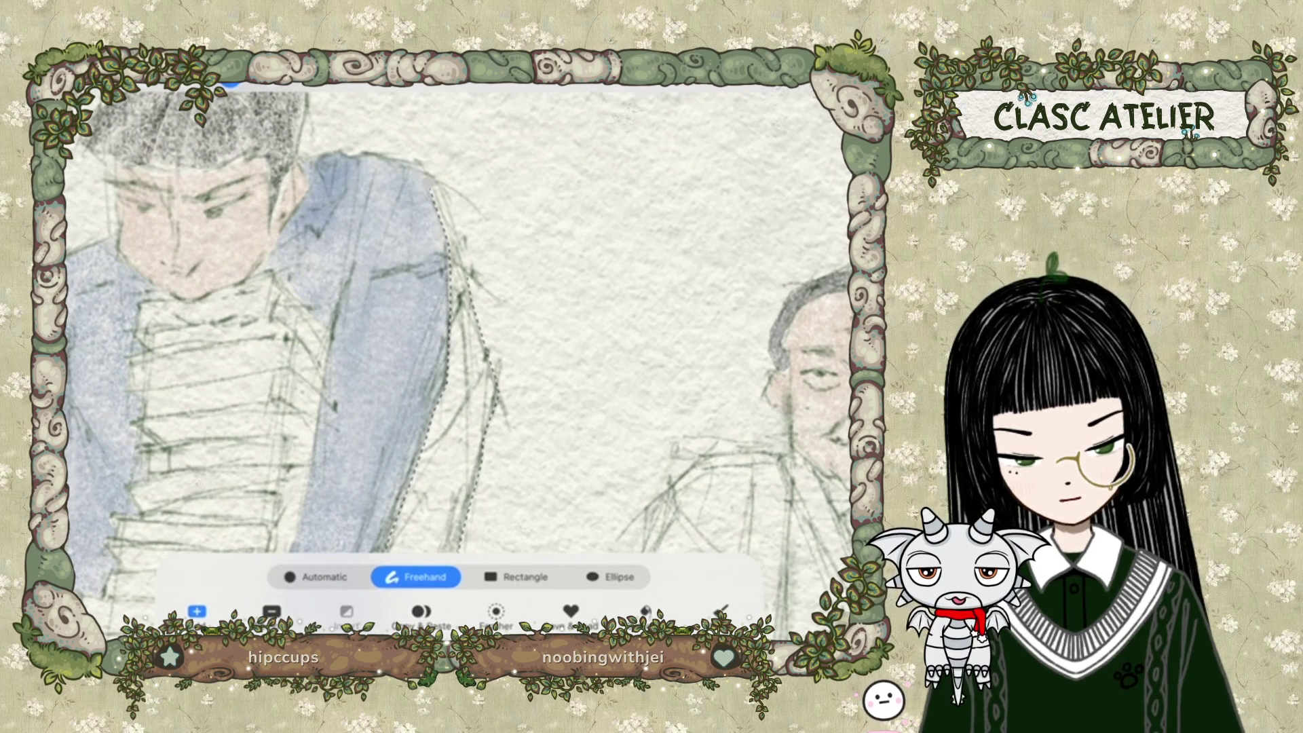
click(433, 190)
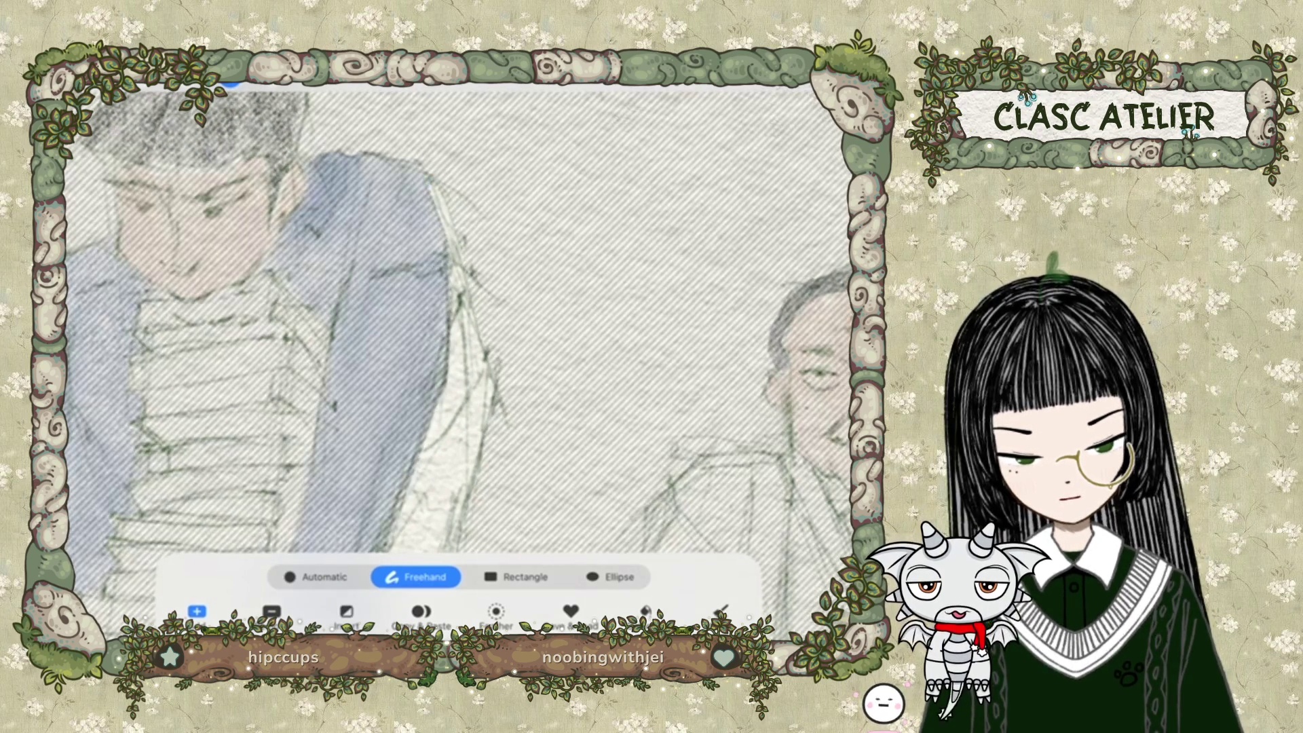
scroll(455, 319, down, 3)
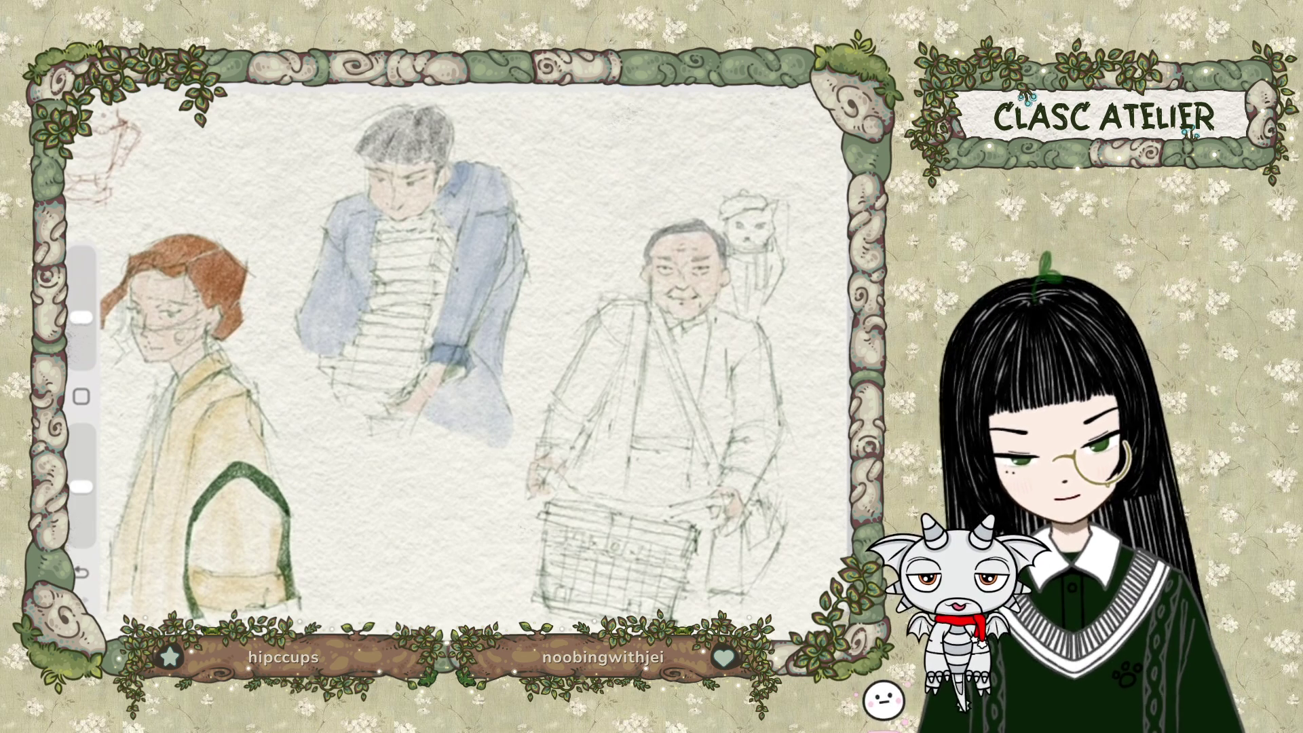
Lasso the middle figure and lower hue, saturation and brightness, turning the blue jacket muted dark green.
click(228, 83)
mouse_move(335, 114)
mouse_down()
mouse_move(285, 204)
mouse_move(408, 470)
mouse_move(489, 486)
mouse_move(539, 394)
mouse_move(522, 163)
mouse_move(339, 112)
mouse_up()
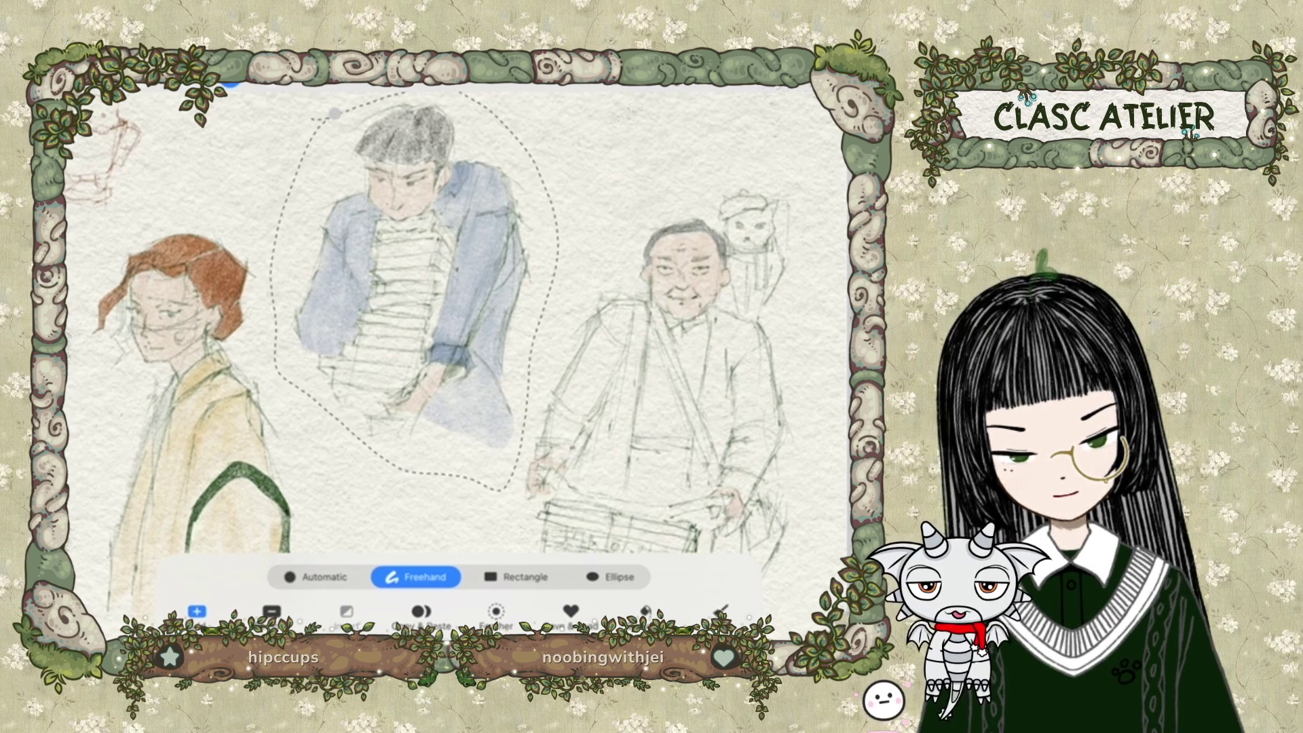
click(190, 83)
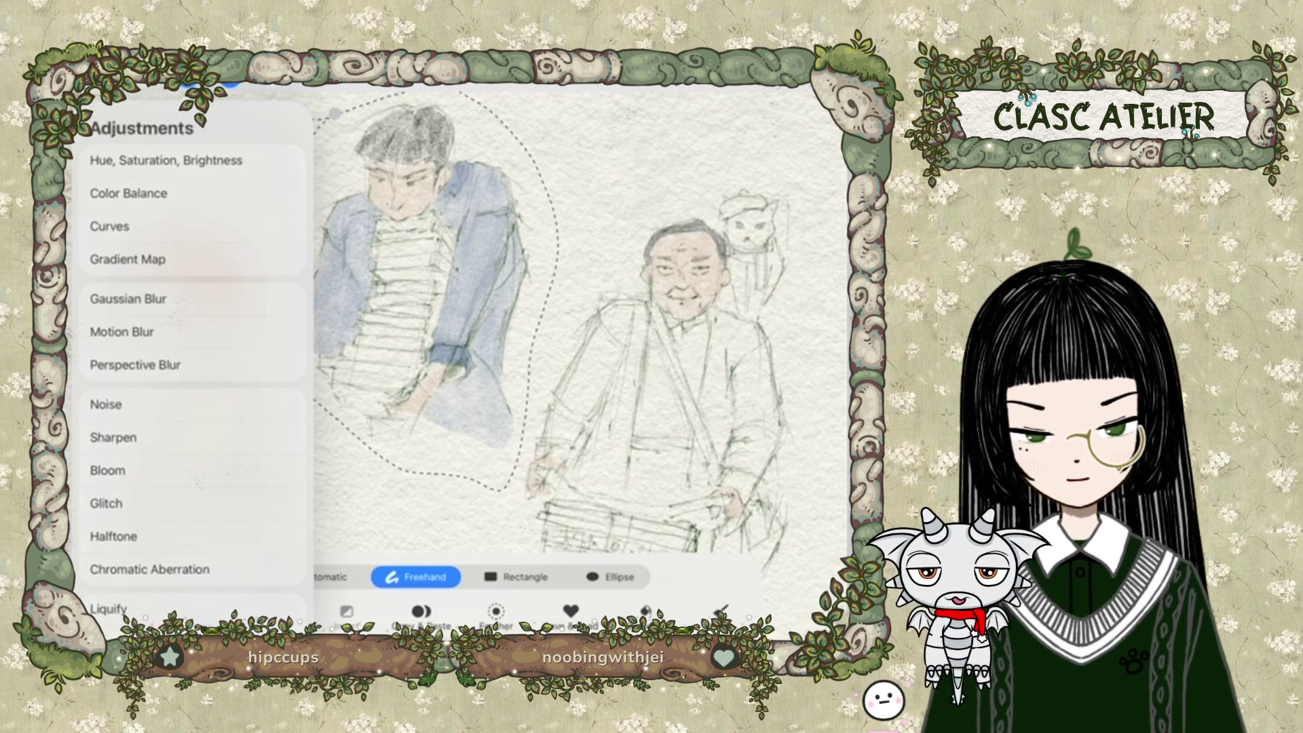
scroll(194, 366, up, 1)
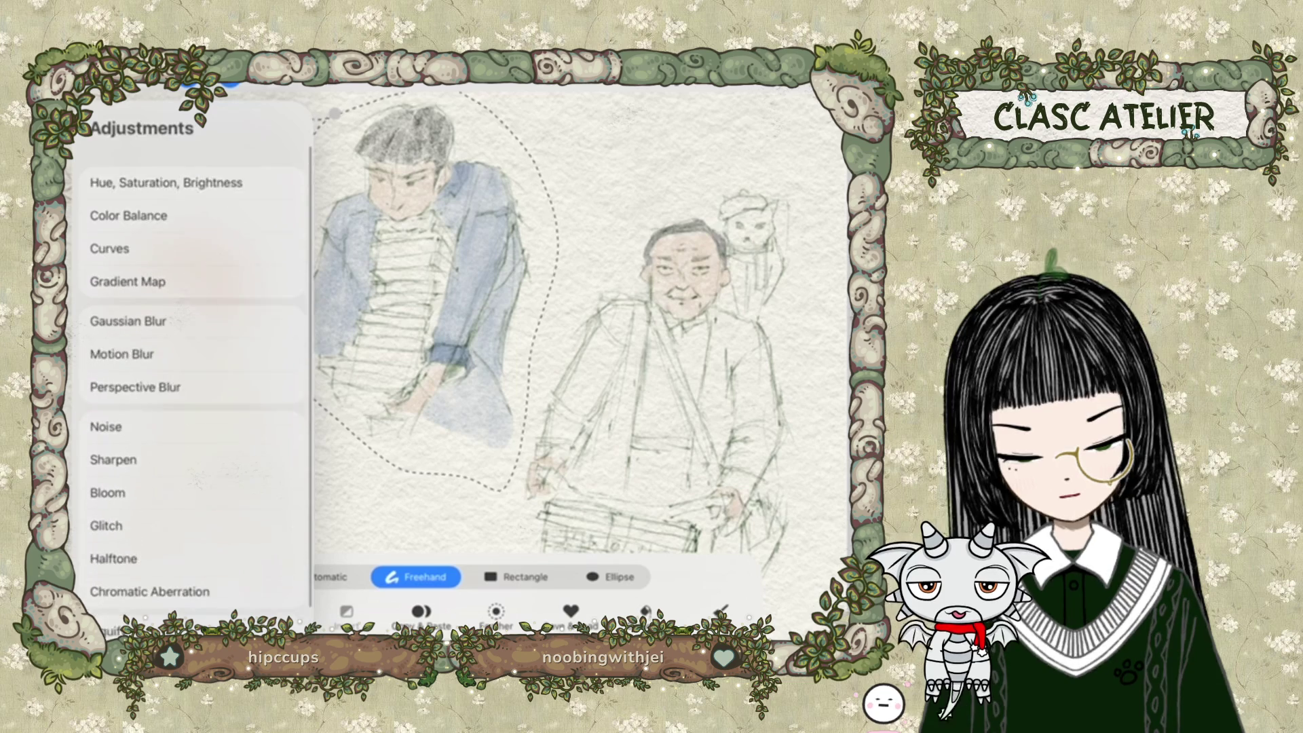
click(166, 164)
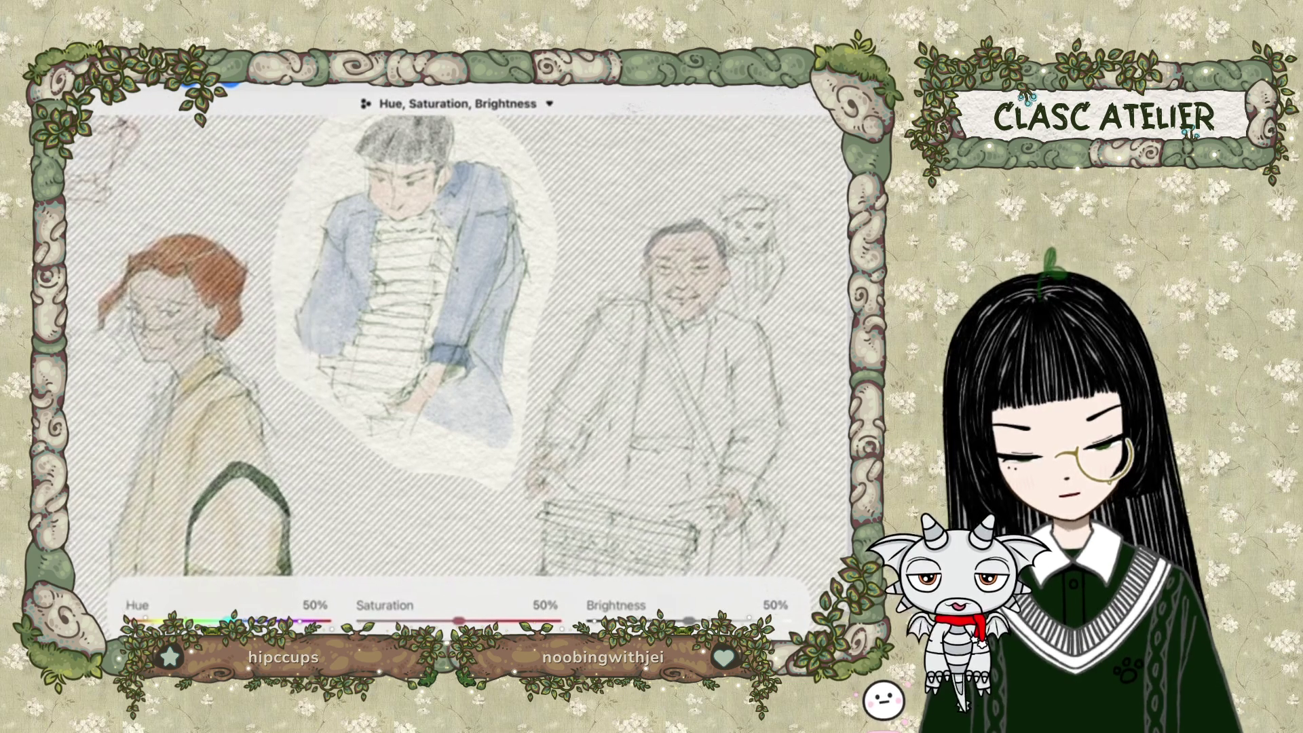
drag(229, 620, 194, 620)
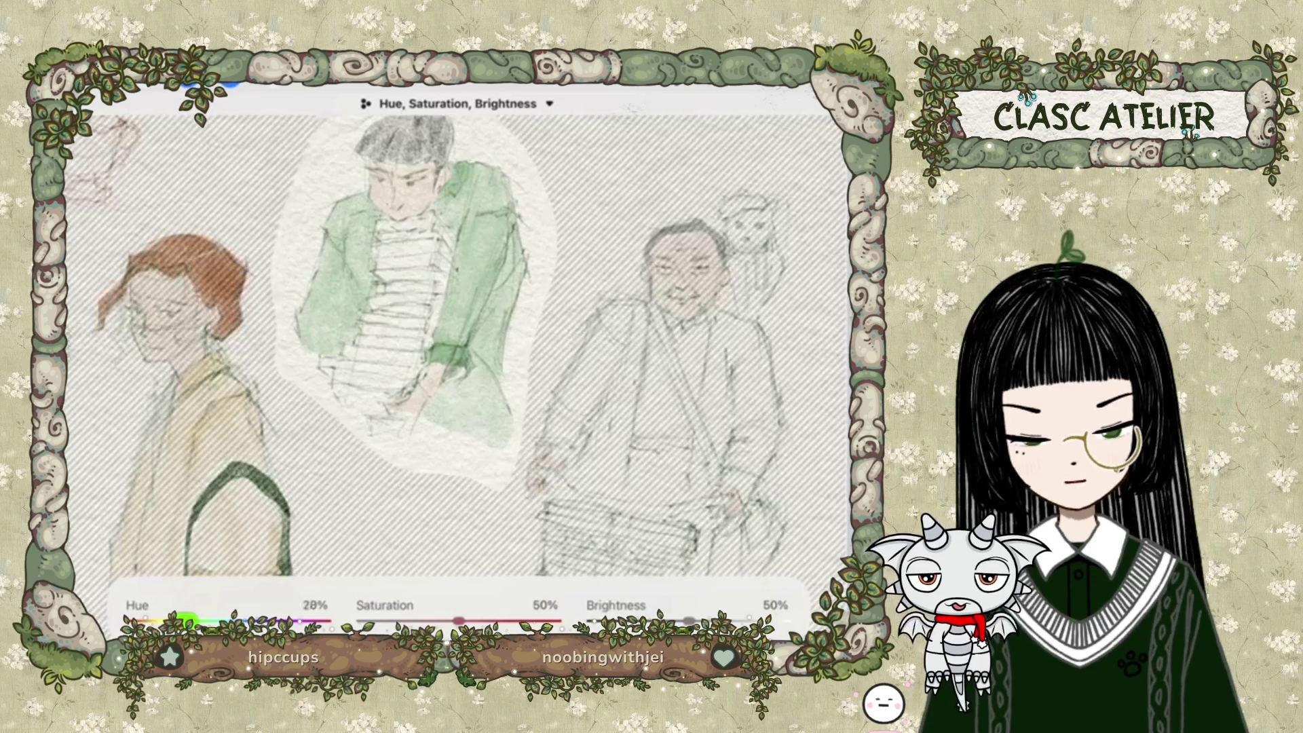
drag(459, 620, 421, 620)
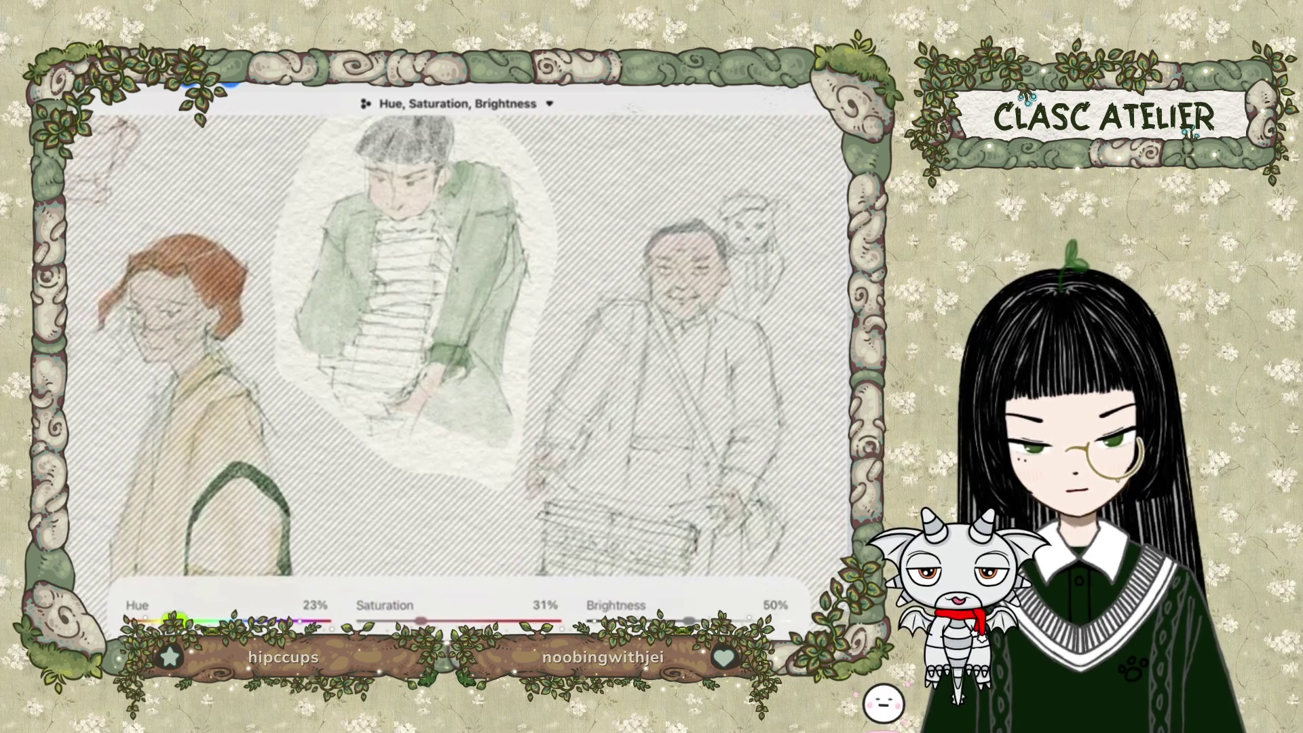
drag(186, 619, 175, 620)
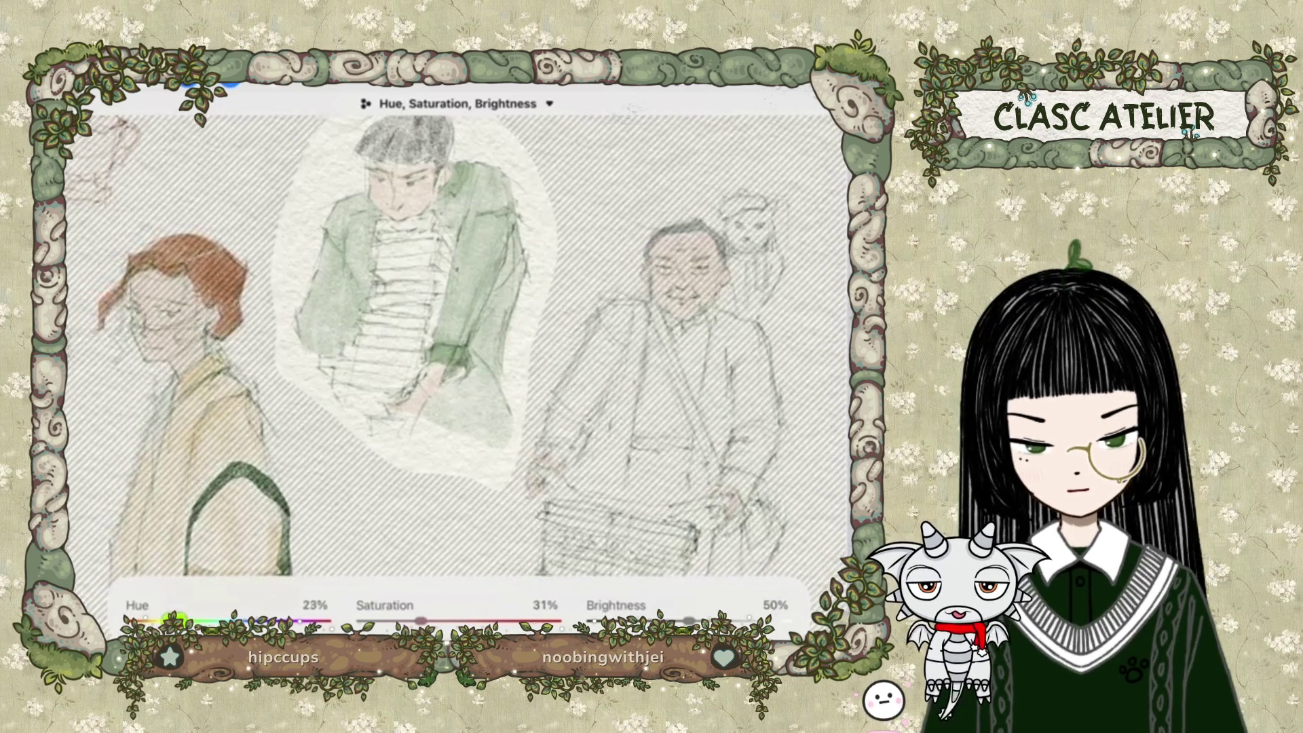
drag(689, 619, 675, 620)
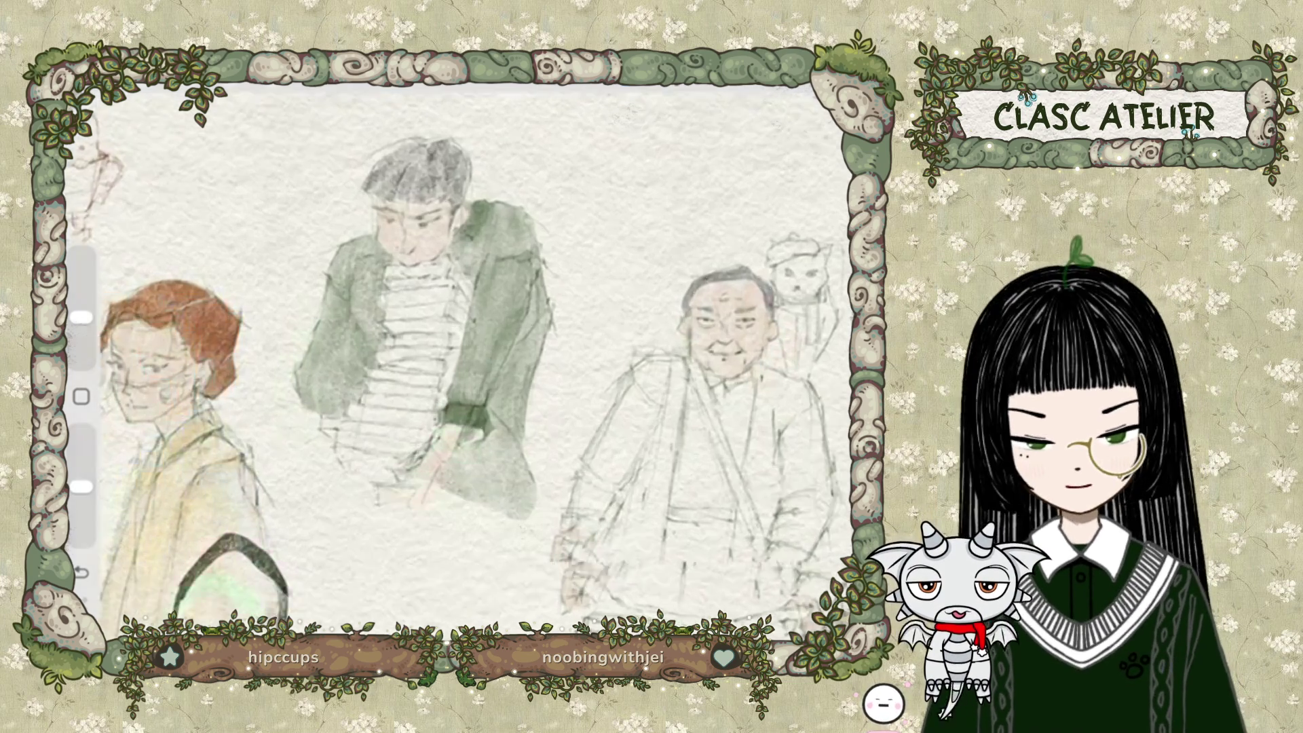
Switch to the skin layer and undo the last paint stroke.
scroll(441, 373, up, 5)
key(l)
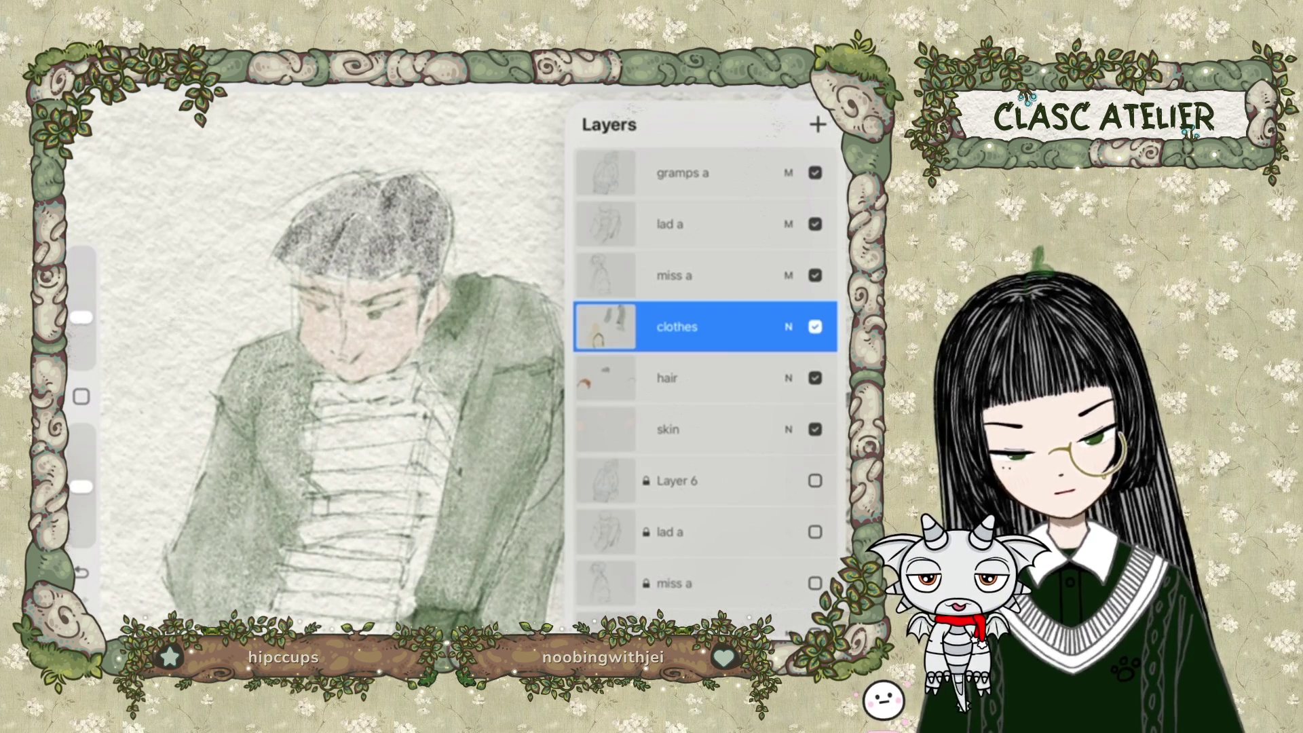
click(679, 429)
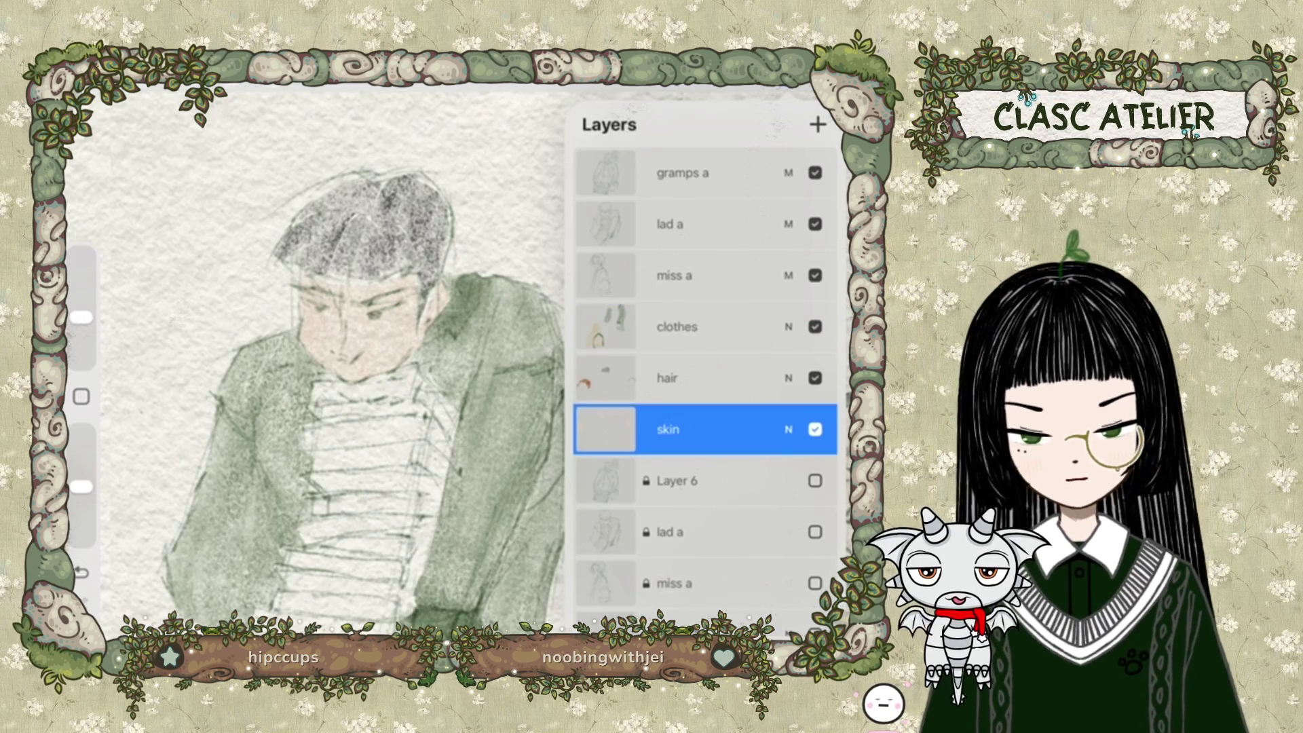
key(s)
scroll(442, 373, up, 3)
key(ctrl+z)
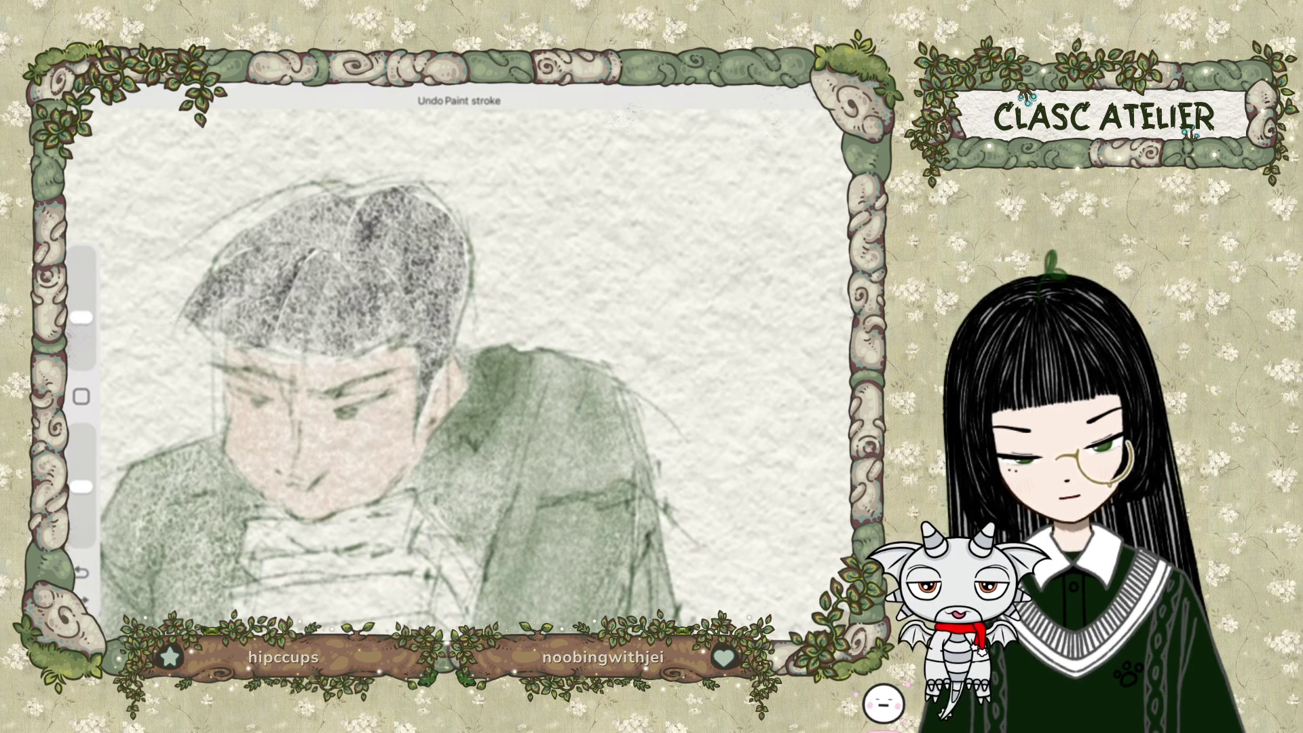
key(s)
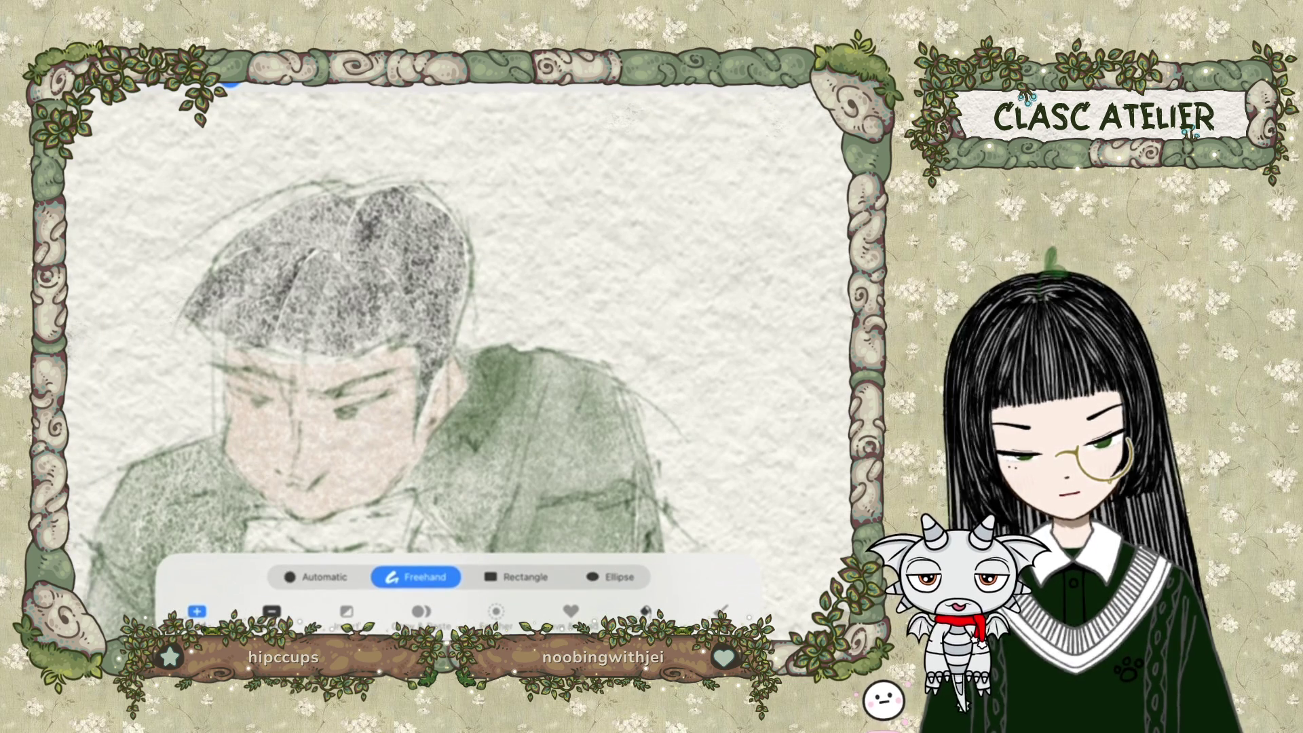
Trace a freehand selection around the man's eye.
drag(341, 410, 389, 393)
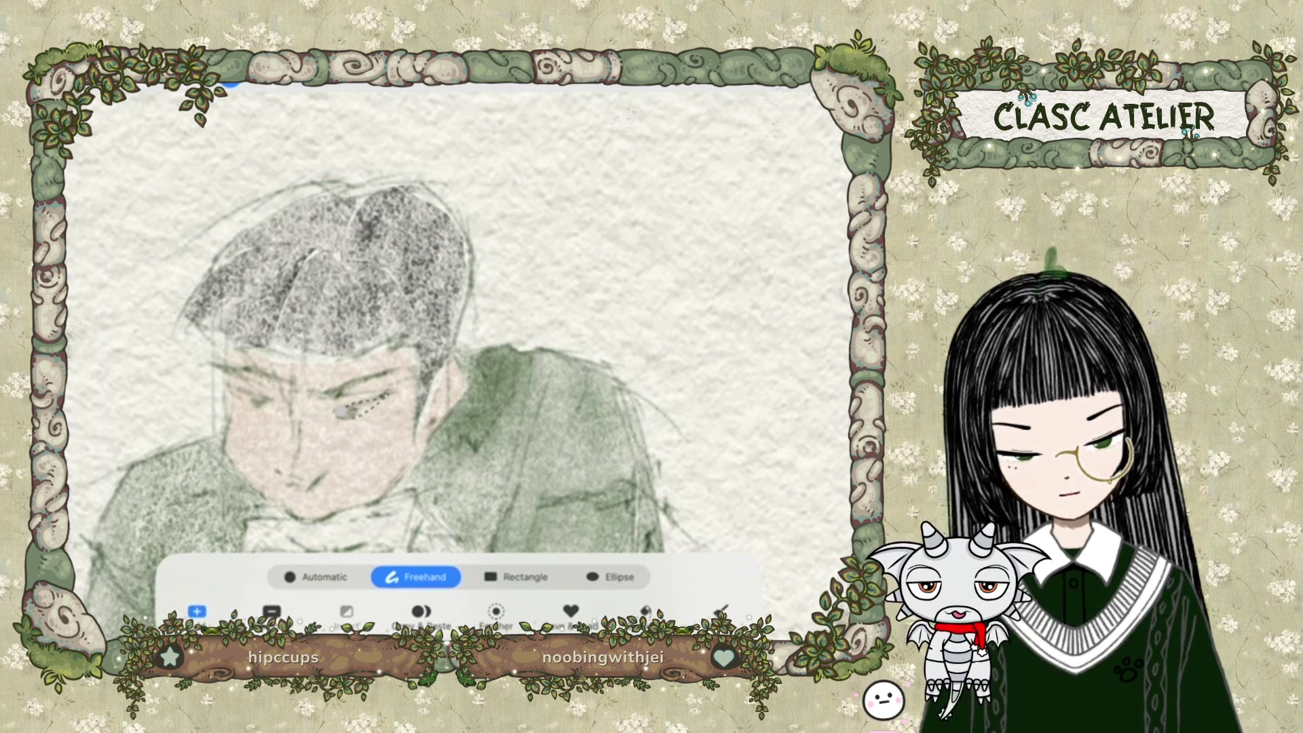
key(b)
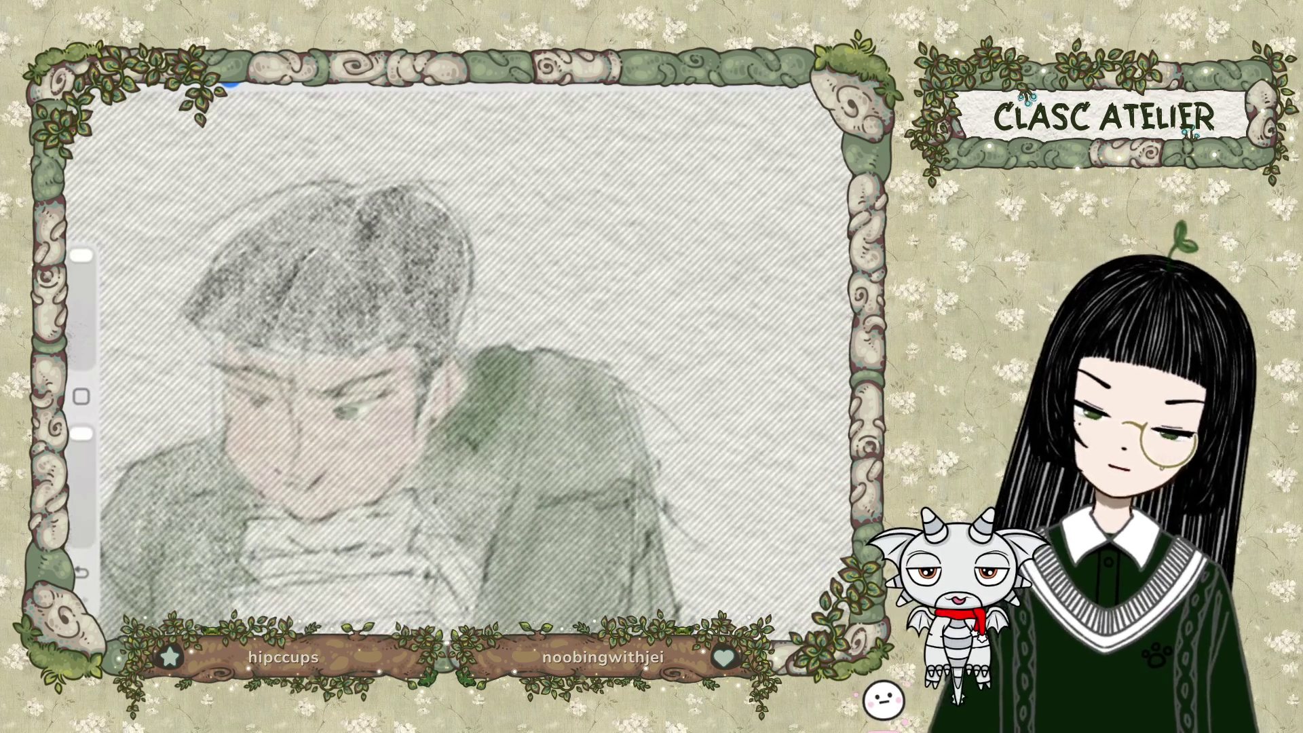
key(s)
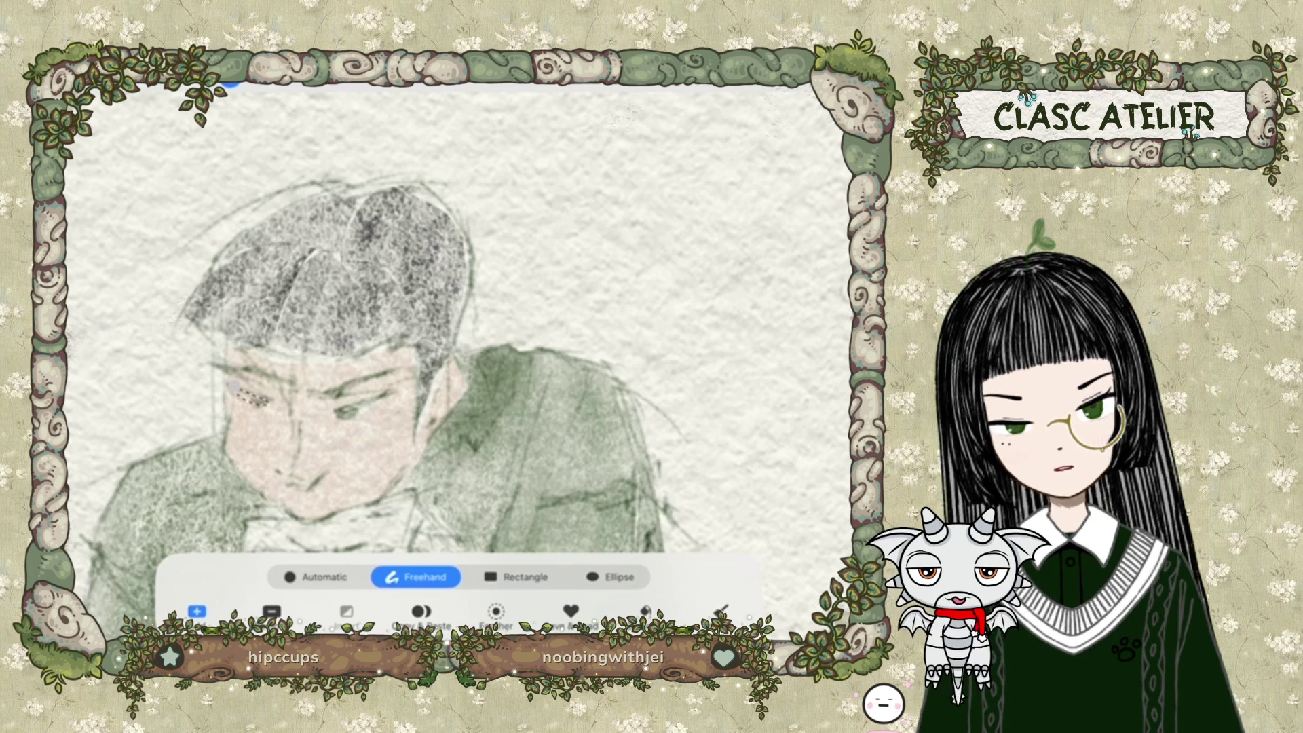
key(b)
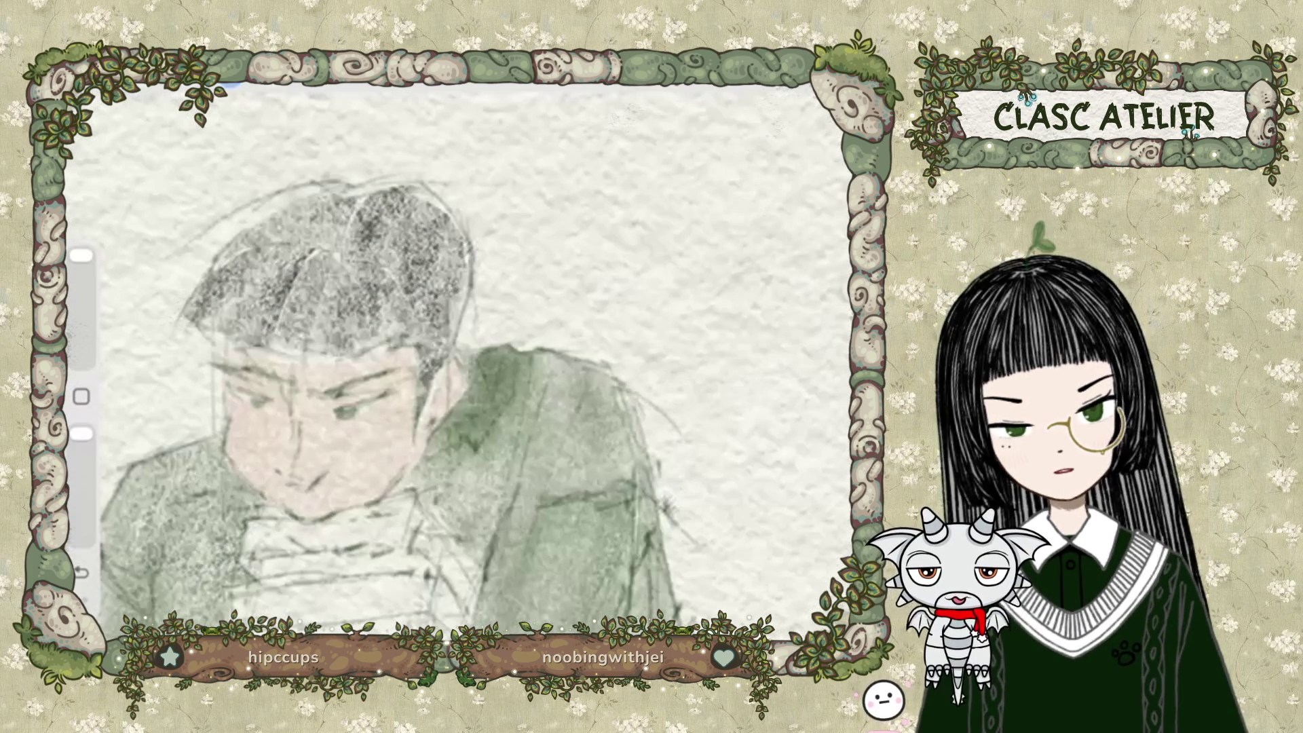
scroll(442, 373, down, 5)
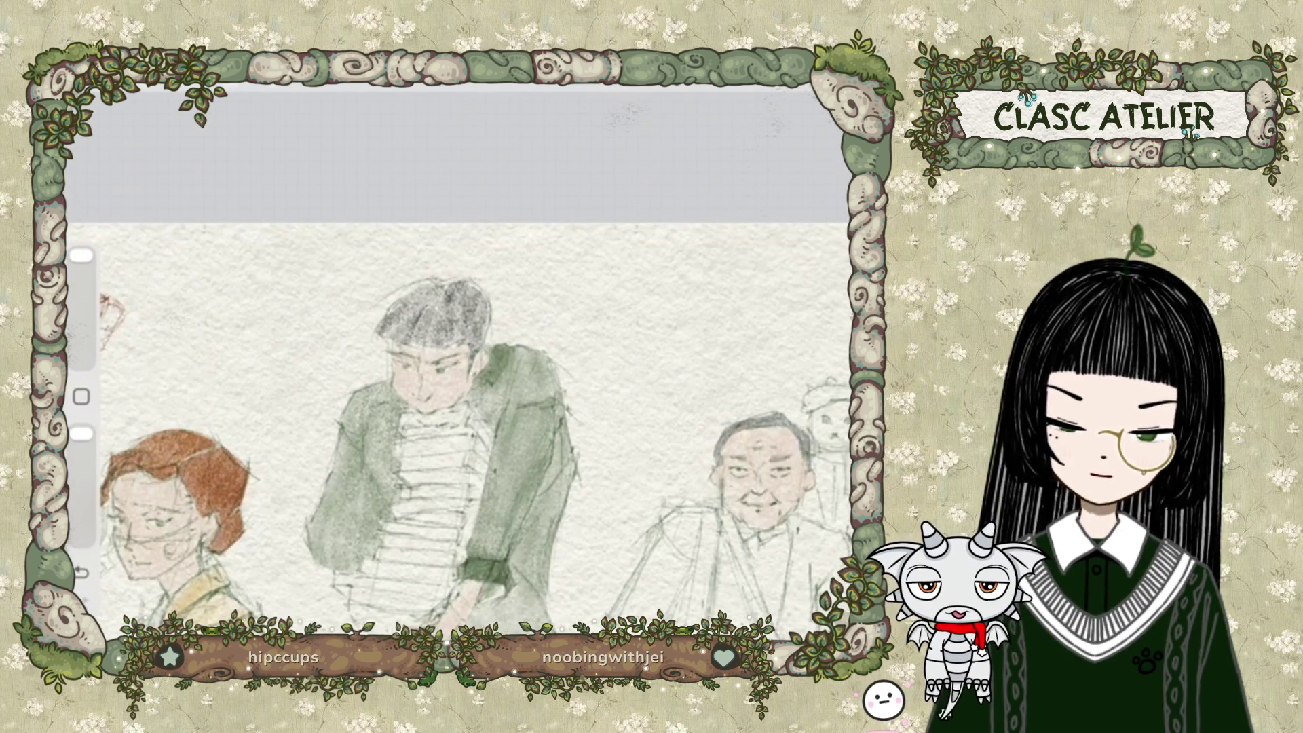
scroll(459, 414, down, 3)
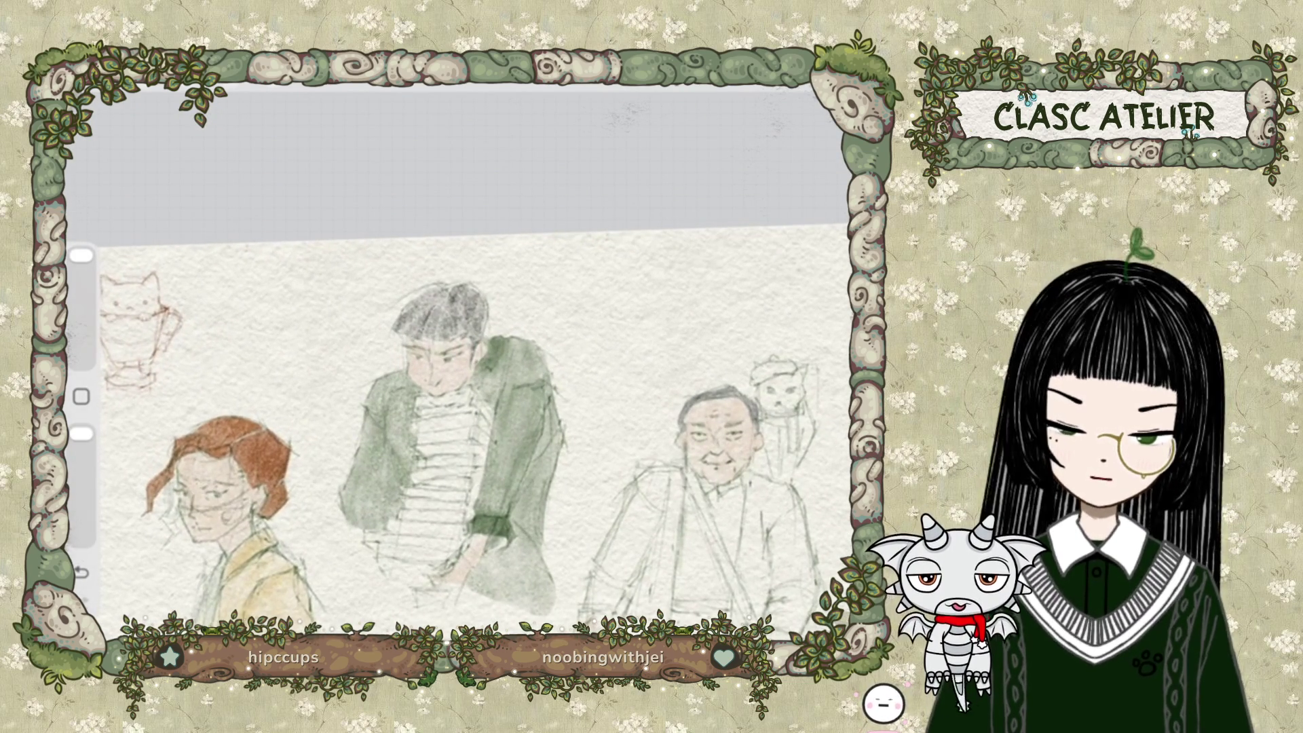
scroll(458, 407, down, 3)
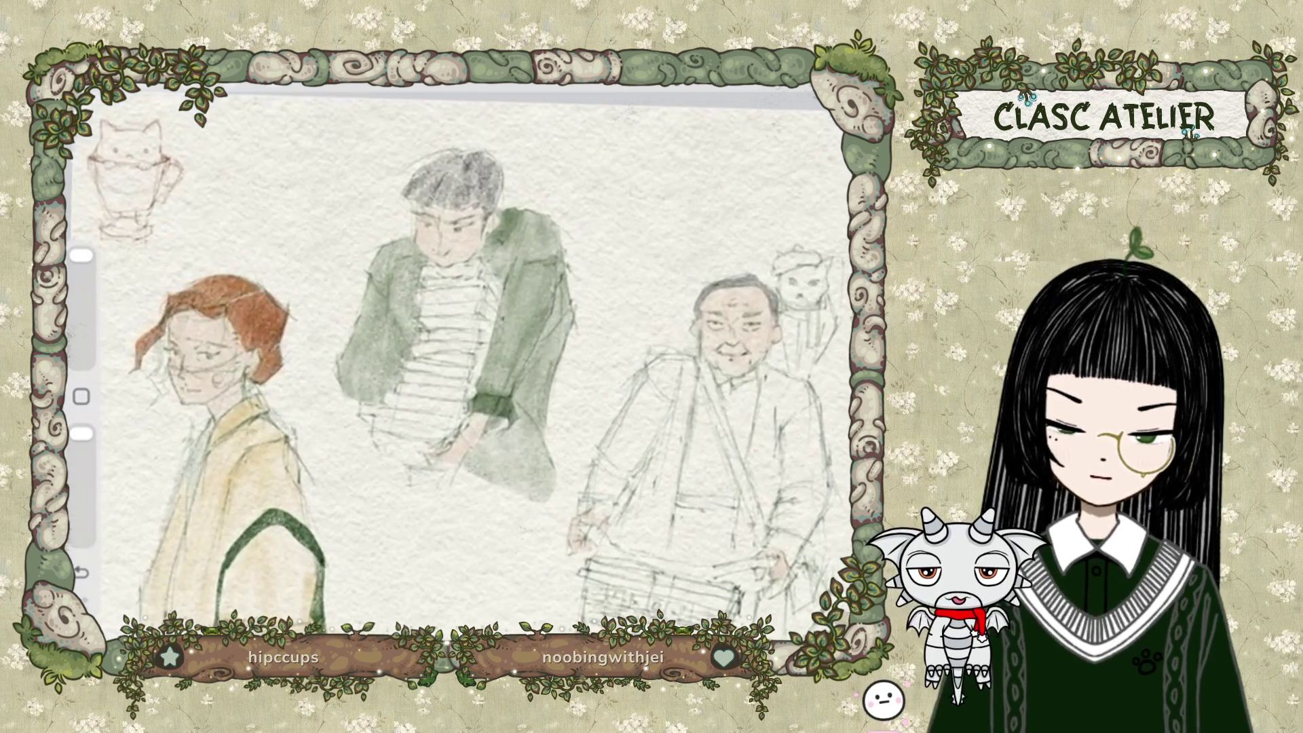
scroll(460, 364, left, 1)
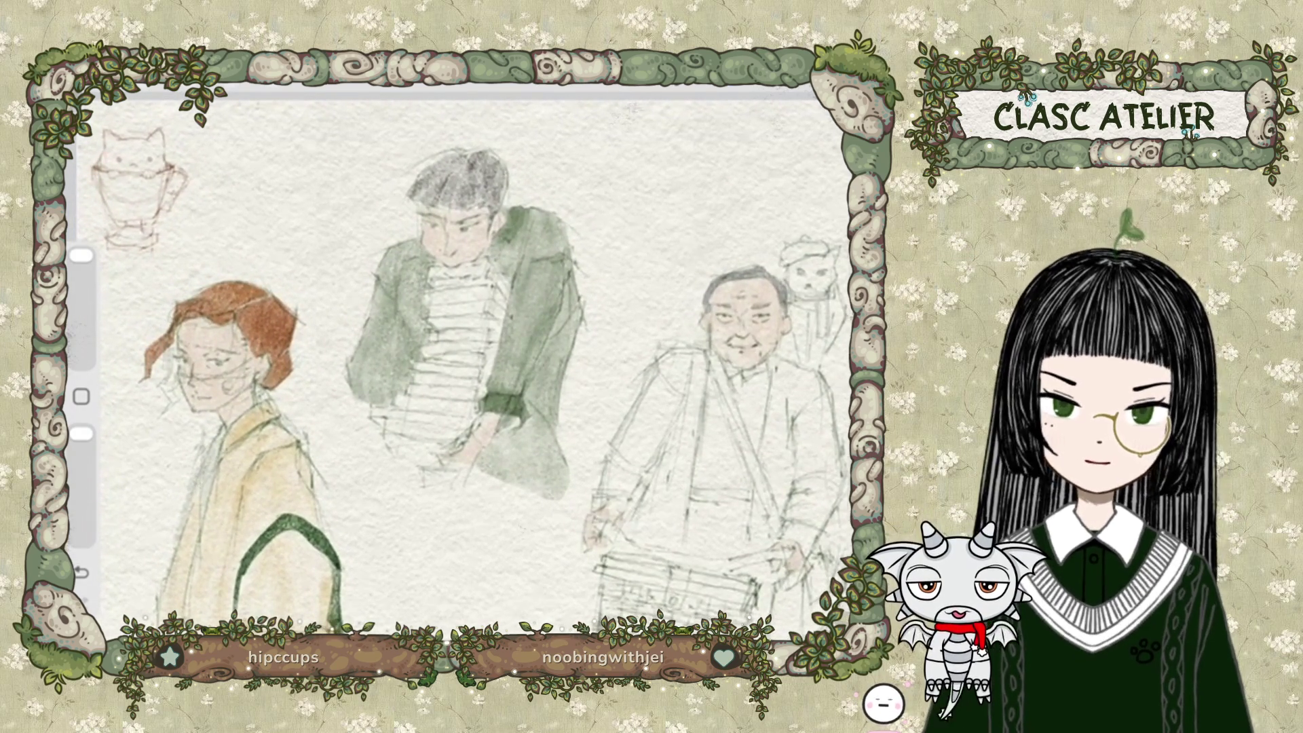
Pan the canvas to the older man with the cat and pick the Selection tool.
scroll(475, 340, up, 2)
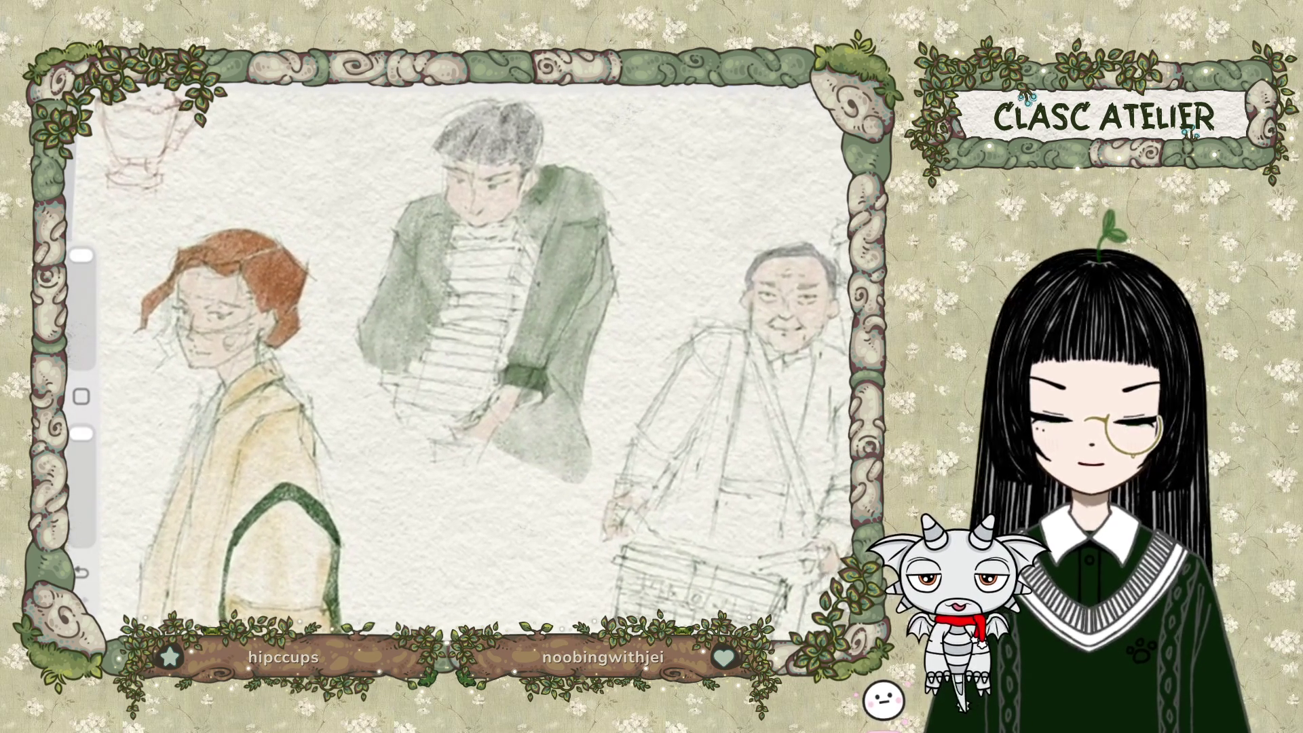
scroll(475, 353, up, 1)
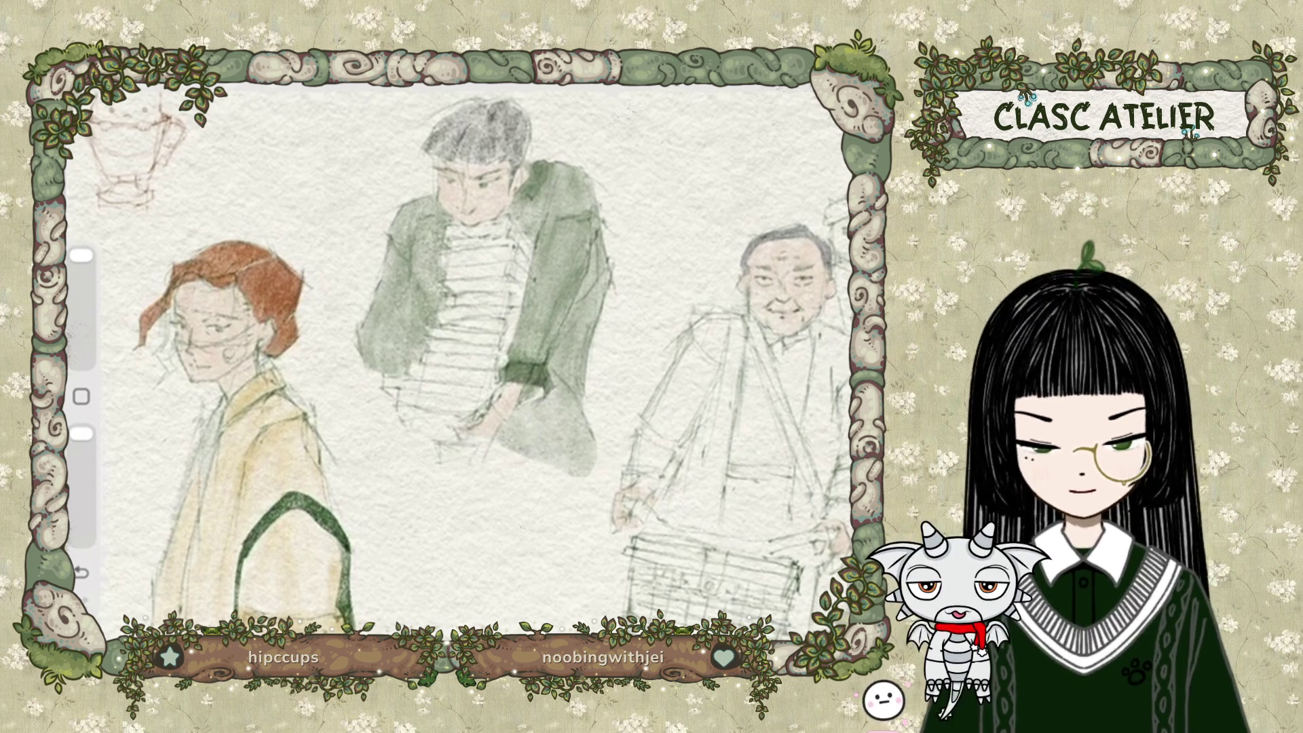
scroll(462, 366, right, 5)
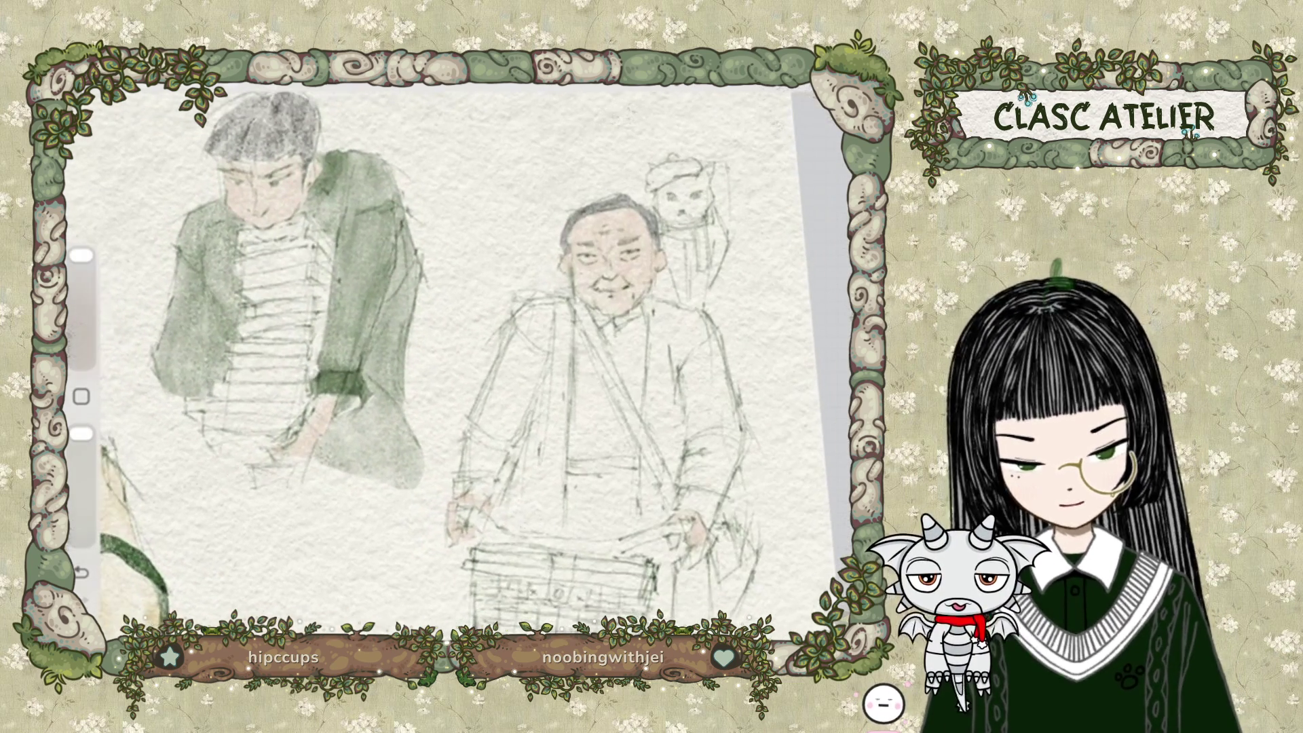
scroll(461, 366, left, 3)
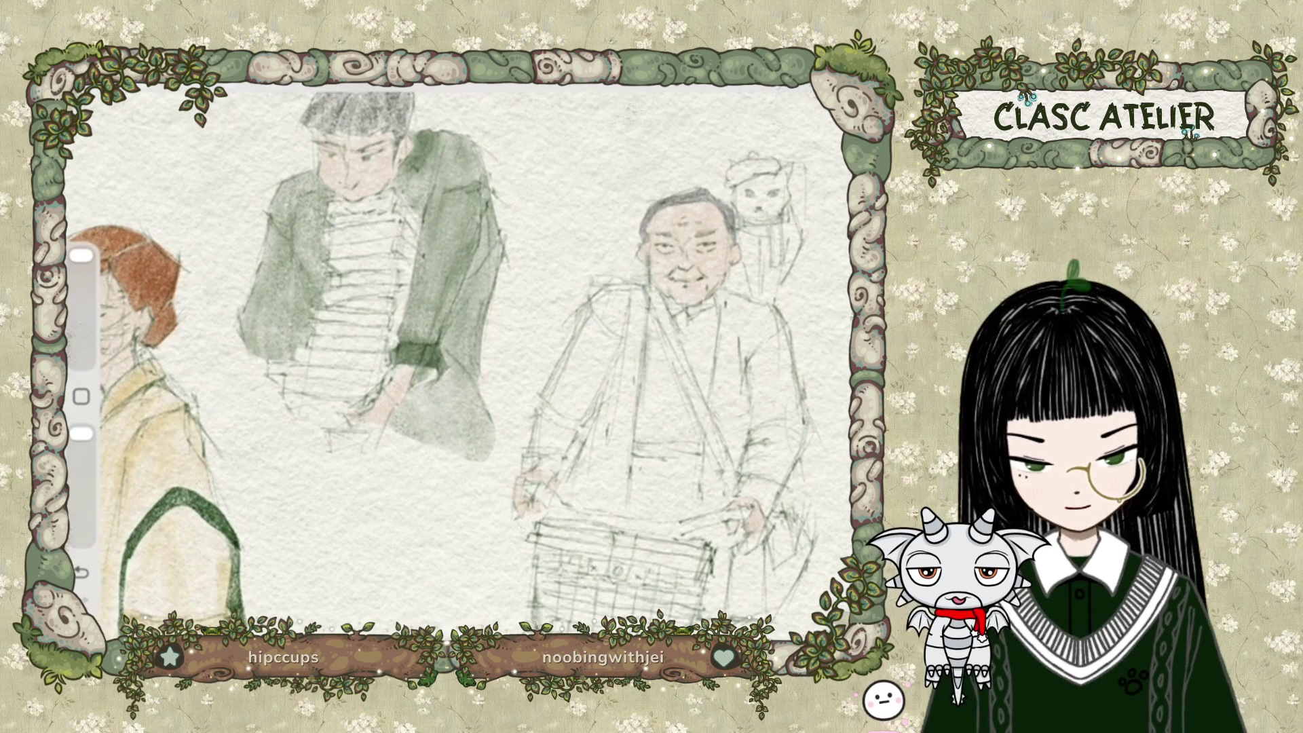
scroll(461, 366, left, 1)
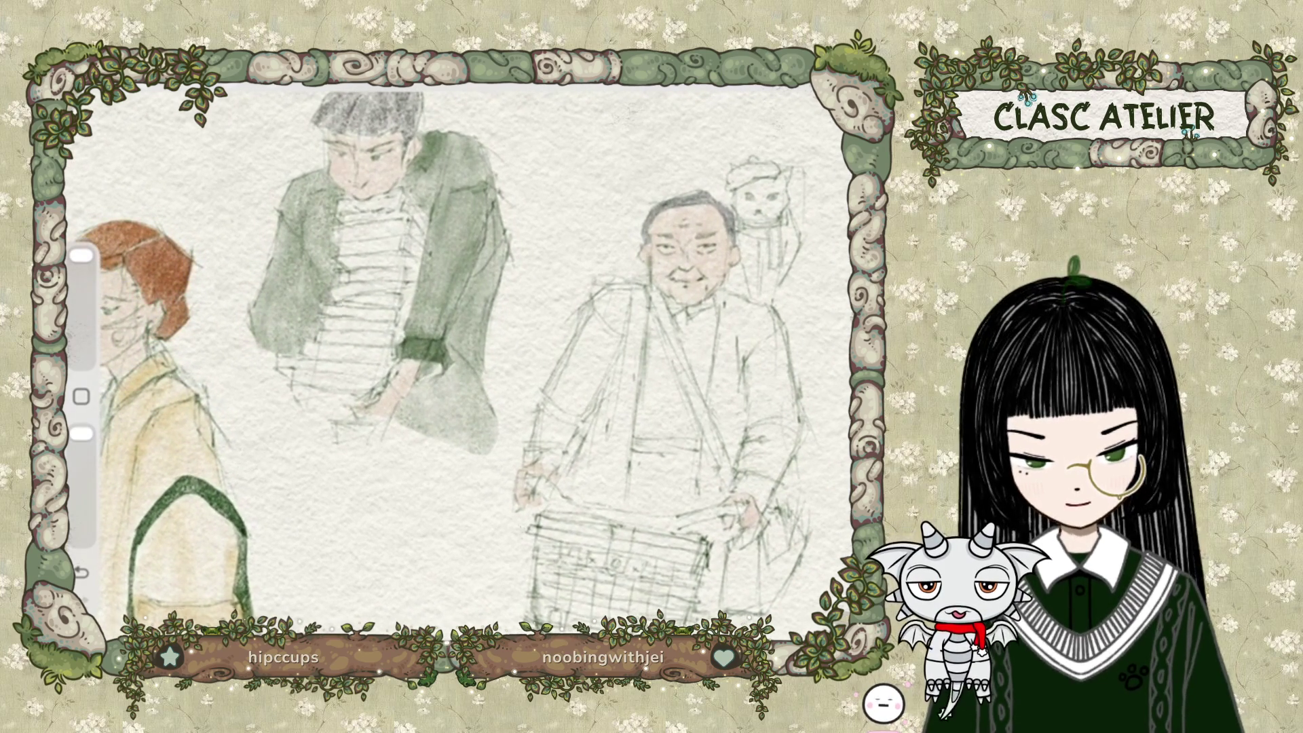
scroll(462, 367, right, 1)
scroll(461, 366, right, 1)
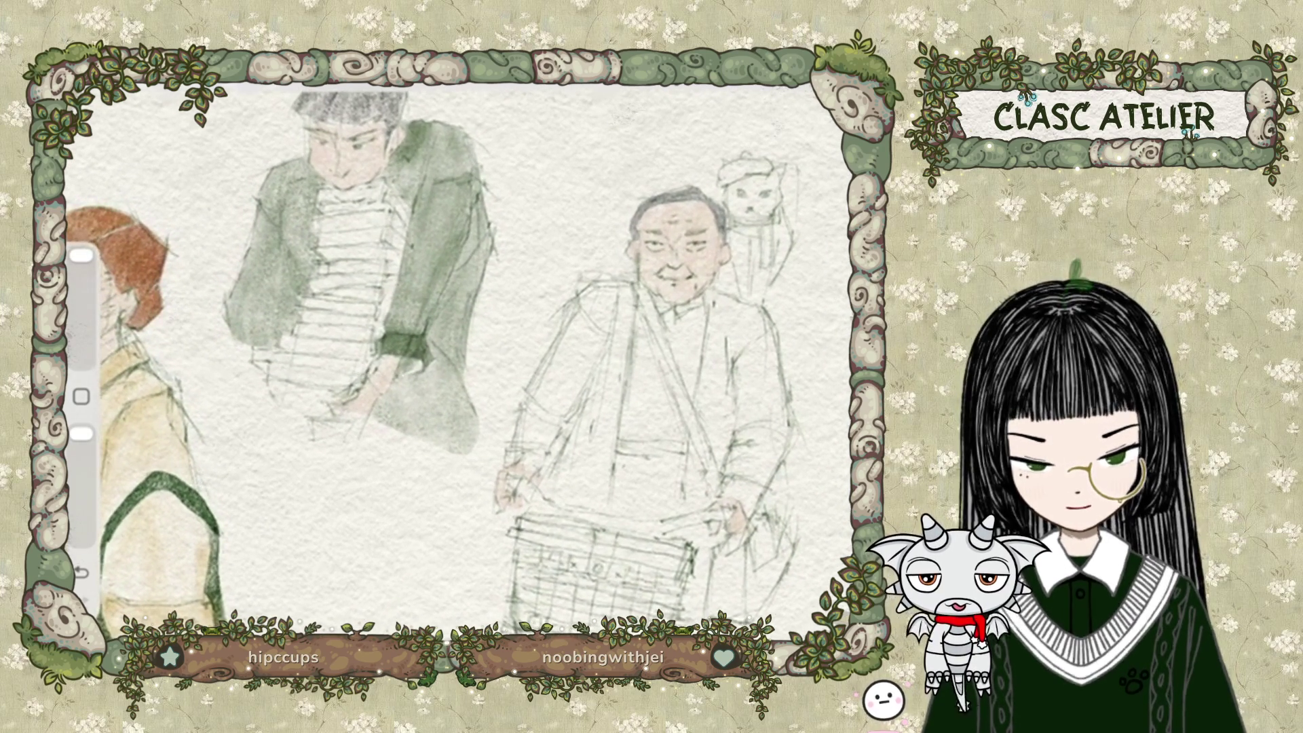
scroll(462, 366, up, 1)
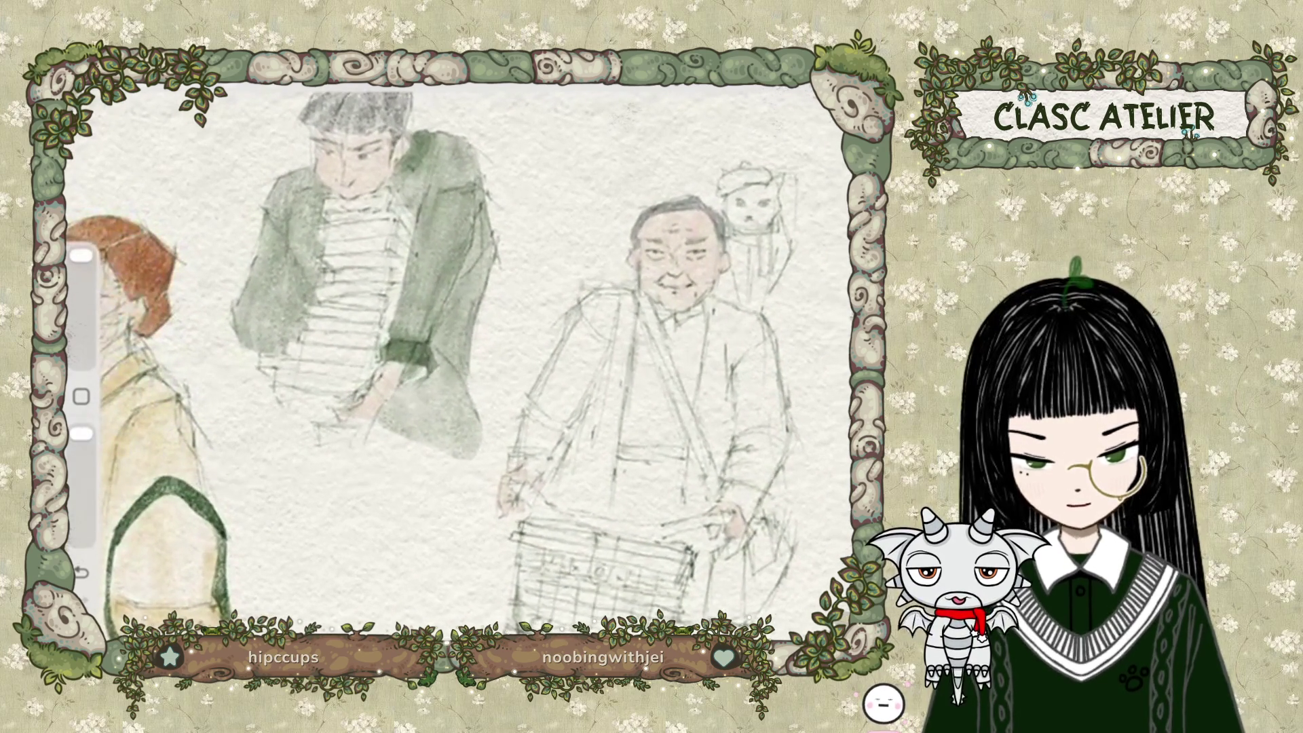
scroll(462, 367, up, 1)
scroll(462, 366, left, 1)
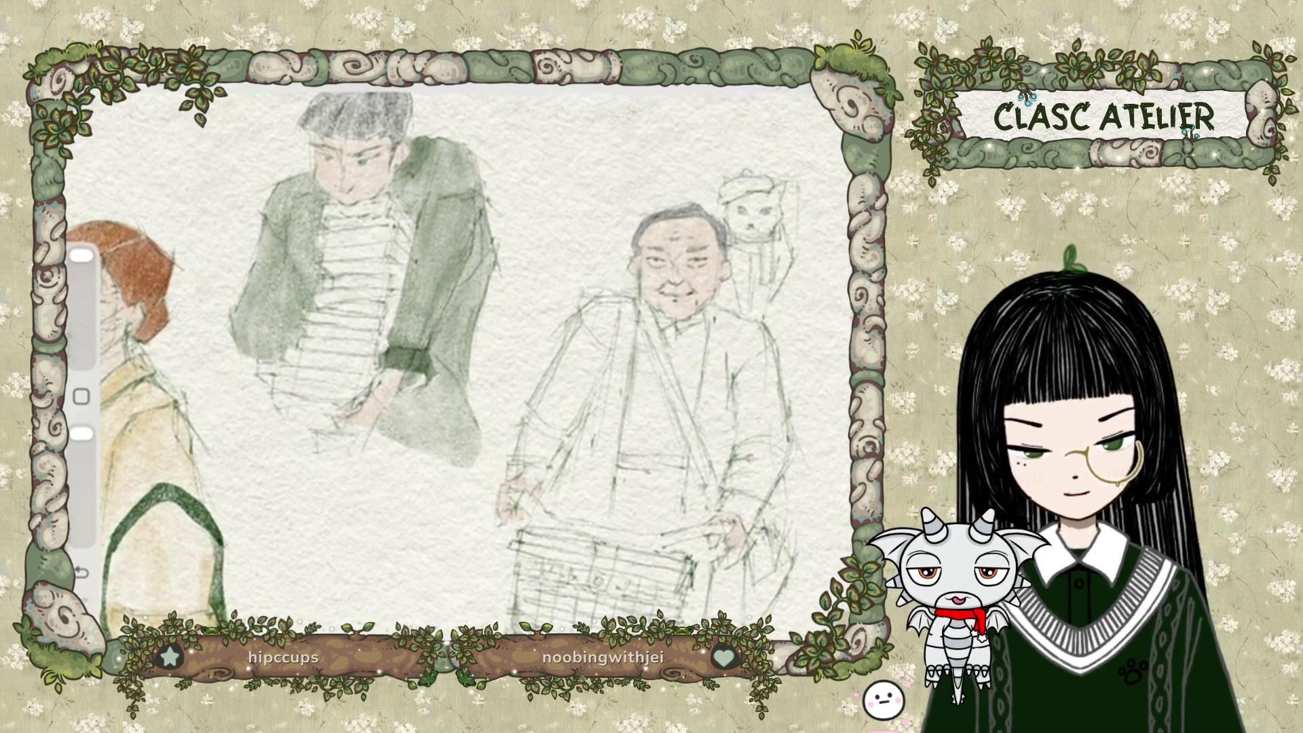
key(s)
scroll(462, 319, right, 3)
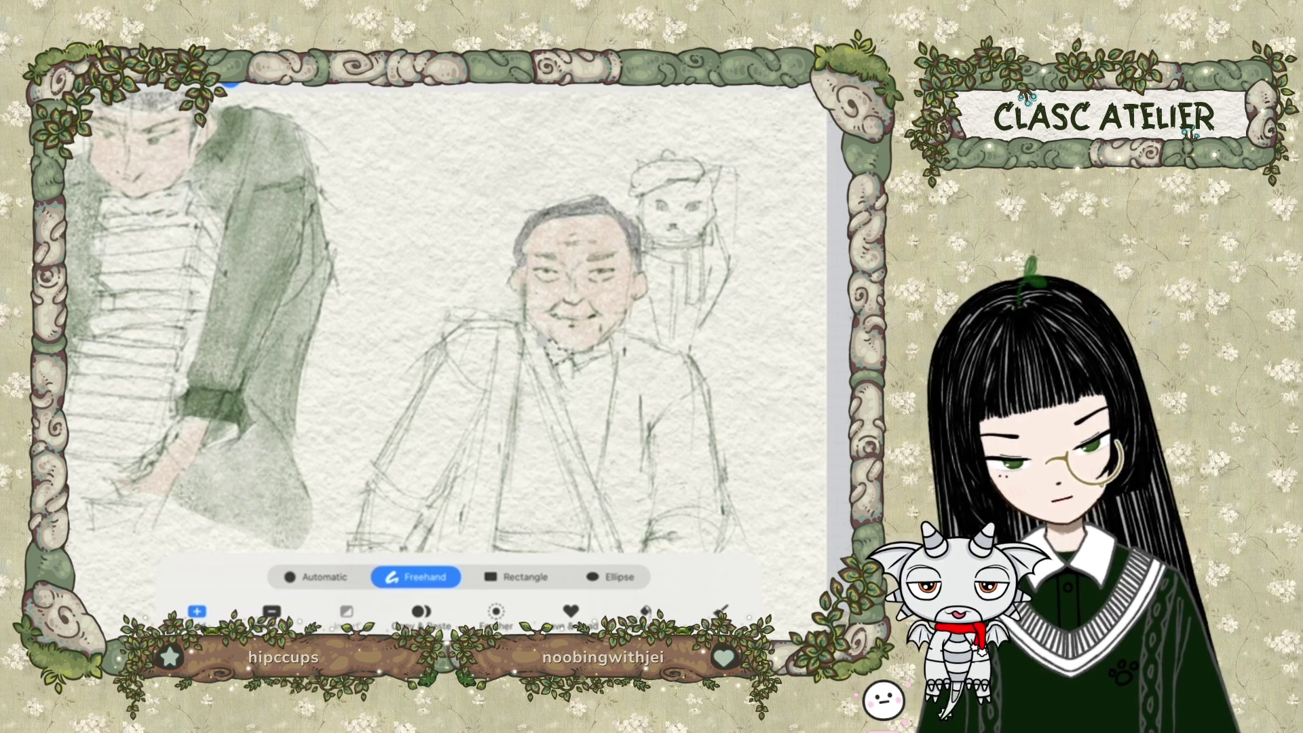
Try the orange, dark green and peach recent swatches, then settle on a golden yellow.
key(c)
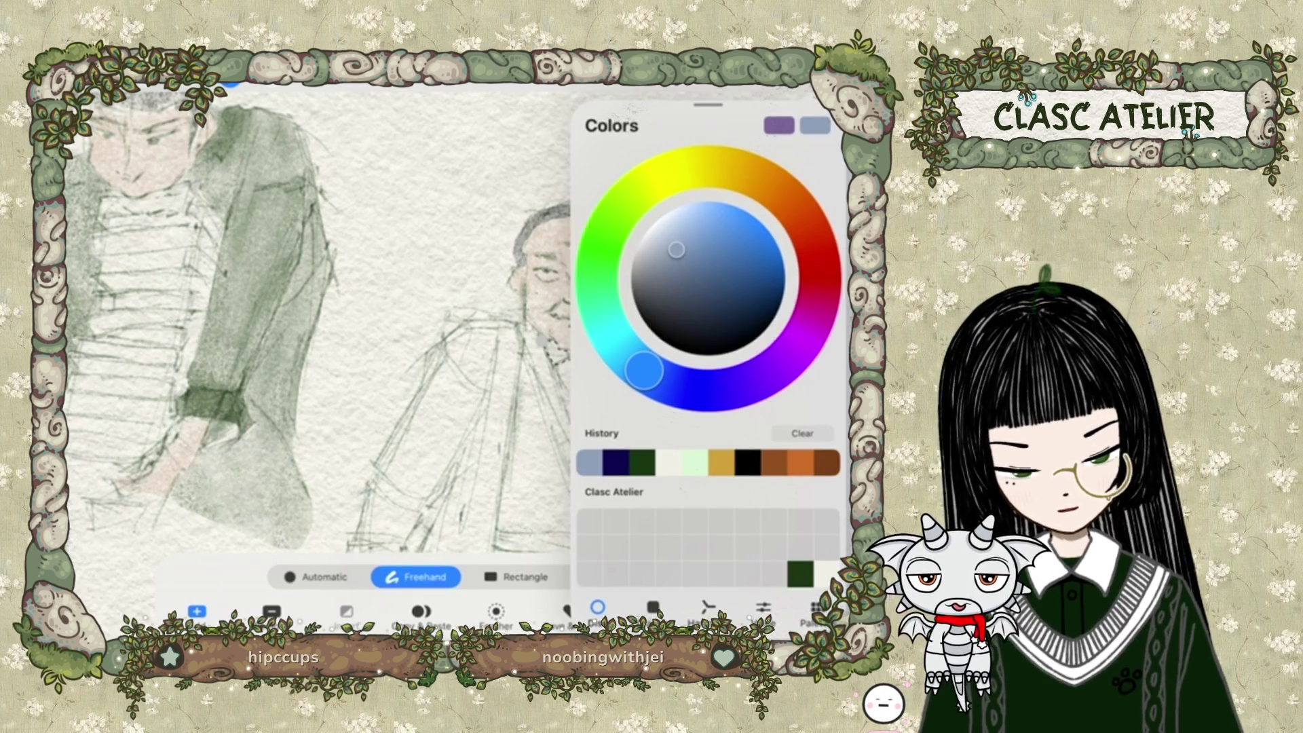
click(774, 462)
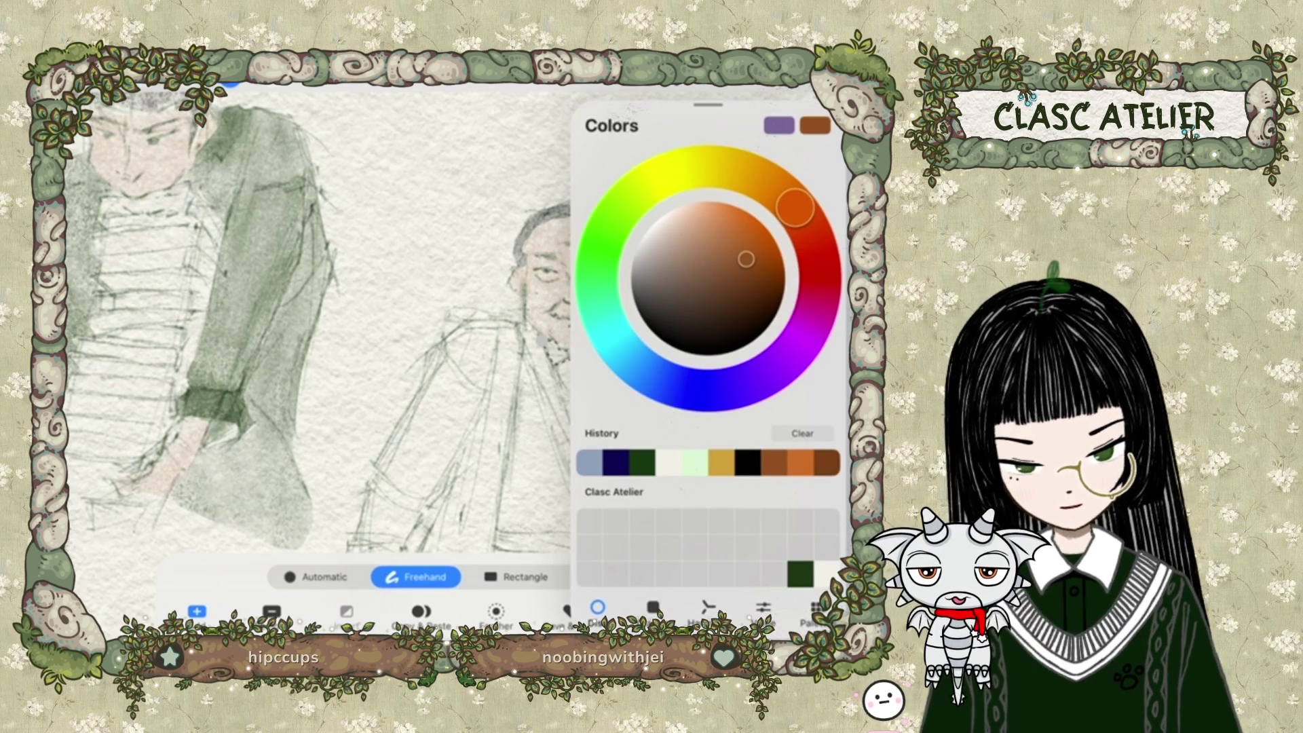
click(642, 462)
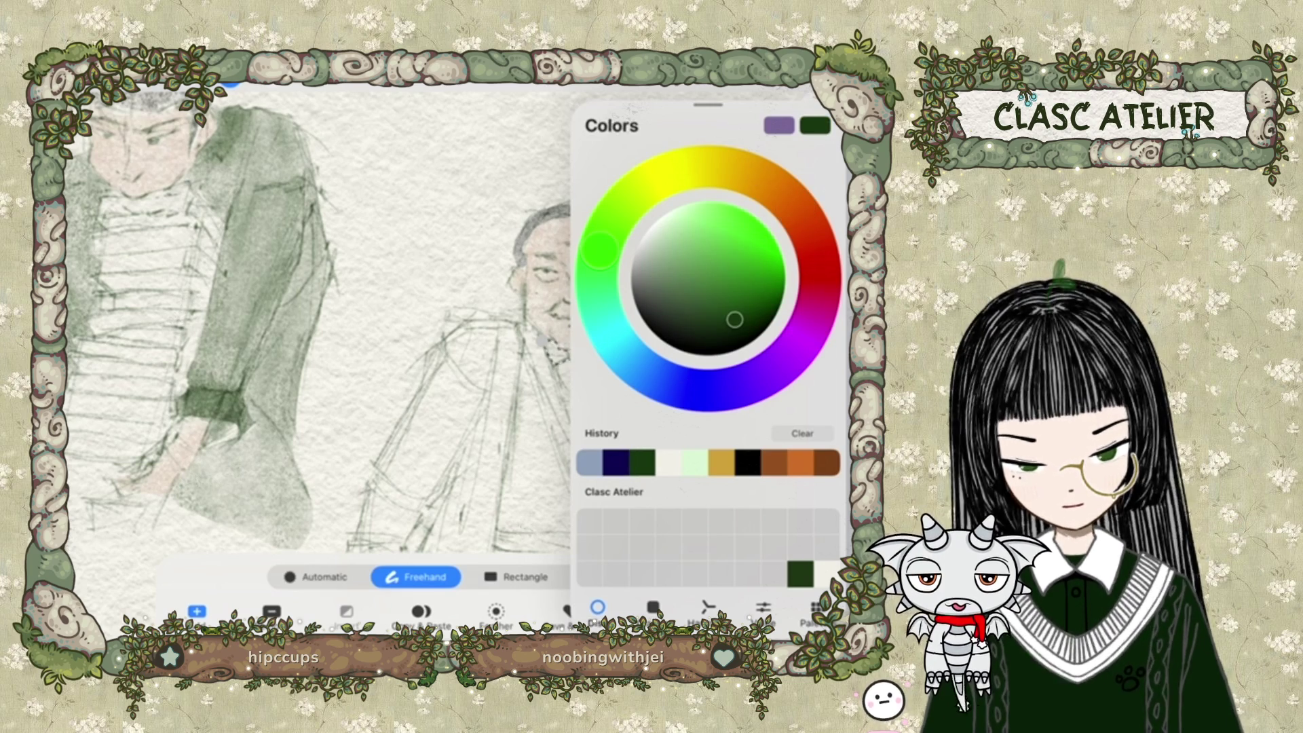
click(774, 463)
drag(745, 261, 697, 215)
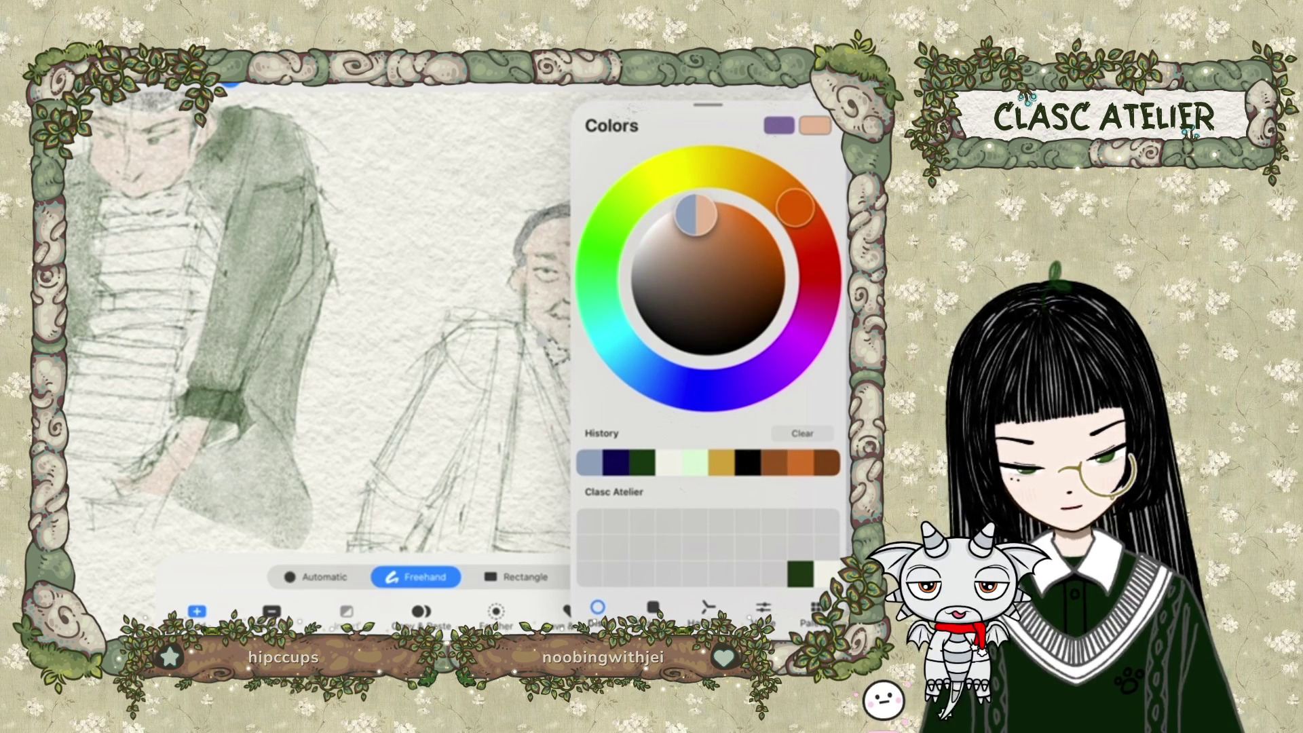
drag(795, 207, 751, 175)
mouse_move(731, 229)
mouse_down()
mouse_move(709, 216)
mouse_move(696, 265)
mouse_up()
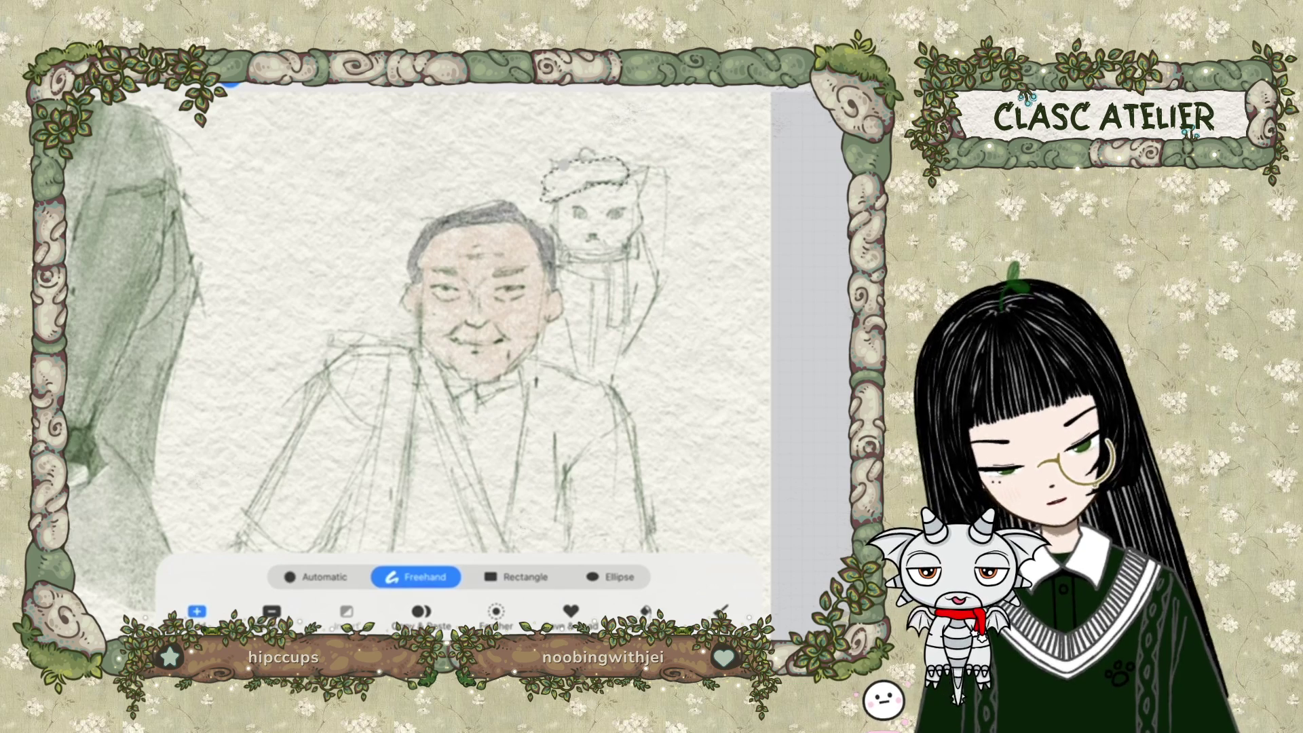
Make the brush smaller and more opaque using the size and opacity sliders.
click(833, 87)
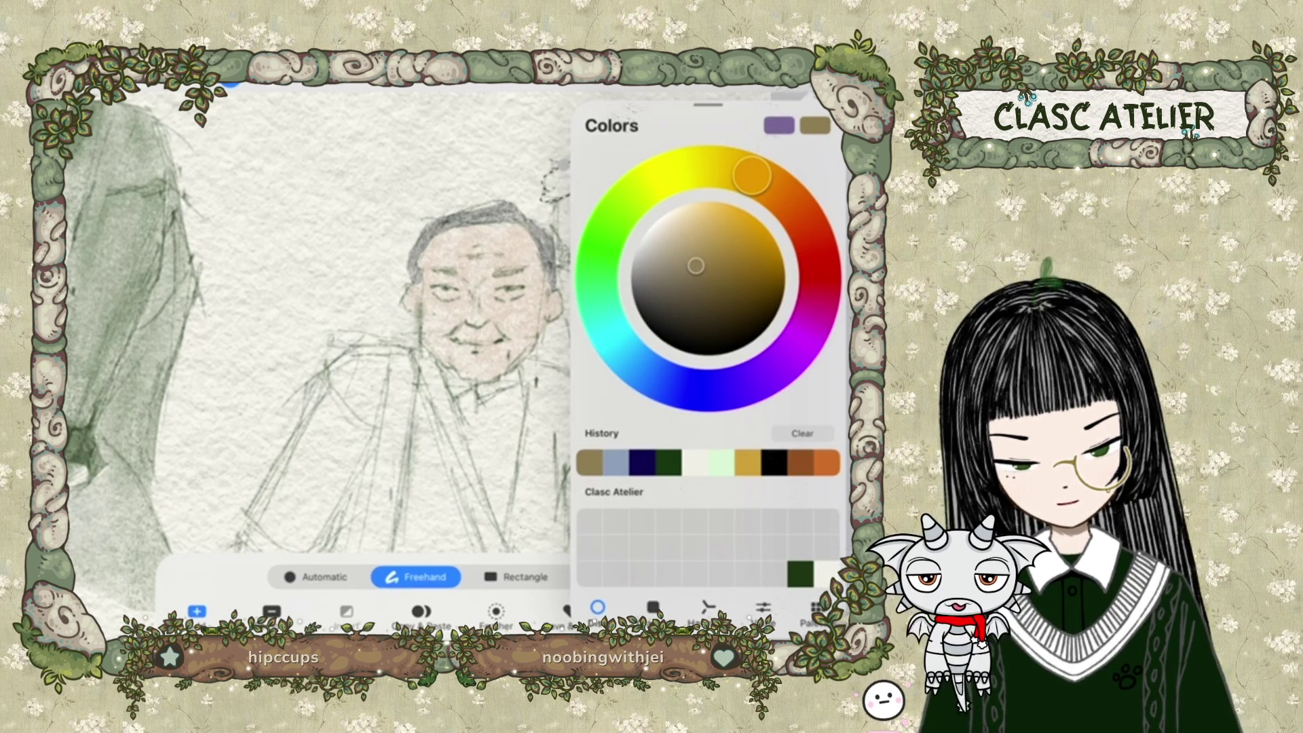
click(833, 87)
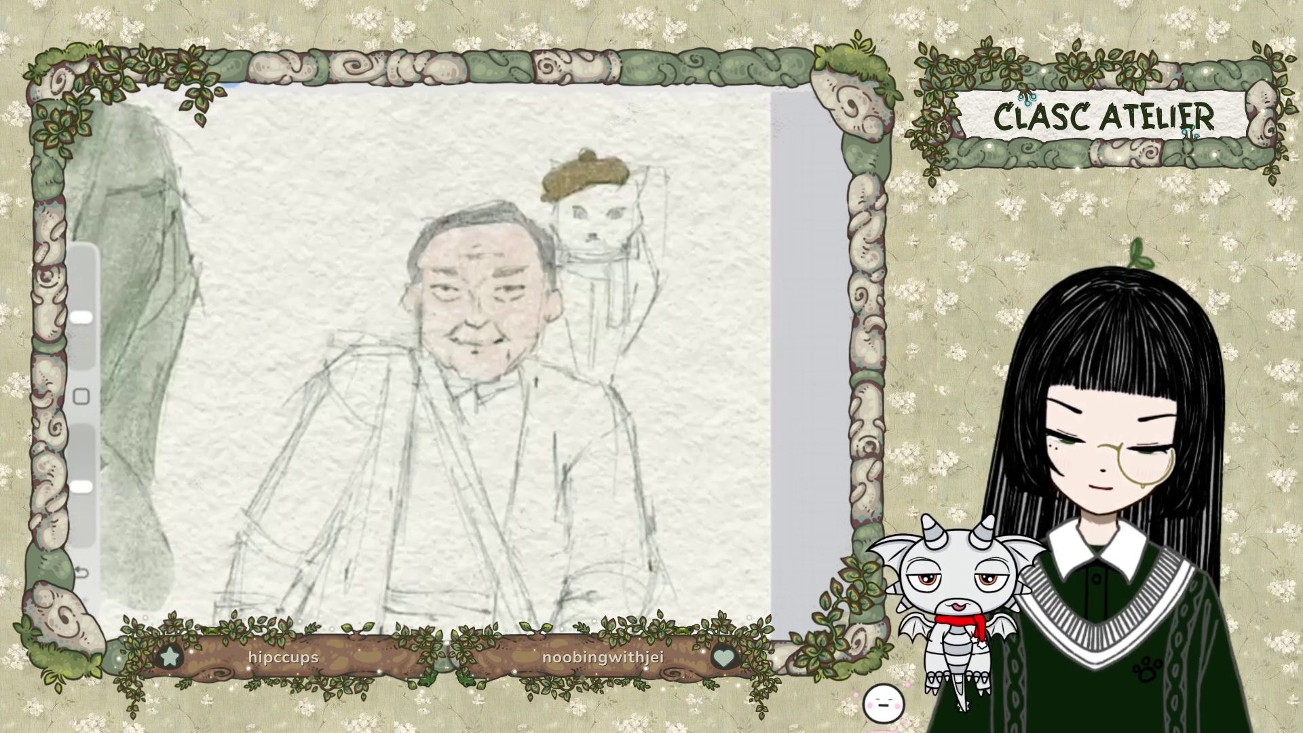
drag(82, 317, 82, 256)
mouse_move(82, 486)
mouse_down()
mouse_move(82, 455)
mouse_move(81, 537)
mouse_move(81, 433)
mouse_up()
drag(81, 256, 81, 361)
Paint a lighter highlight stroke along the top of the cat's beret.
scroll(675, 215, up, 5)
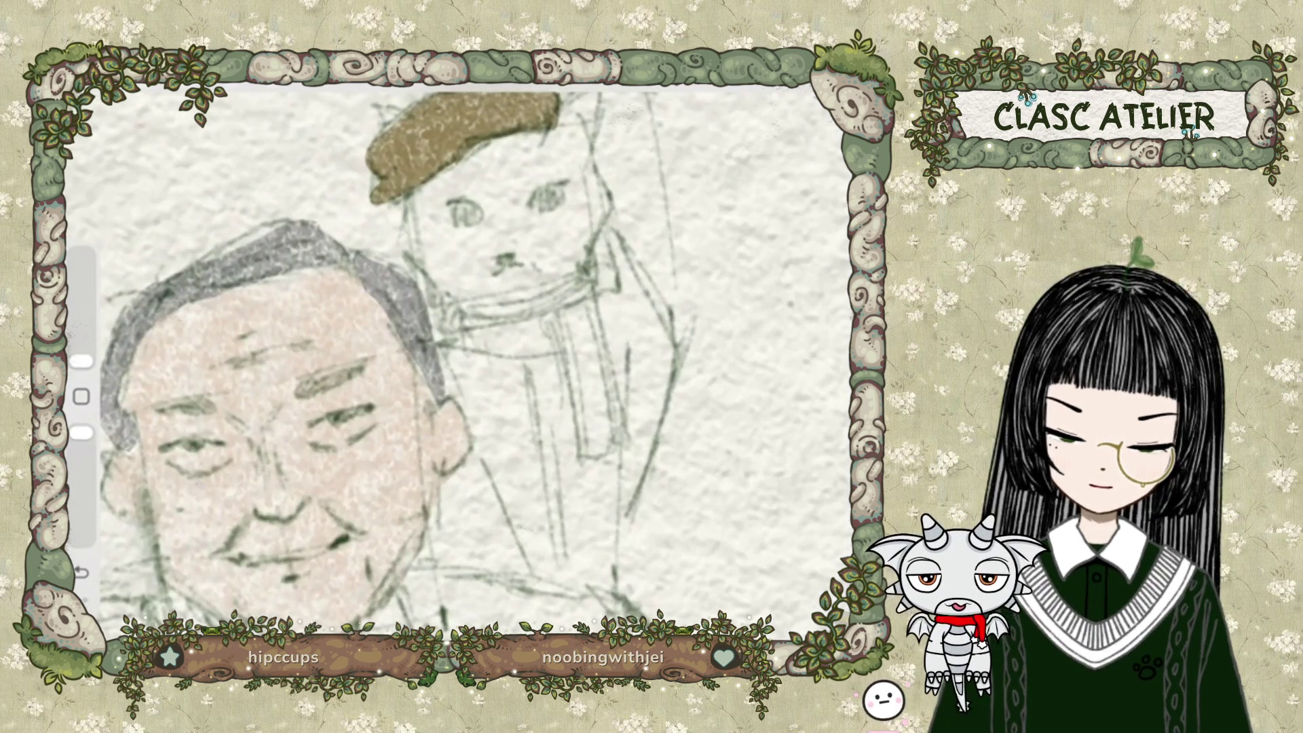
scroll(461, 306, up, 3)
drag(379, 224, 440, 202)
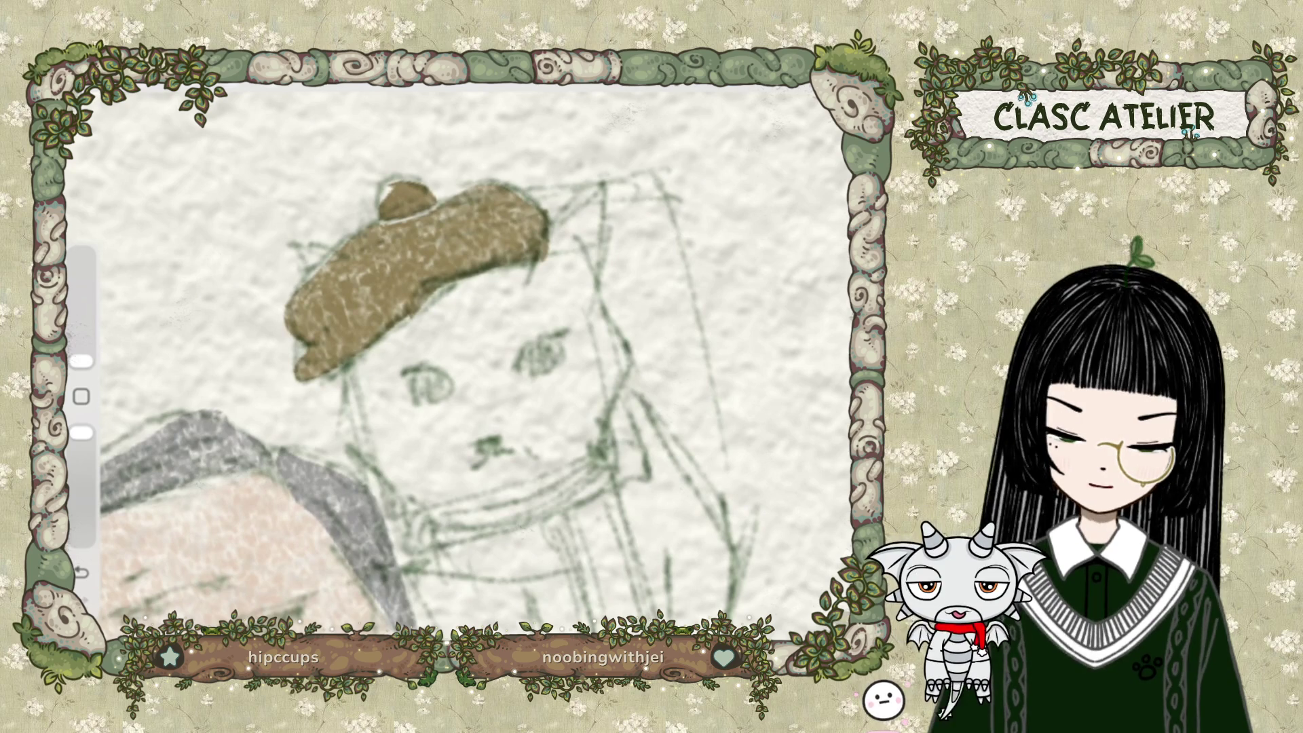
scroll(391, 402, down, 5)
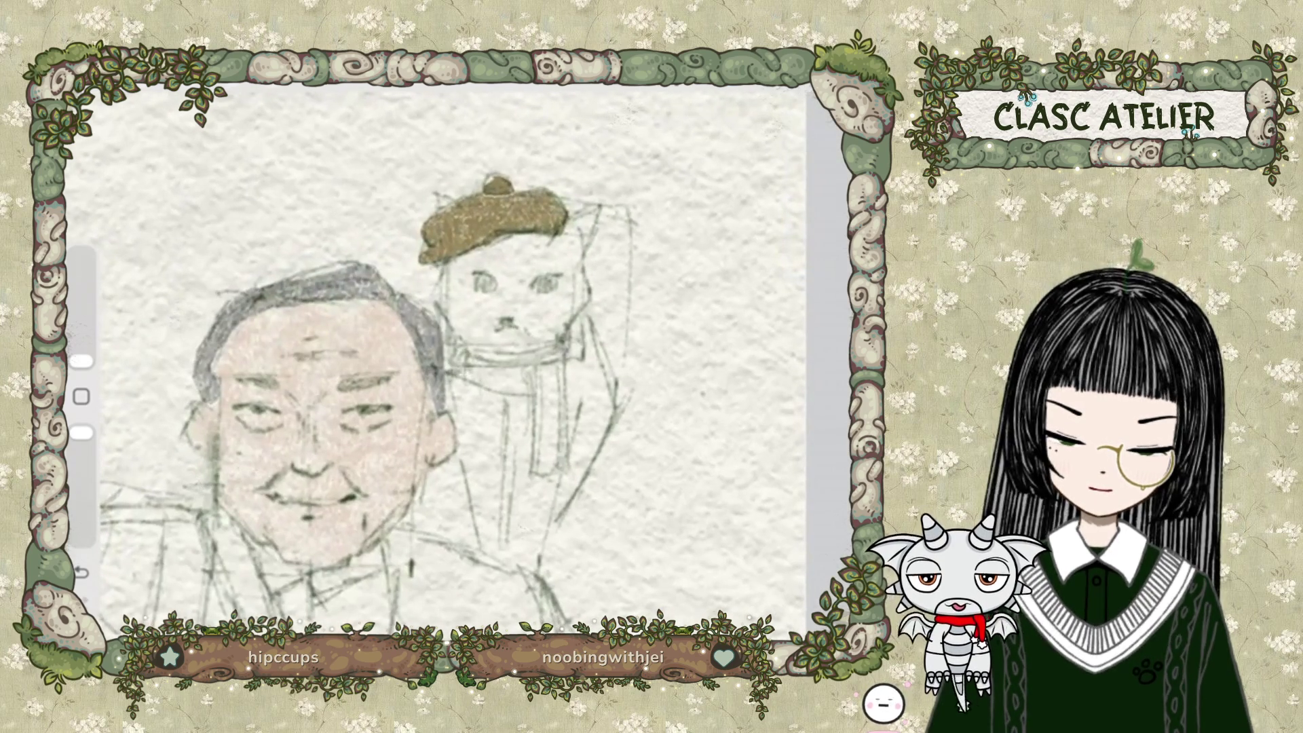
scroll(380, 400, down, 4)
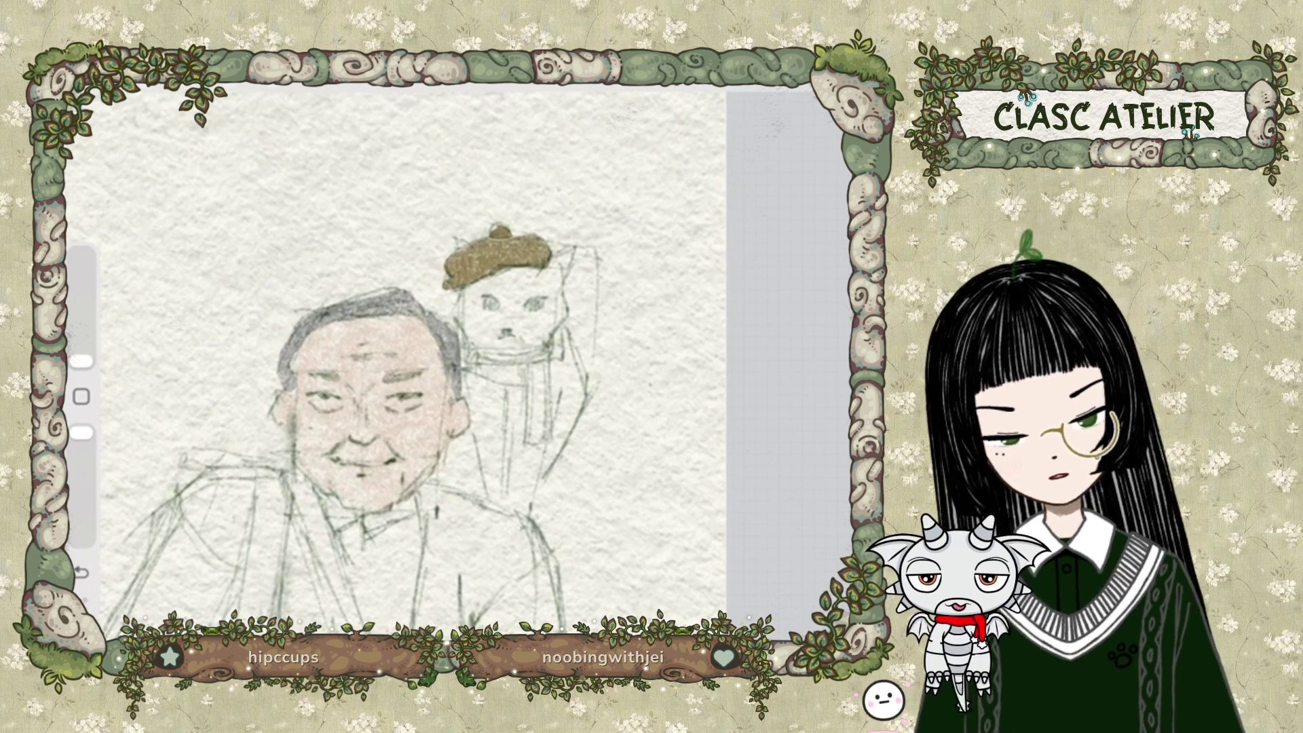
Lasso the cat's beret and clear the olive-gold paint inside it.
key(c)
key(l)
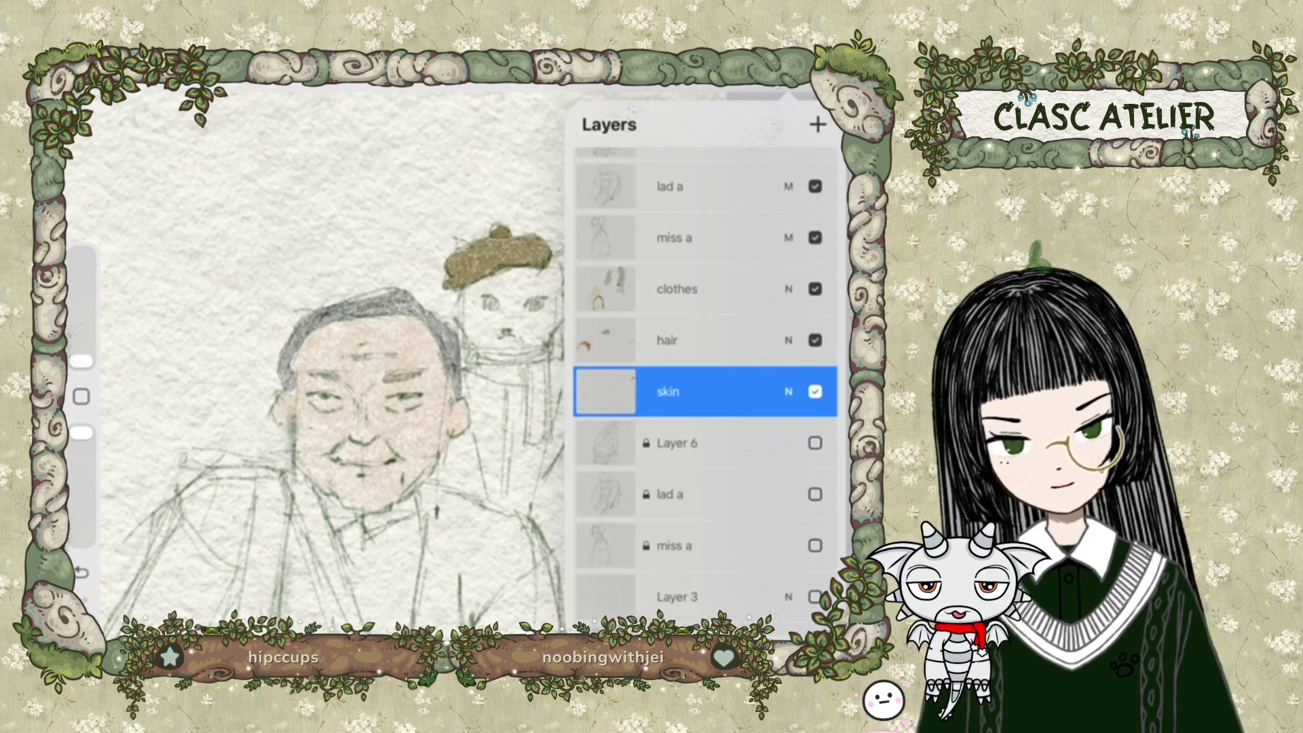
key(s)
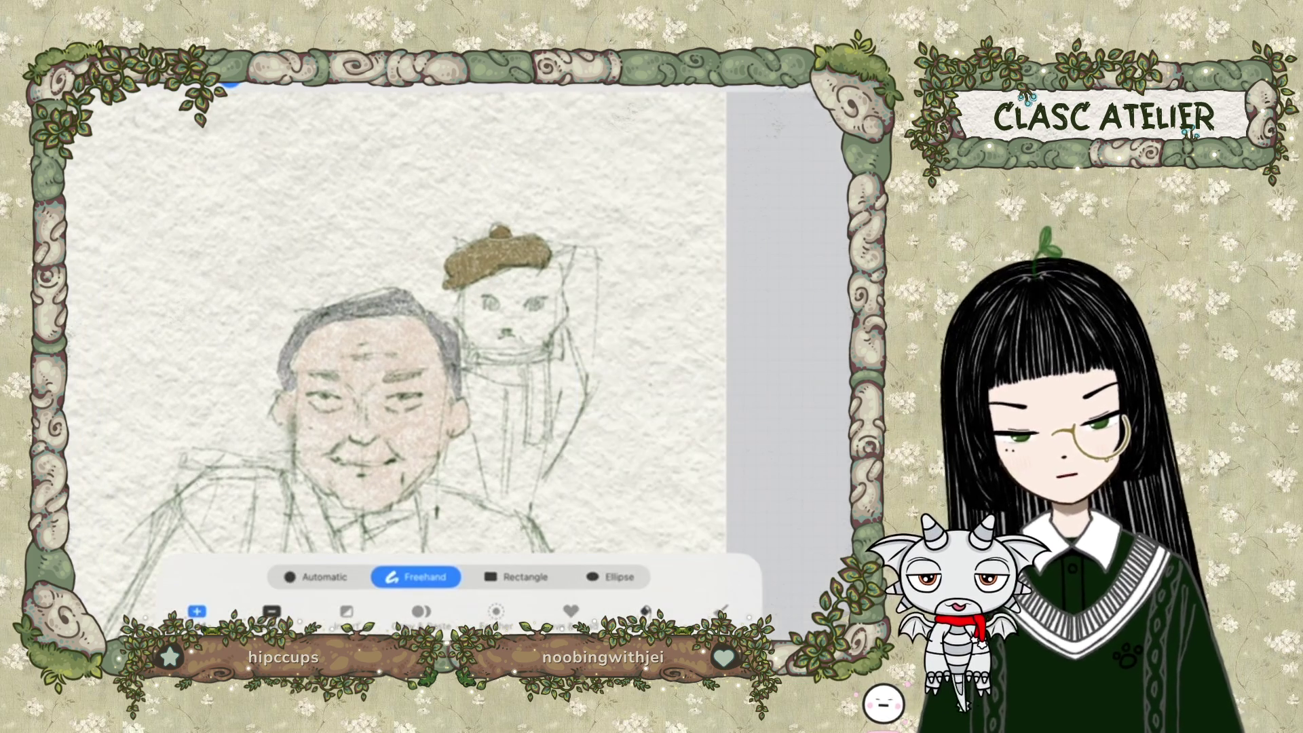
mouse_move(458, 217)
mouse_down()
mouse_move(428, 272)
mouse_move(571, 258)
mouse_move(407, 224)
mouse_up()
key(s)
key(s)
mouse_move(442, 248)
mouse_down()
mouse_move(438, 289)
mouse_move(582, 269)
mouse_move(442, 248)
mouse_up()
key(b)
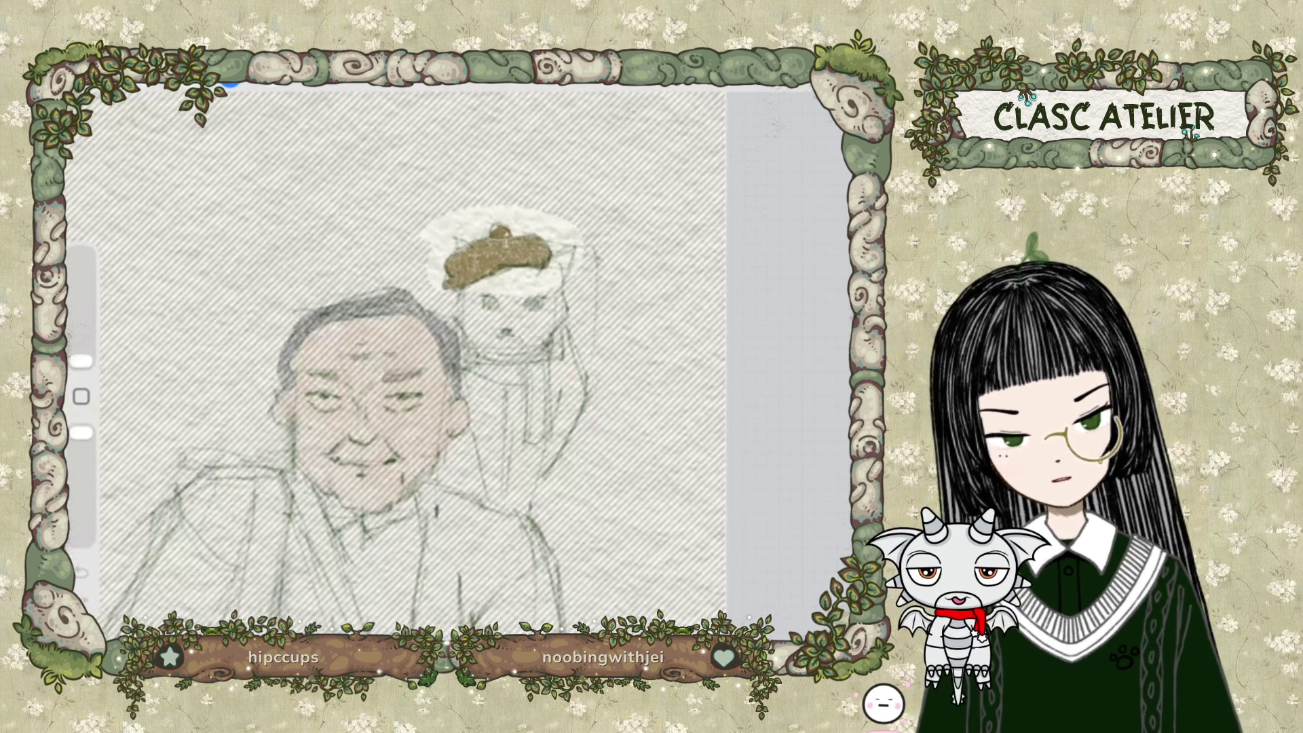
key(ctrl+z)
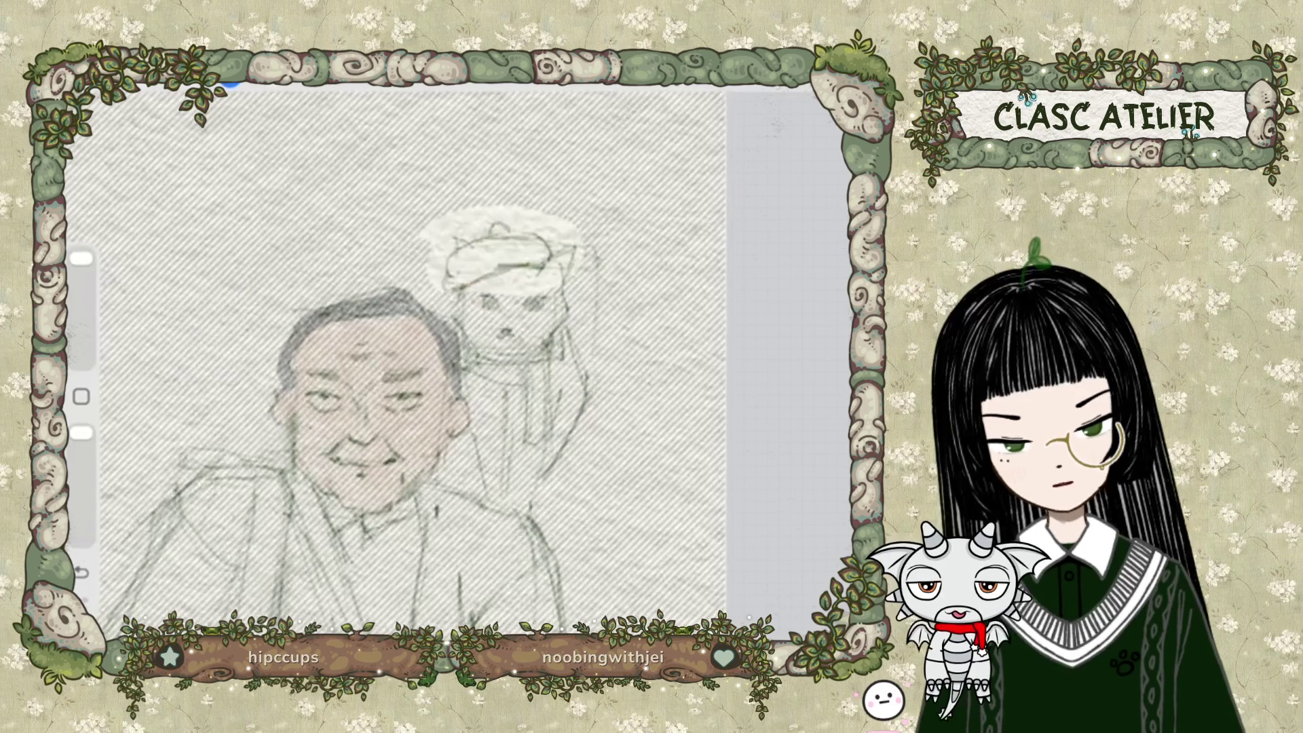
key(ctrl+z)
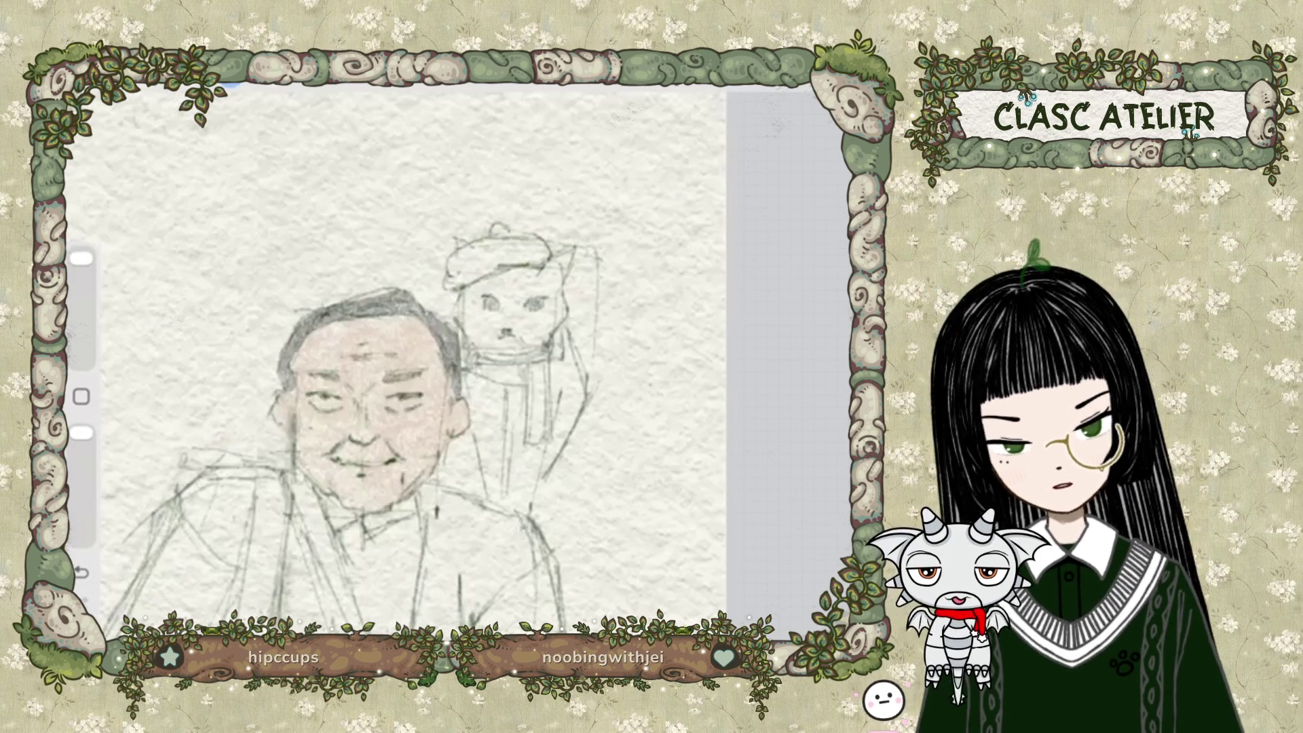
Shrink the brush to 1% size.
drag(82, 258, 81, 361)
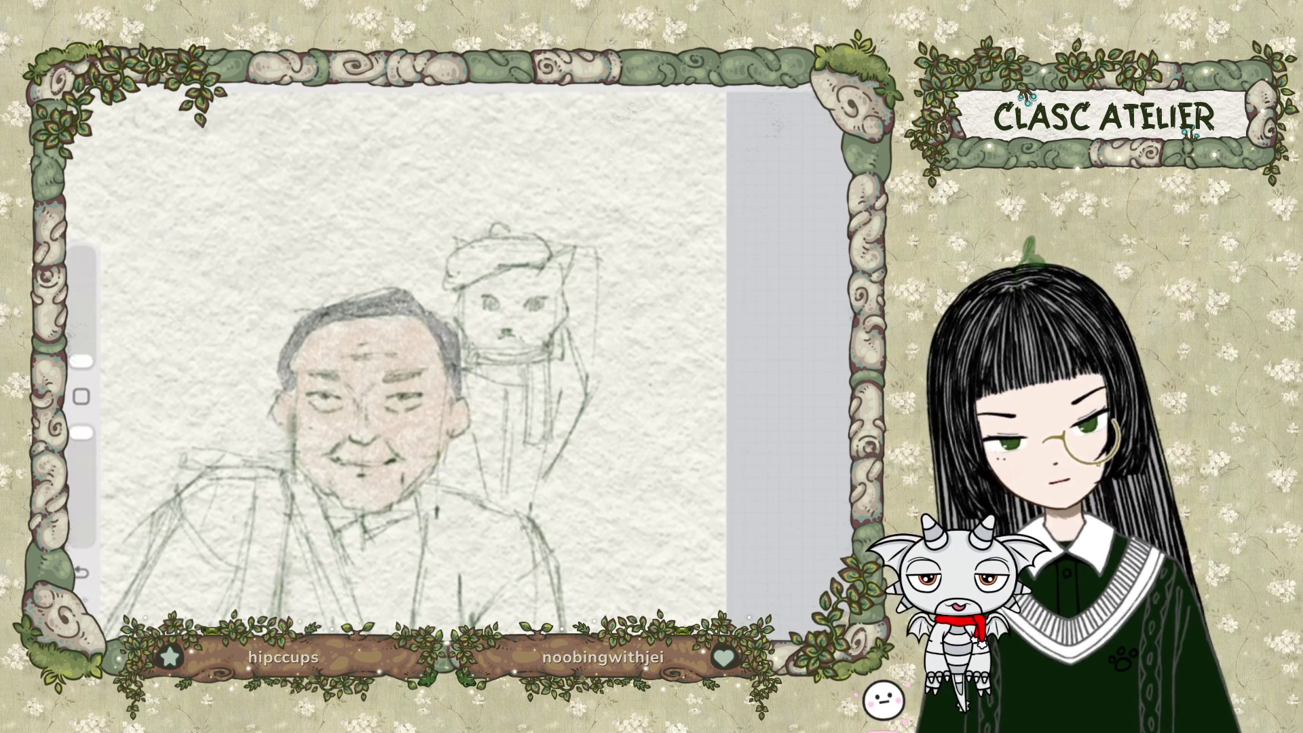
click(818, 92)
click(818, 92)
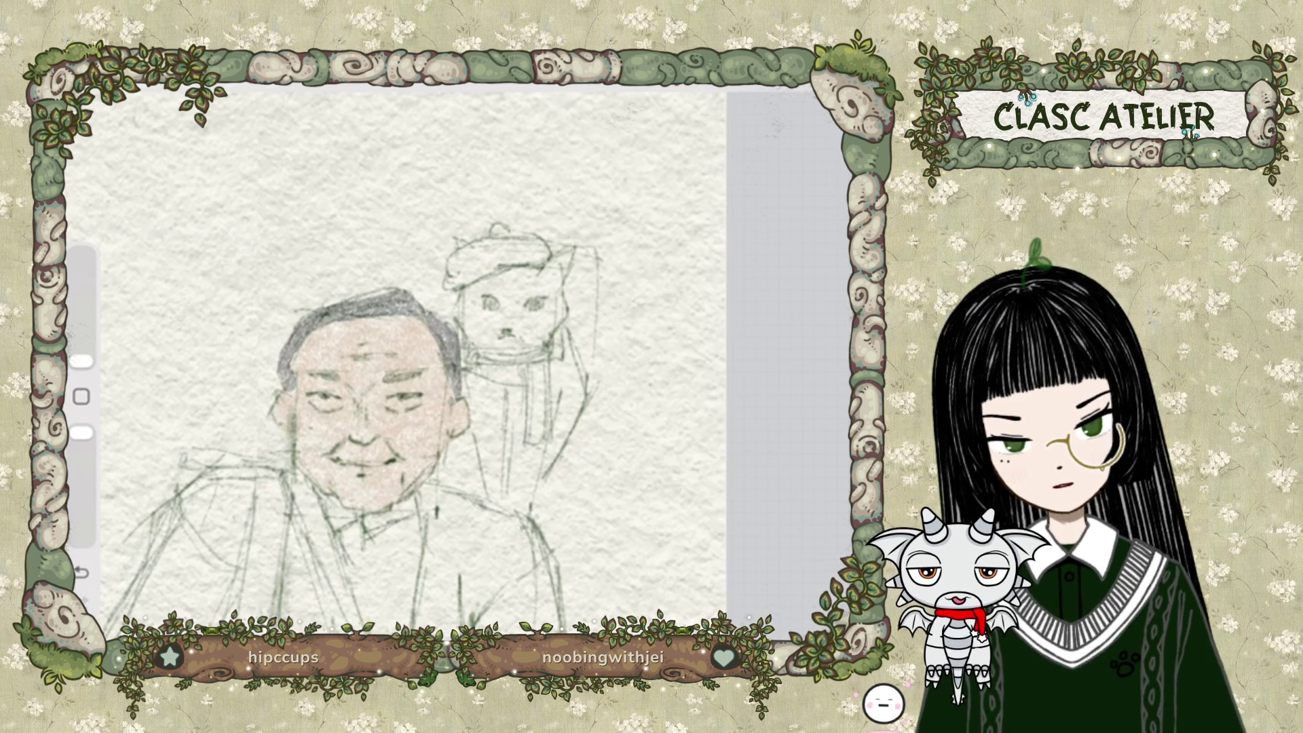
scroll(475, 366, up, 5)
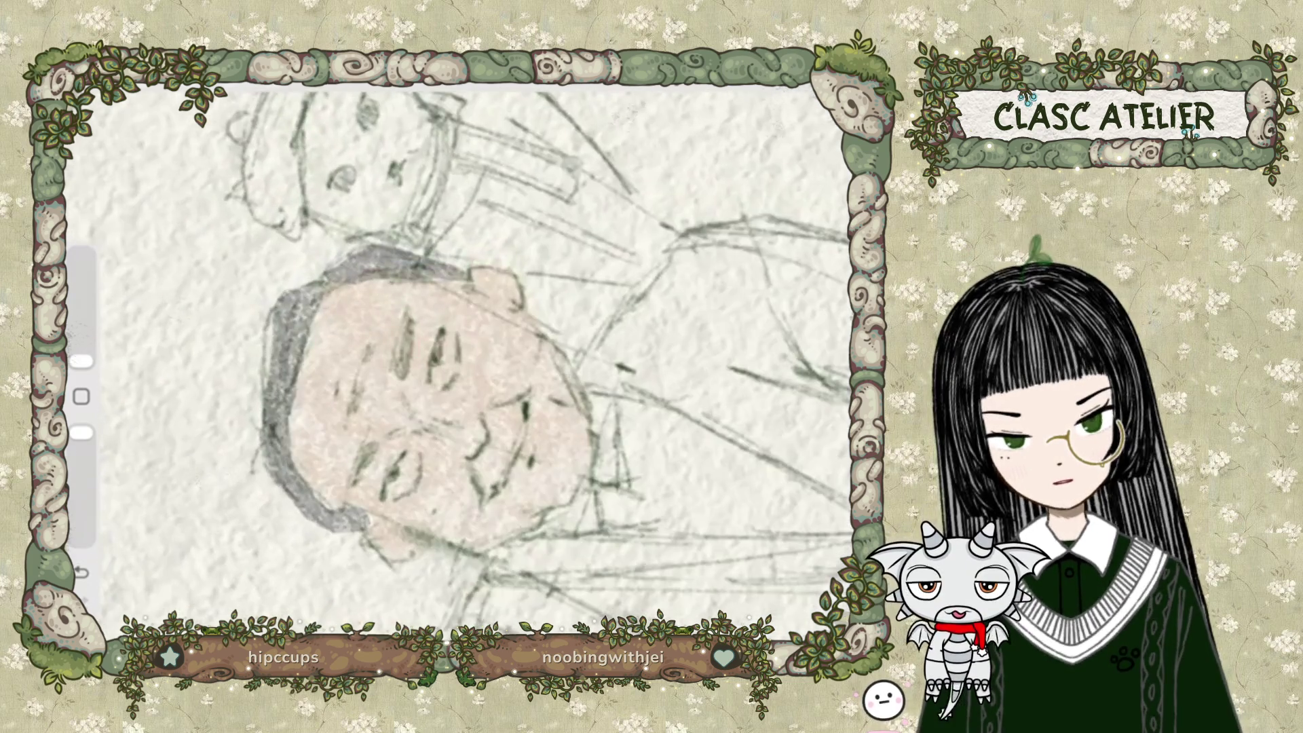
scroll(475, 367, up, 3)
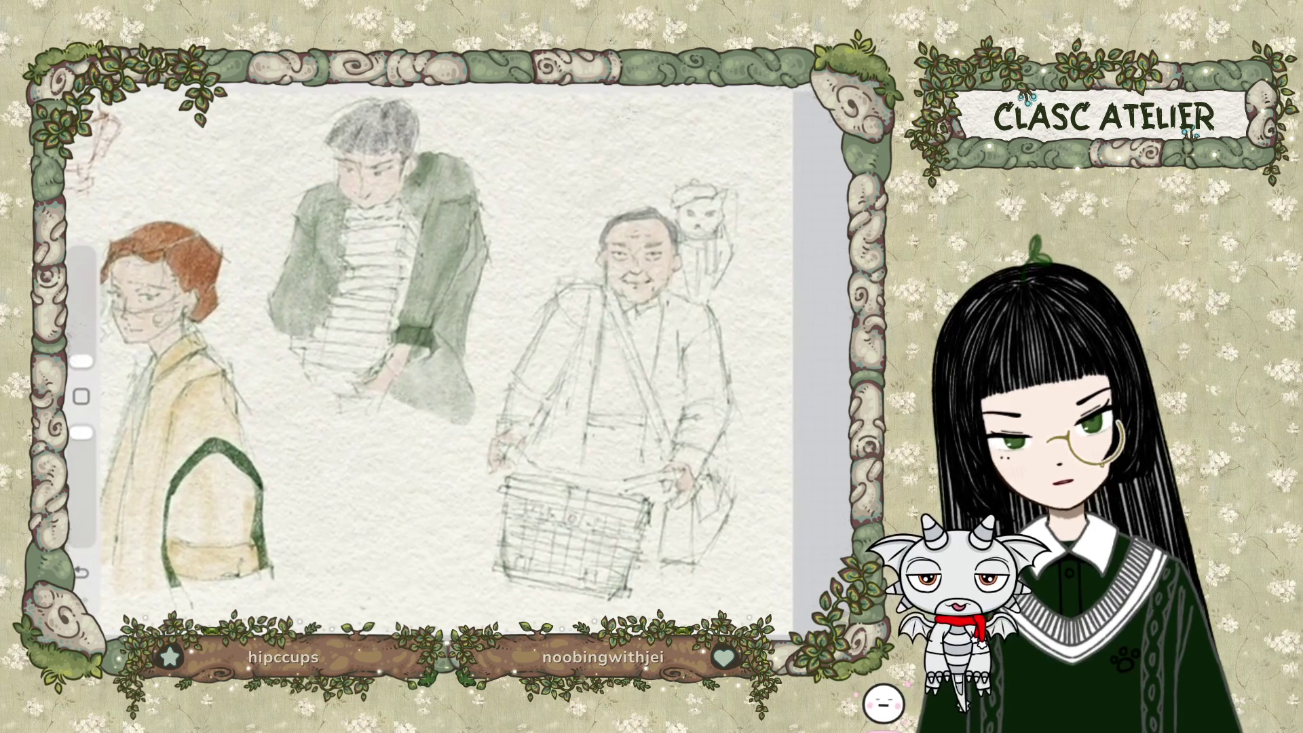
On the clothes layer, test a soft brown mark below the book-carrier, then undo it.
click(679, 288)
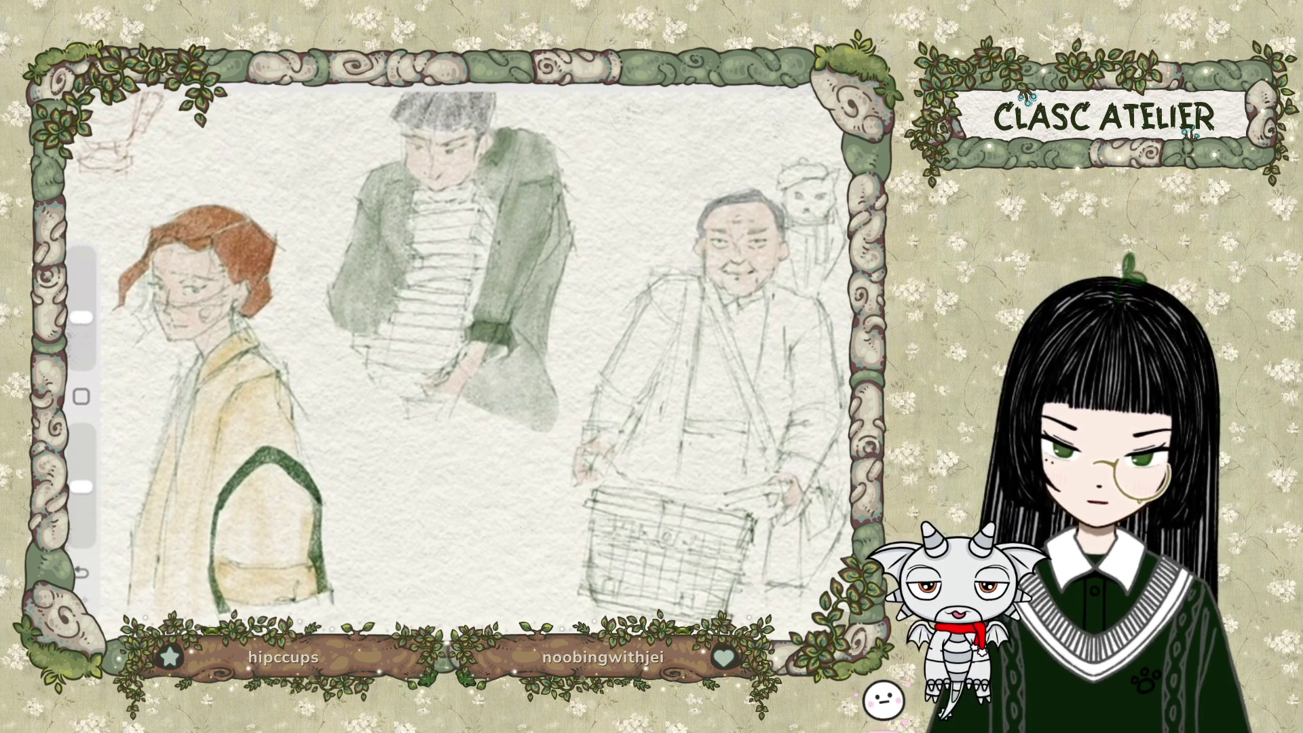
drag(476, 581, 521, 583)
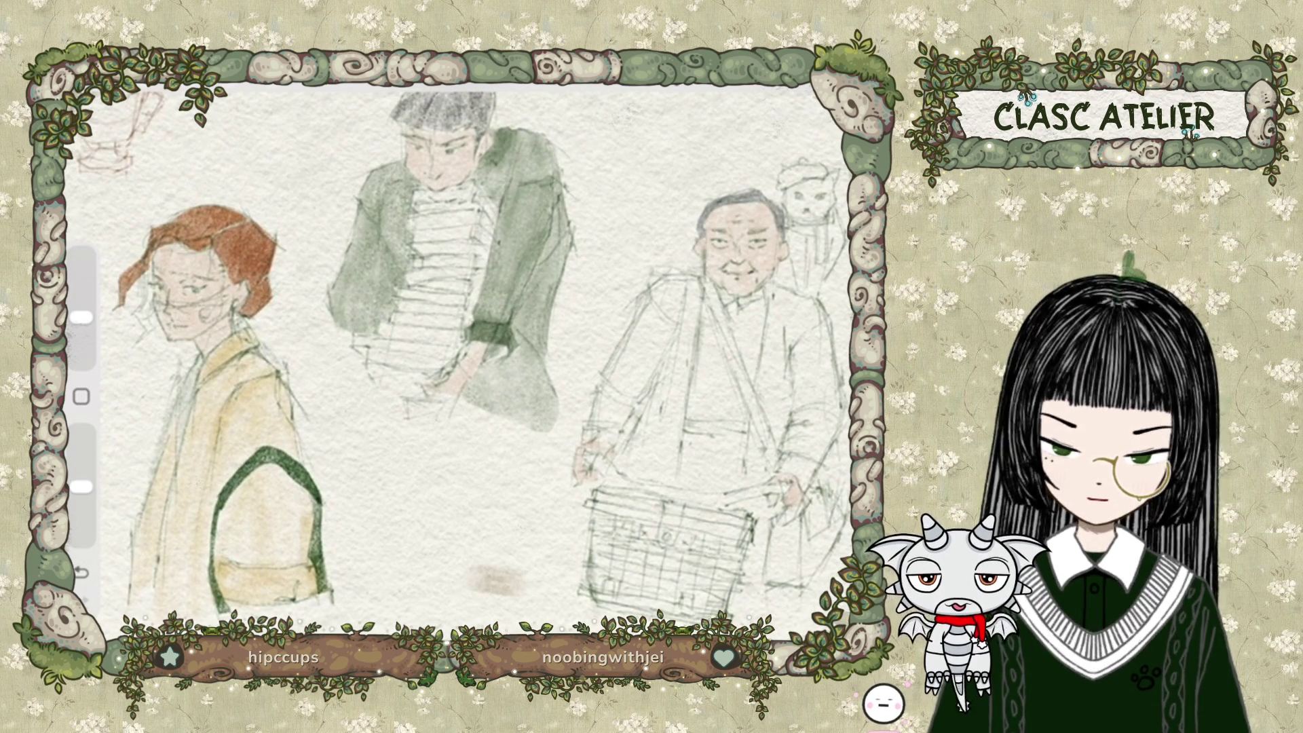
key(ctrl+z)
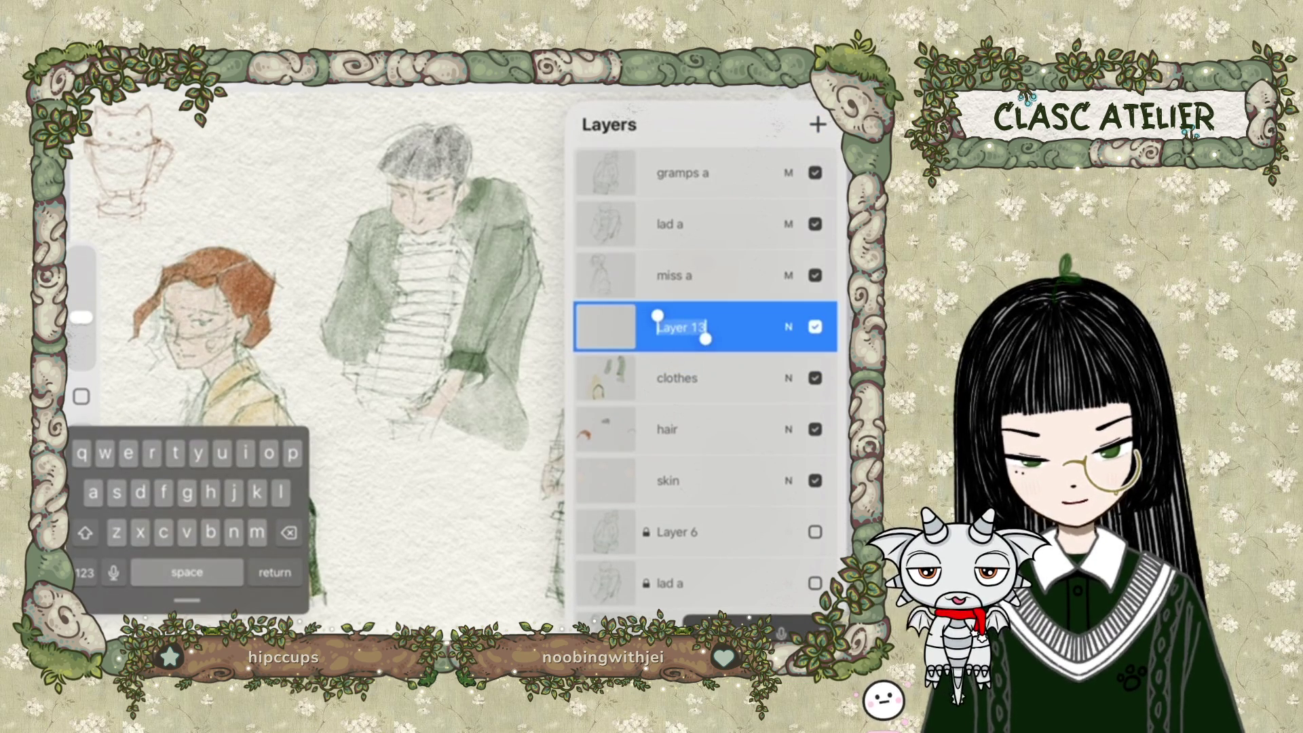
Rename the new layer to 'props'.
key(BackSpace)
text(prod)
key(BackSpace)
text(ps)
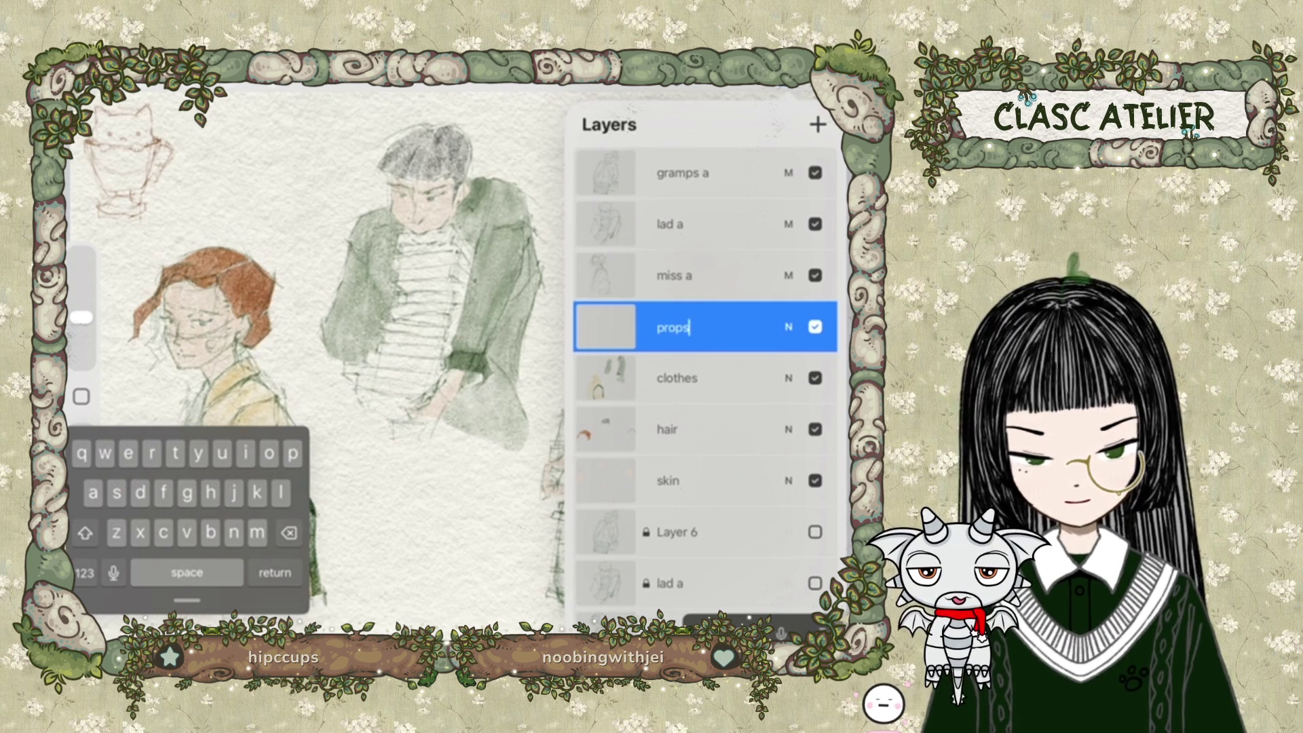
key(Return)
Set up the Nutgrove charcoal brush with a deeper orange-brown colour, ready to select the crate.
key(b)
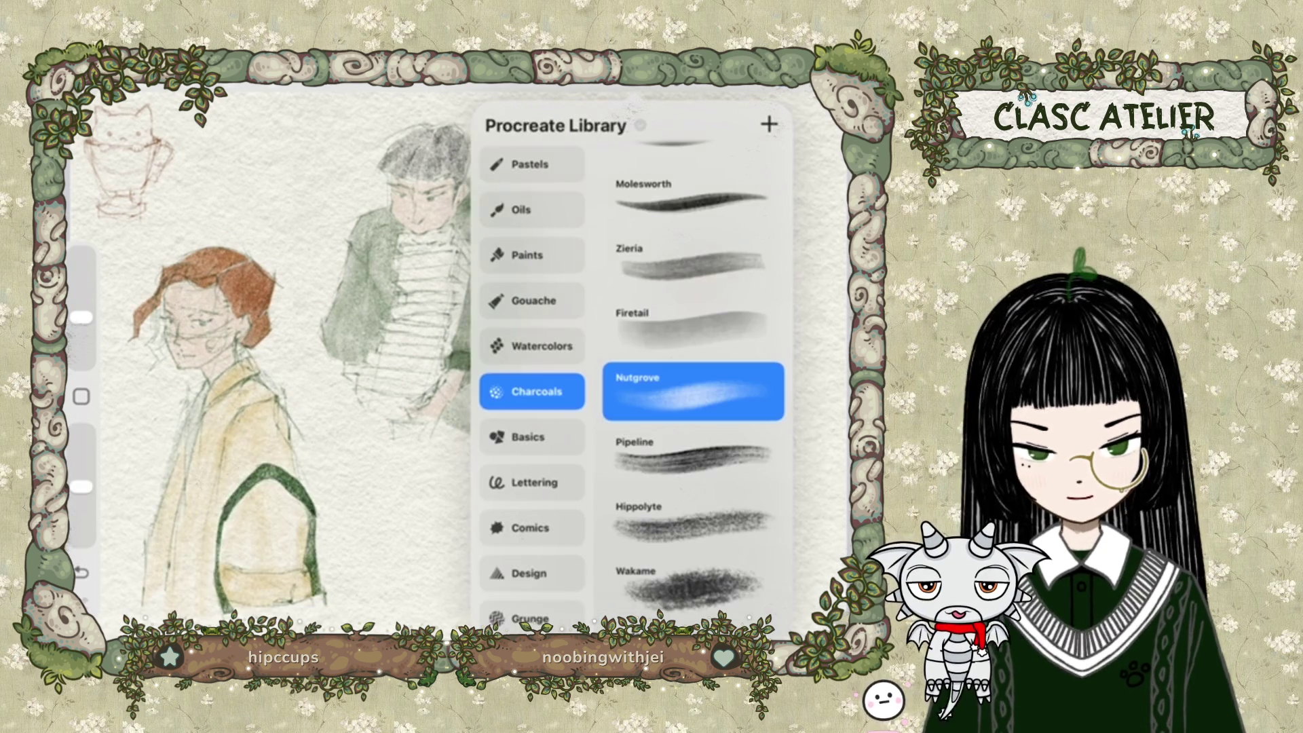
key(Escape)
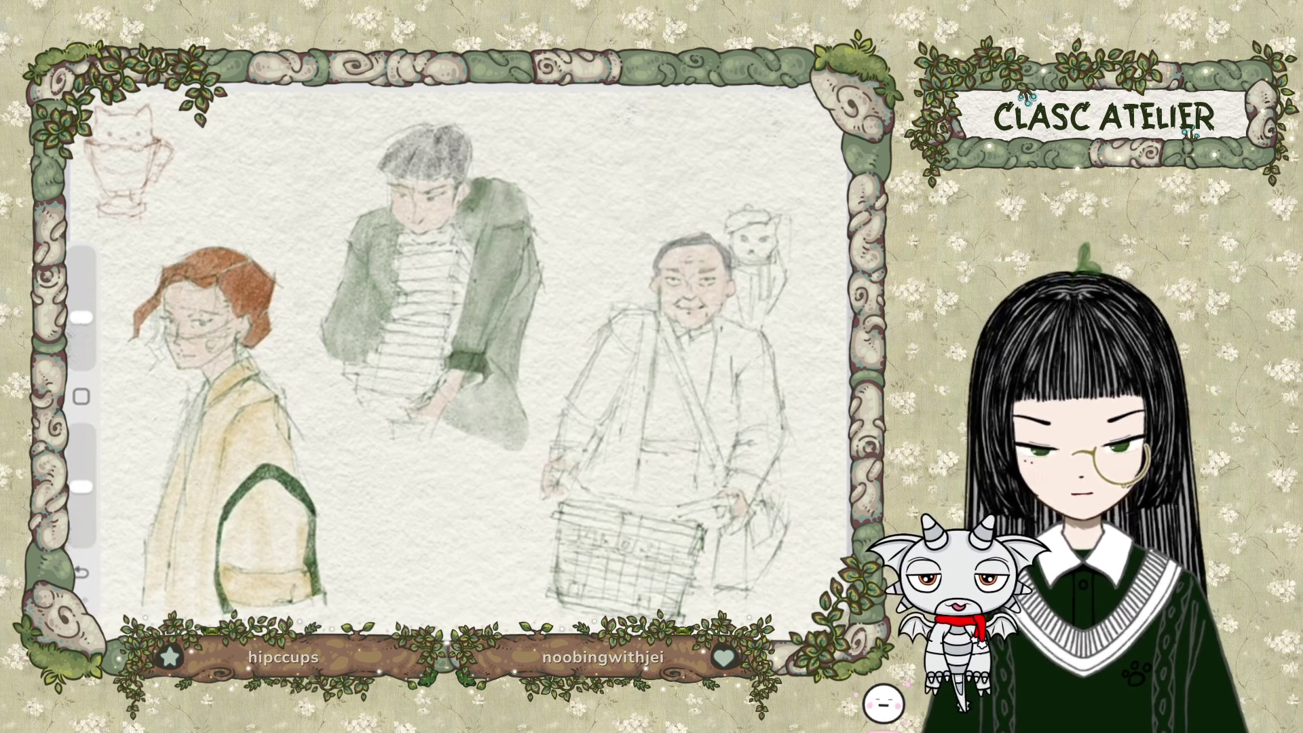
scroll(448, 357, up, 5)
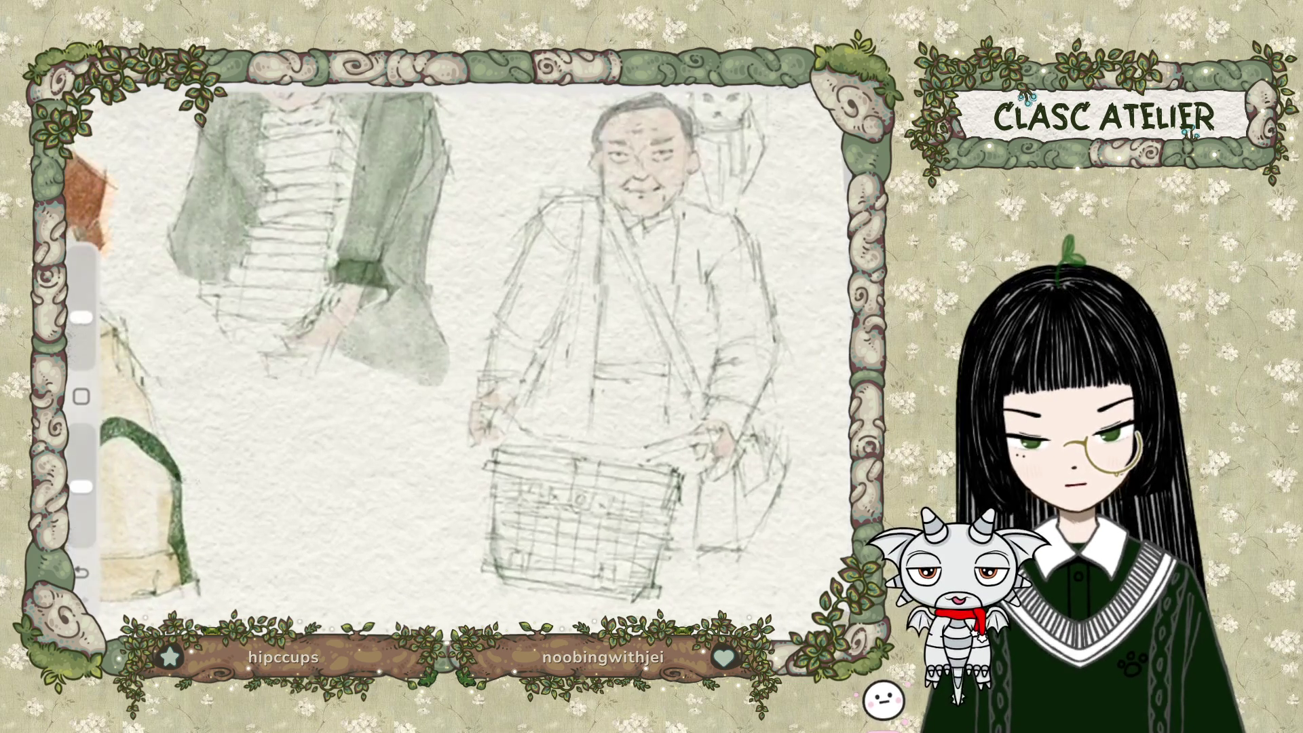
key(c)
click(746, 259)
drag(751, 175, 795, 207)
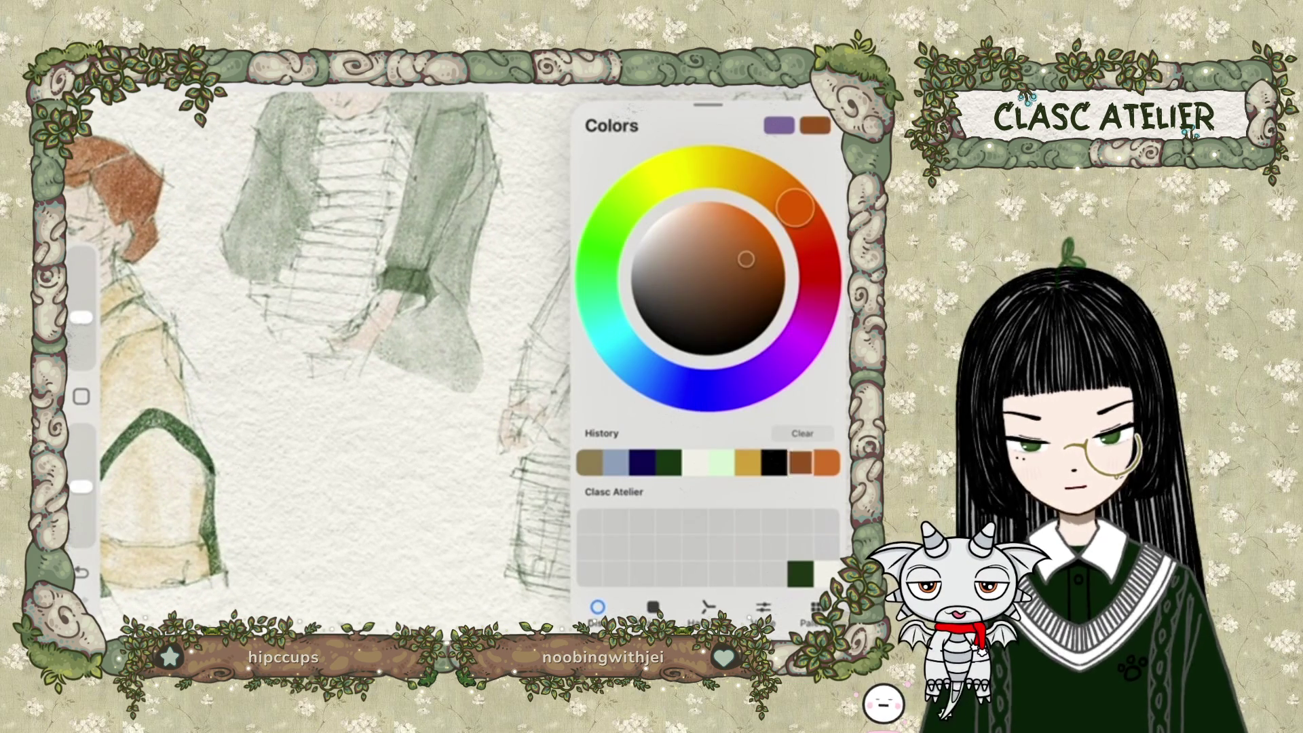
key(Escape)
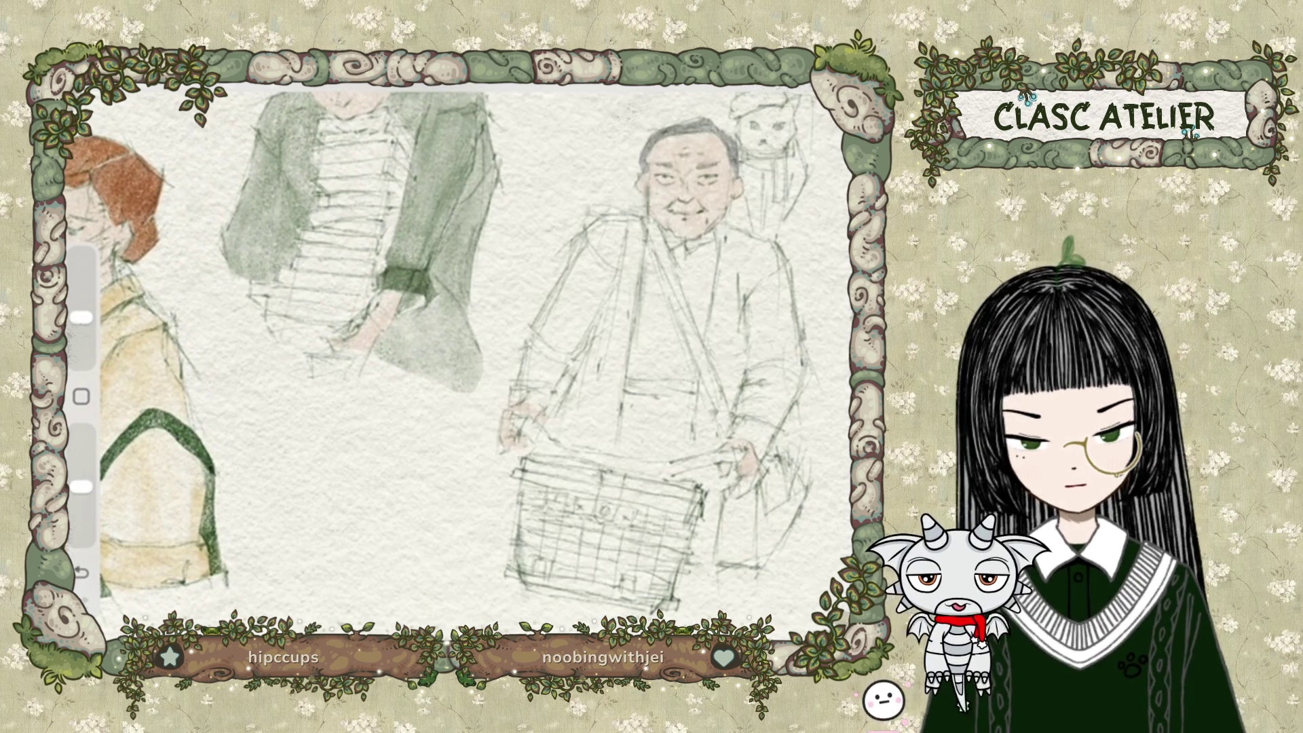
scroll(448, 356, up, 3)
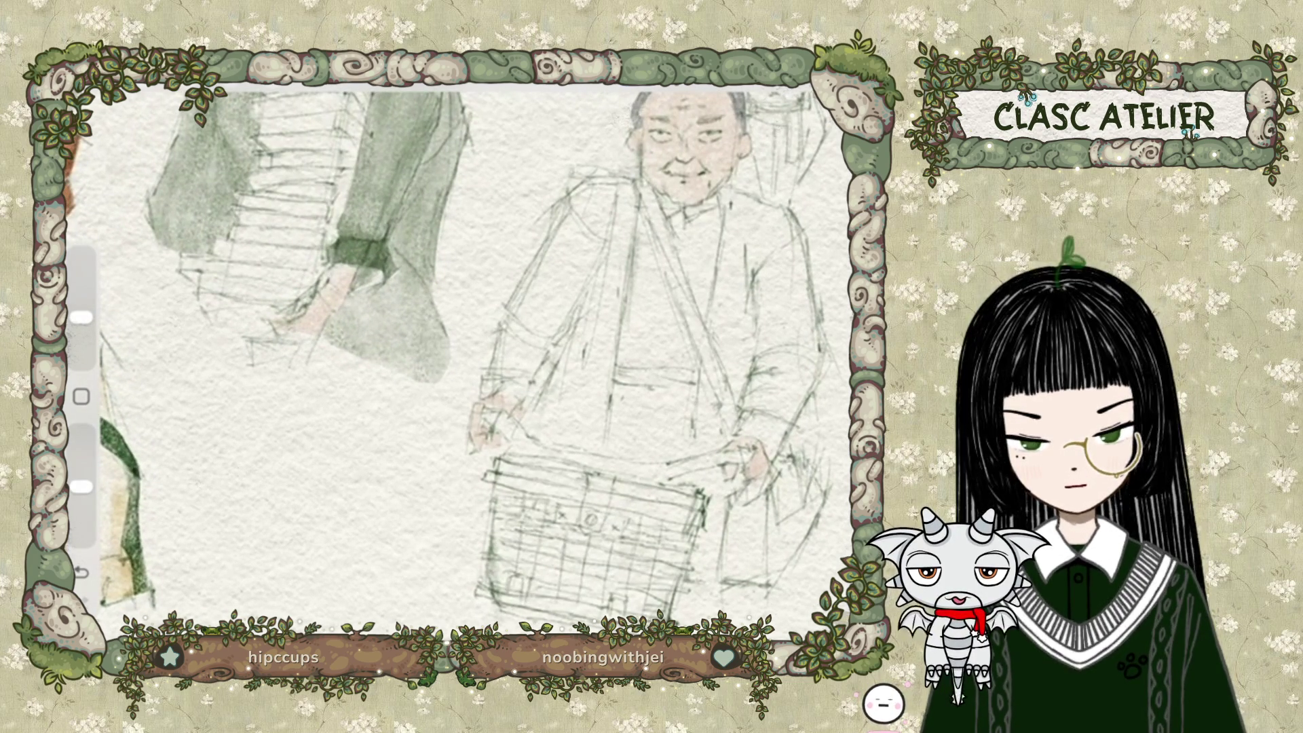
key(s)
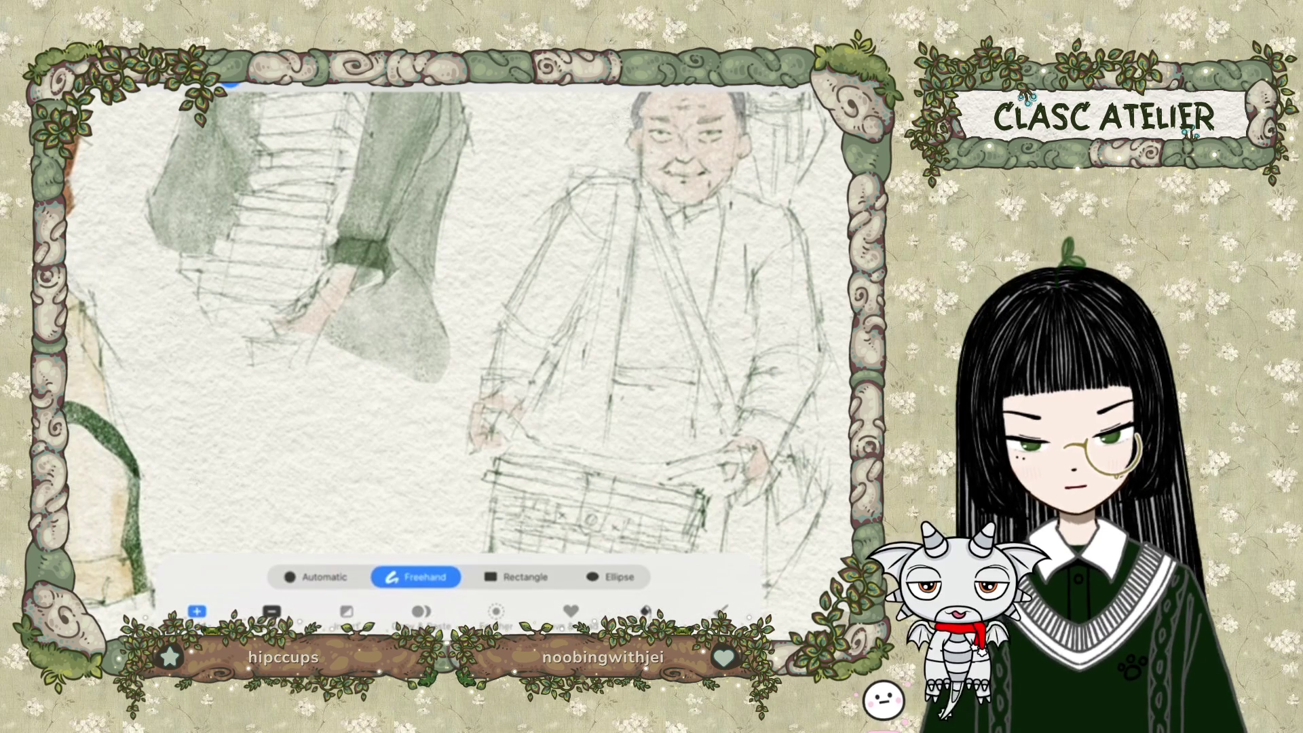
scroll(461, 326, down, 3)
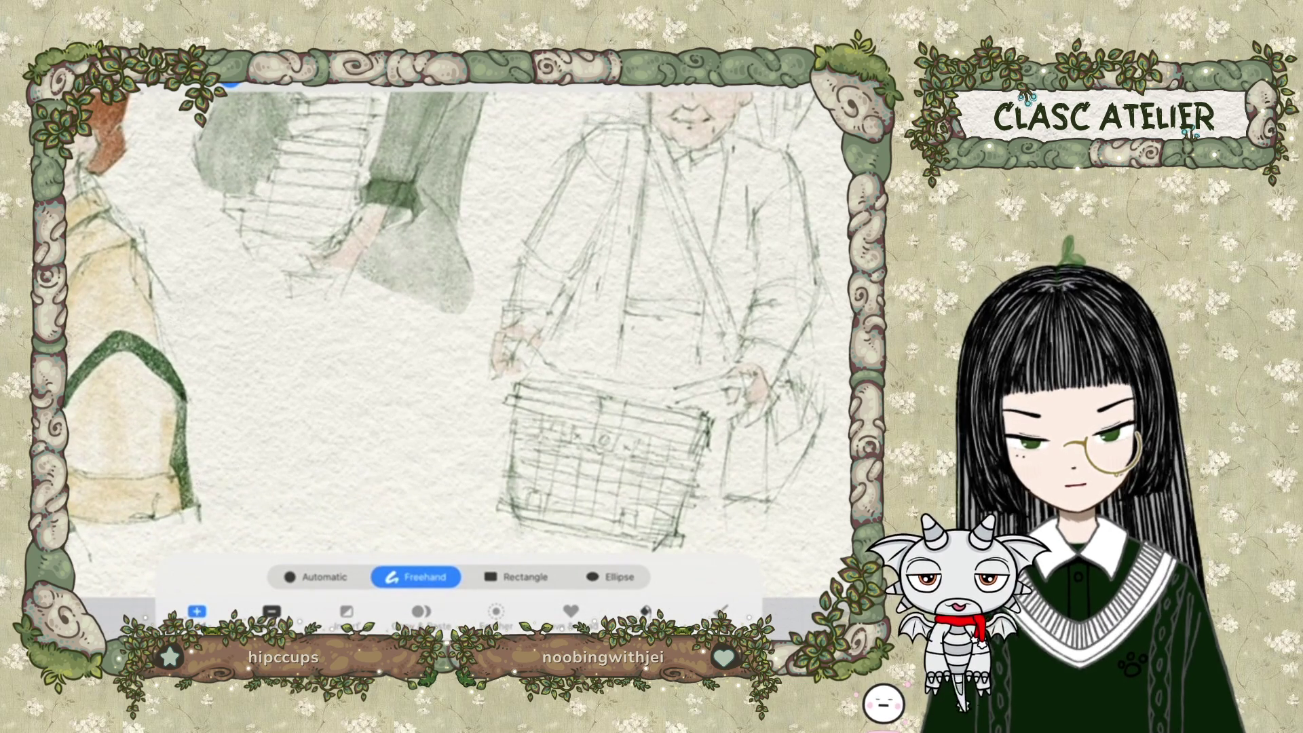
Outline the crate with a freehand selection and paint it reddish-brown inside.
click(517, 385)
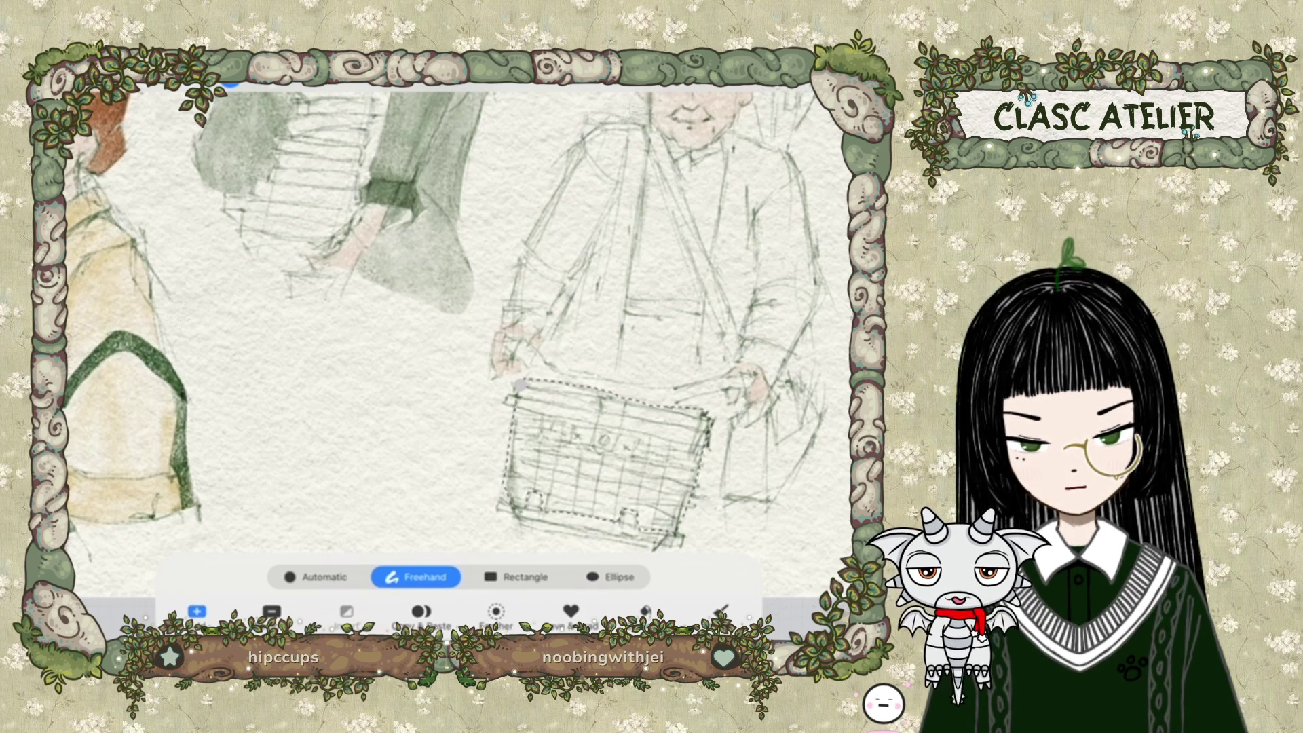
key(ctrl+z)
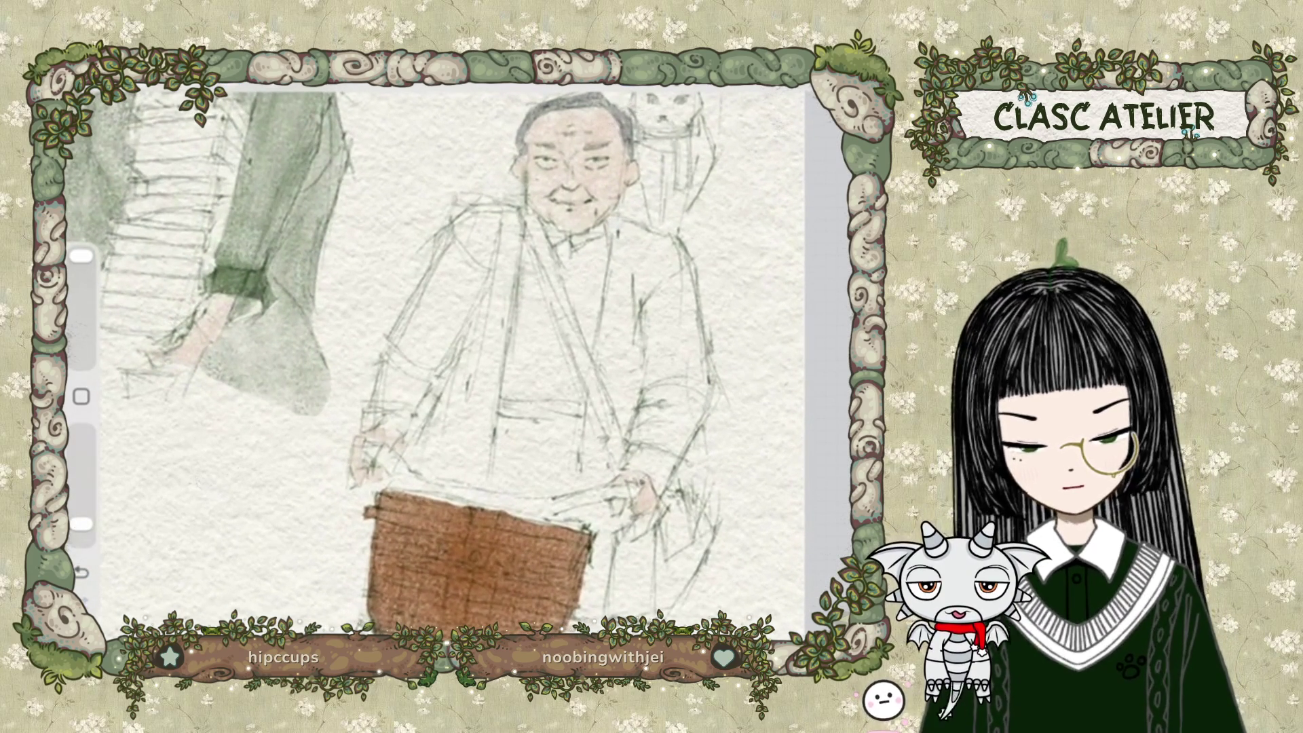
Start a freehand selection by the old man's hand, cancel it, and restart around the white cloth.
key(s)
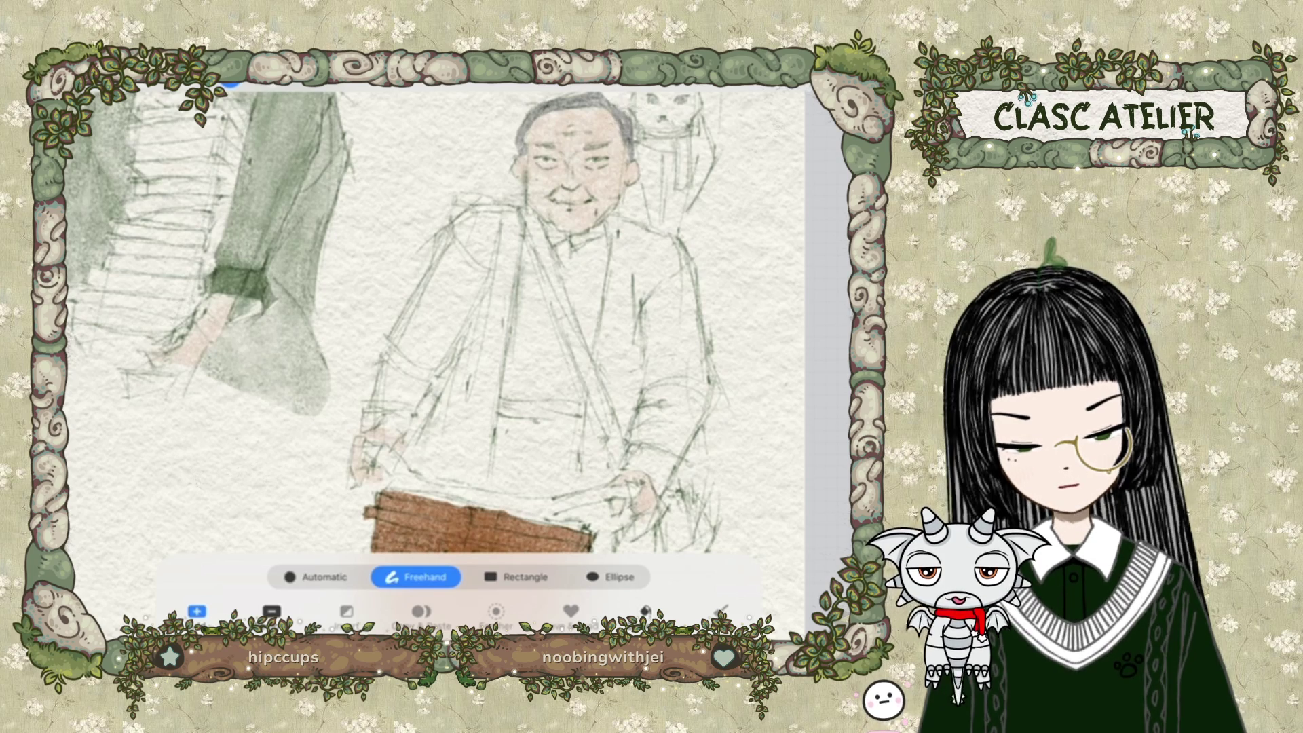
mouse_move(365, 441)
mouse_down()
mouse_move(435, 482)
mouse_move(551, 498)
mouse_up()
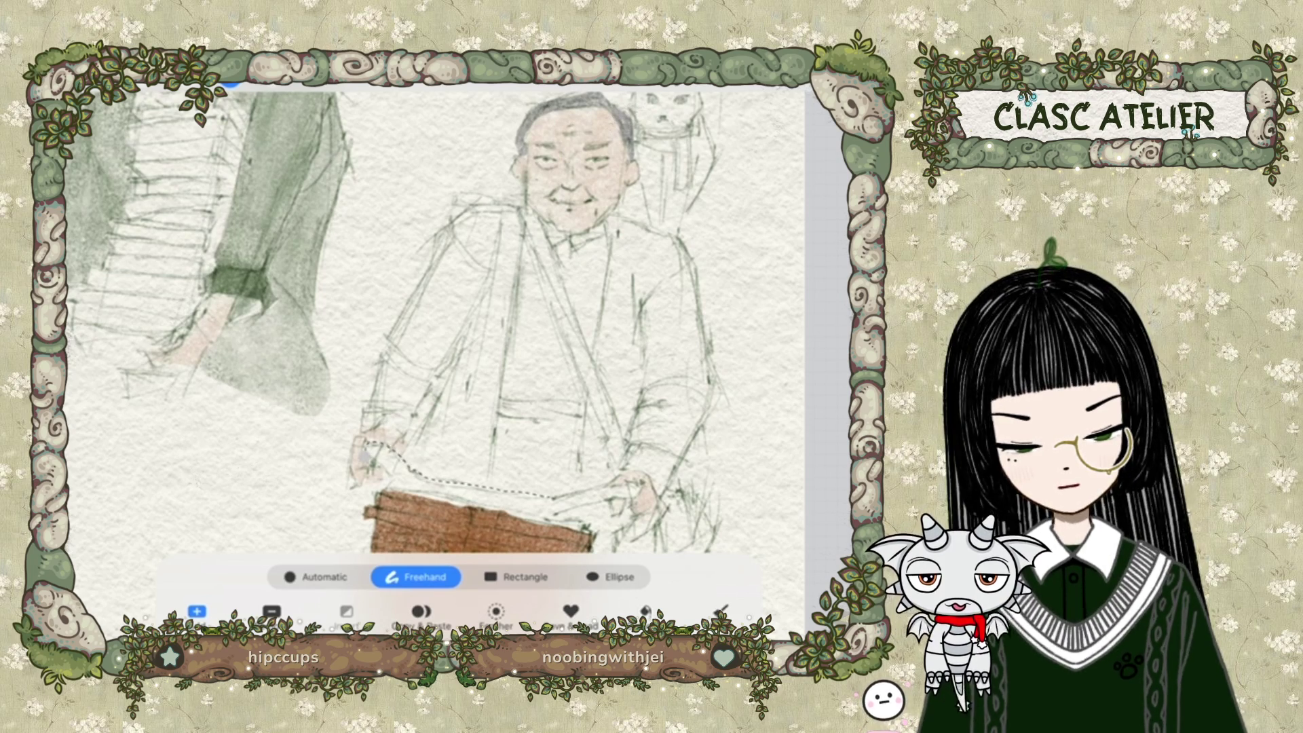
key(b)
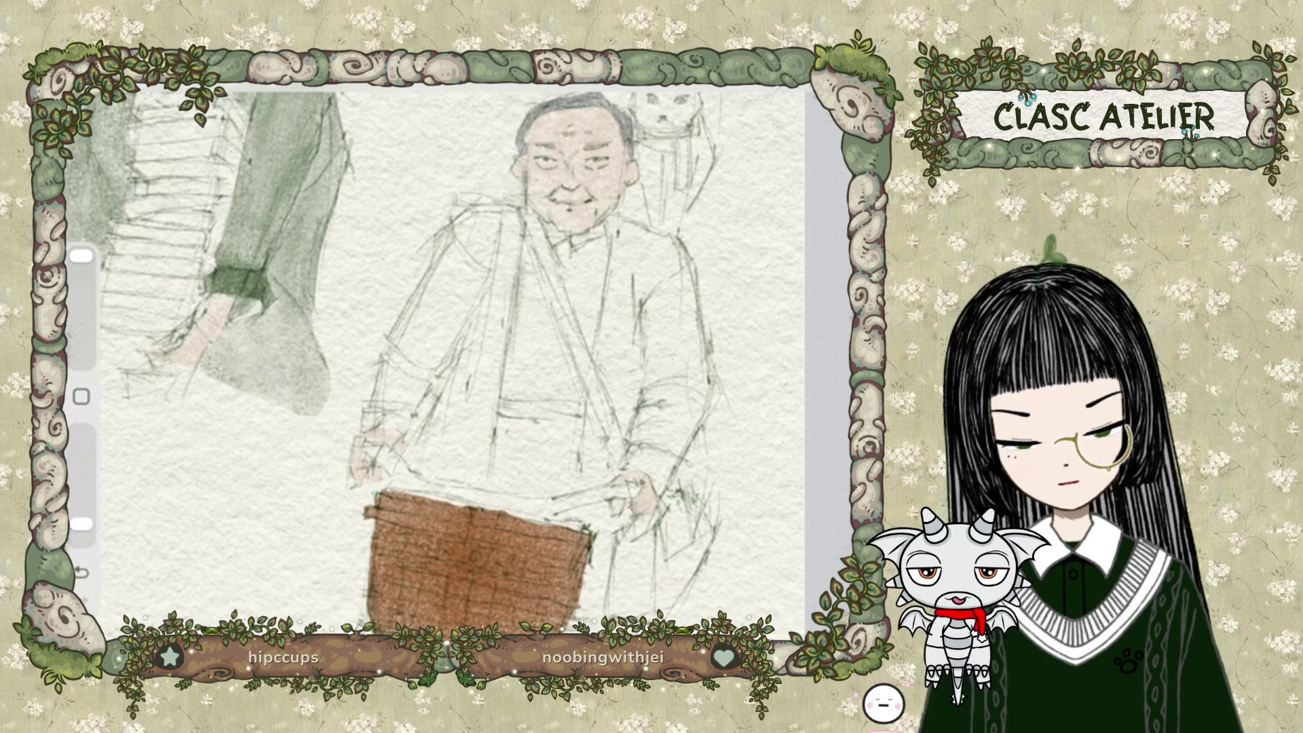
key(s)
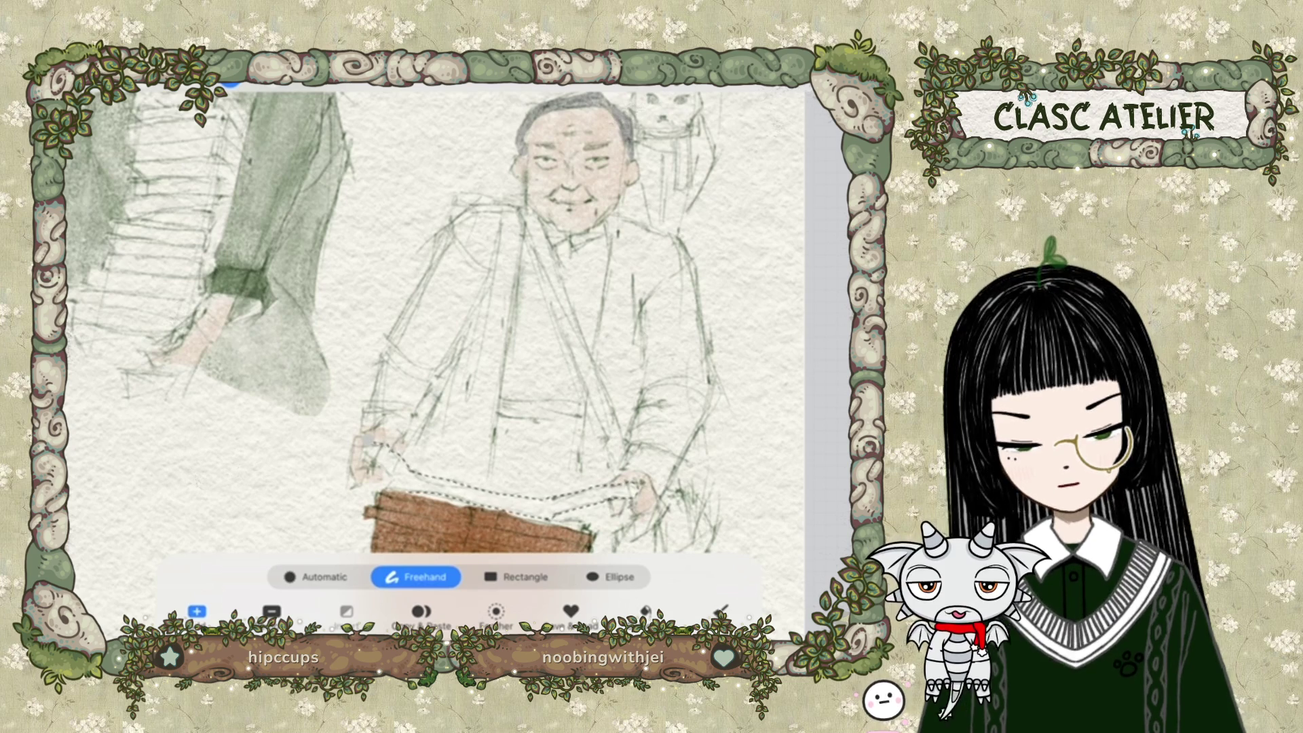
Close the freehand selection around the white cloth and pick a pale light blue.
click(372, 444)
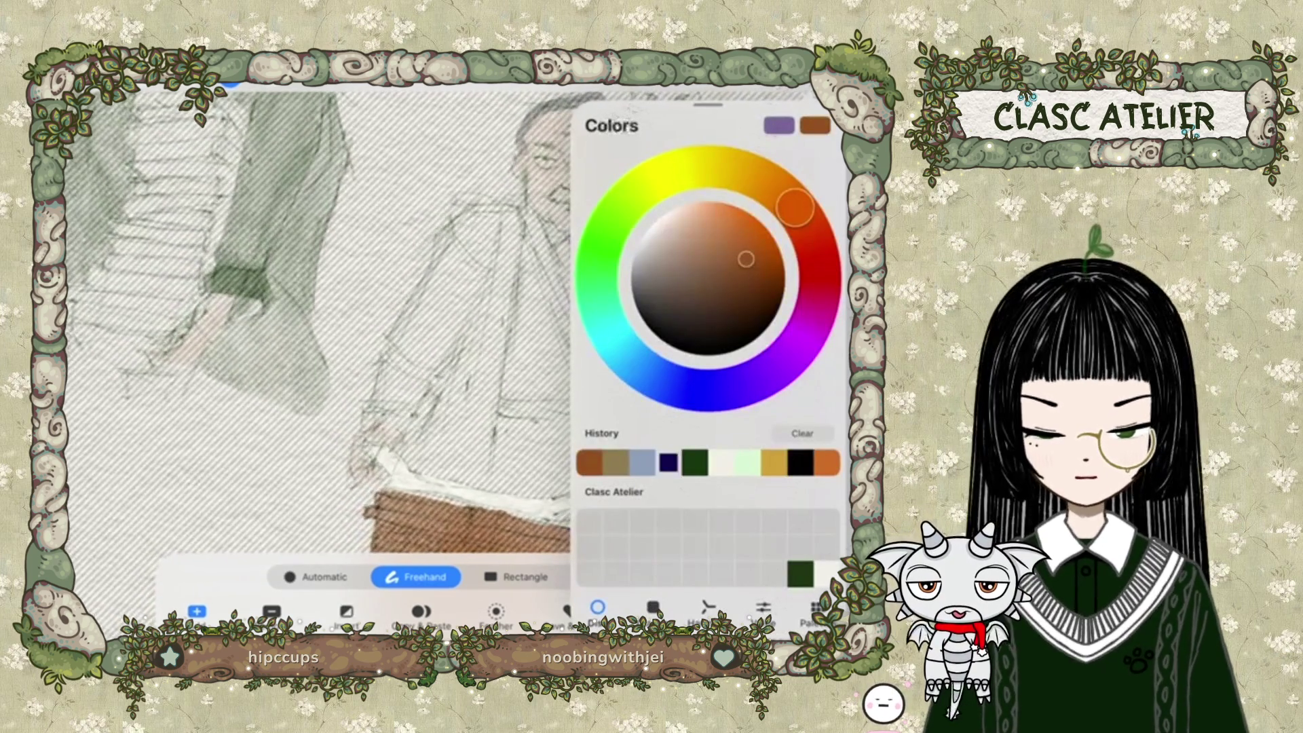
click(668, 463)
click(642, 462)
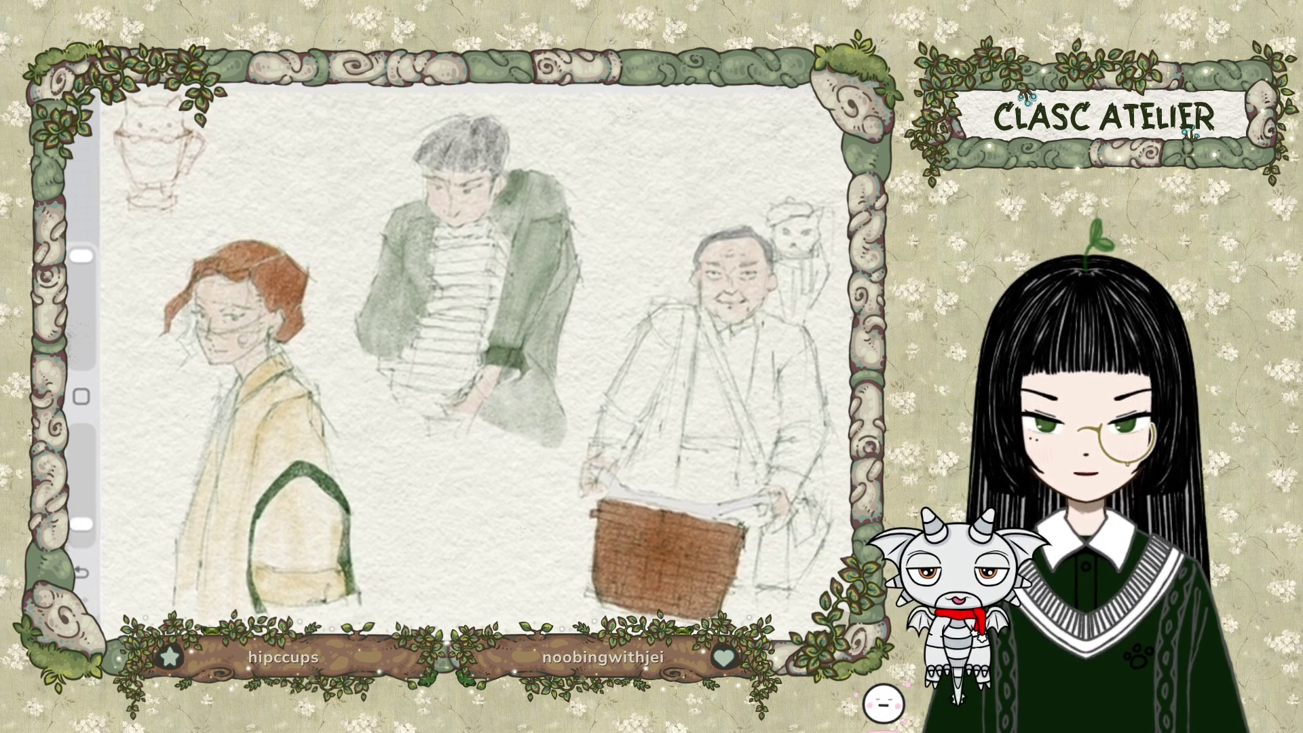
Look through the hair, clothes and props layers, then make the gramps a layer active.
key(l)
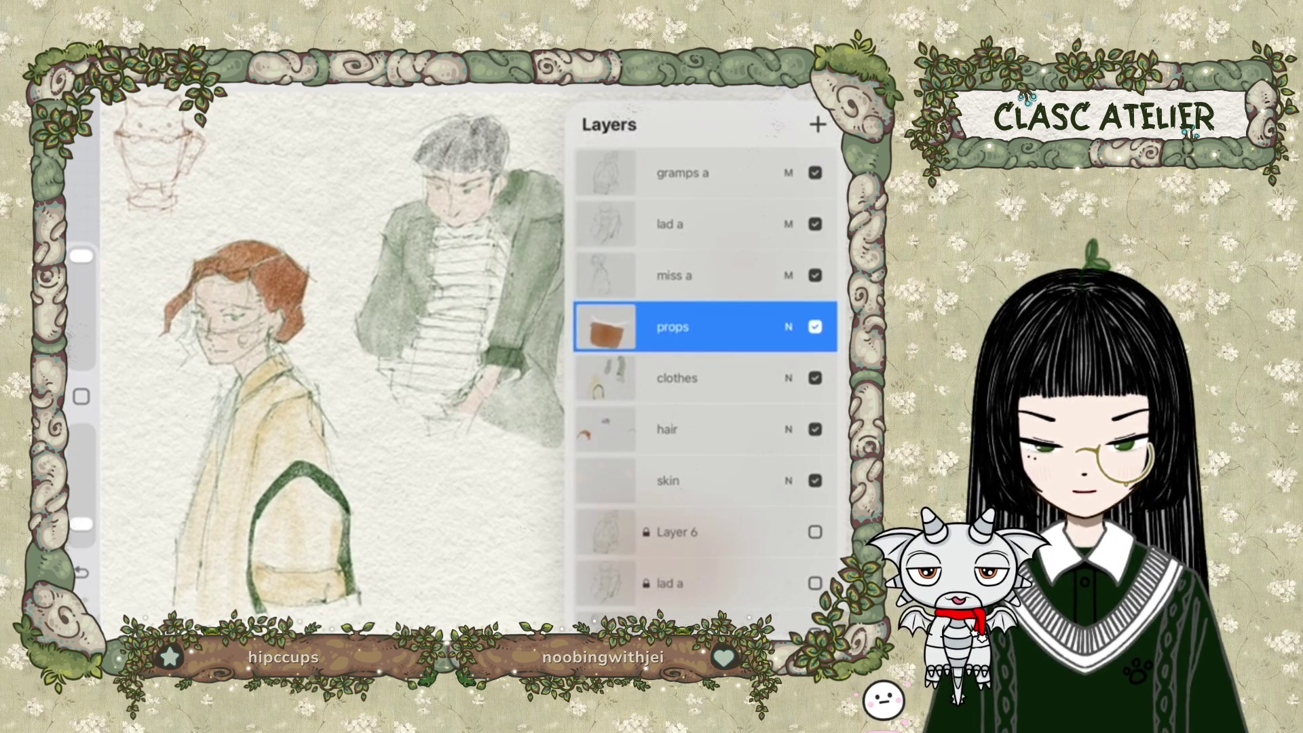
click(667, 429)
click(676, 378)
click(672, 327)
click(677, 379)
click(667, 429)
click(676, 378)
click(672, 327)
click(676, 378)
click(667, 429)
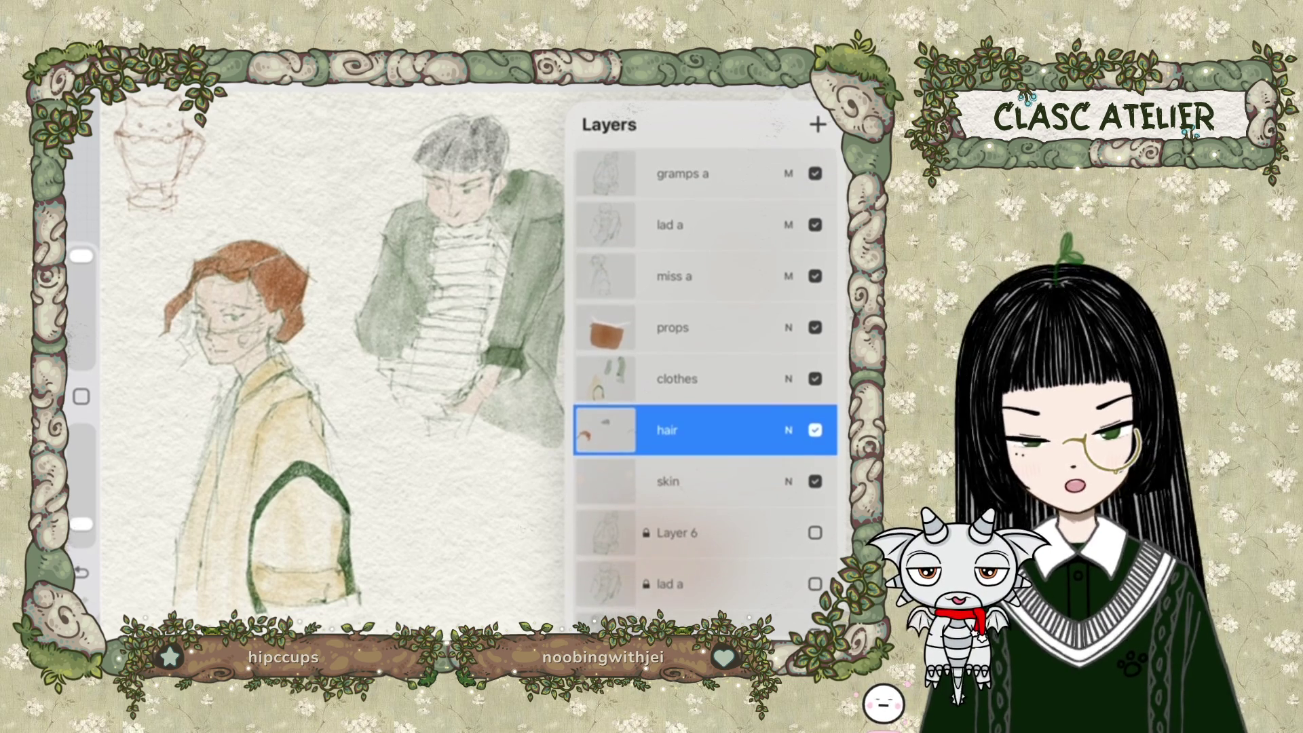
click(678, 173)
Add a new blank layer on top and rename it 'notes'.
click(818, 124)
click(678, 173)
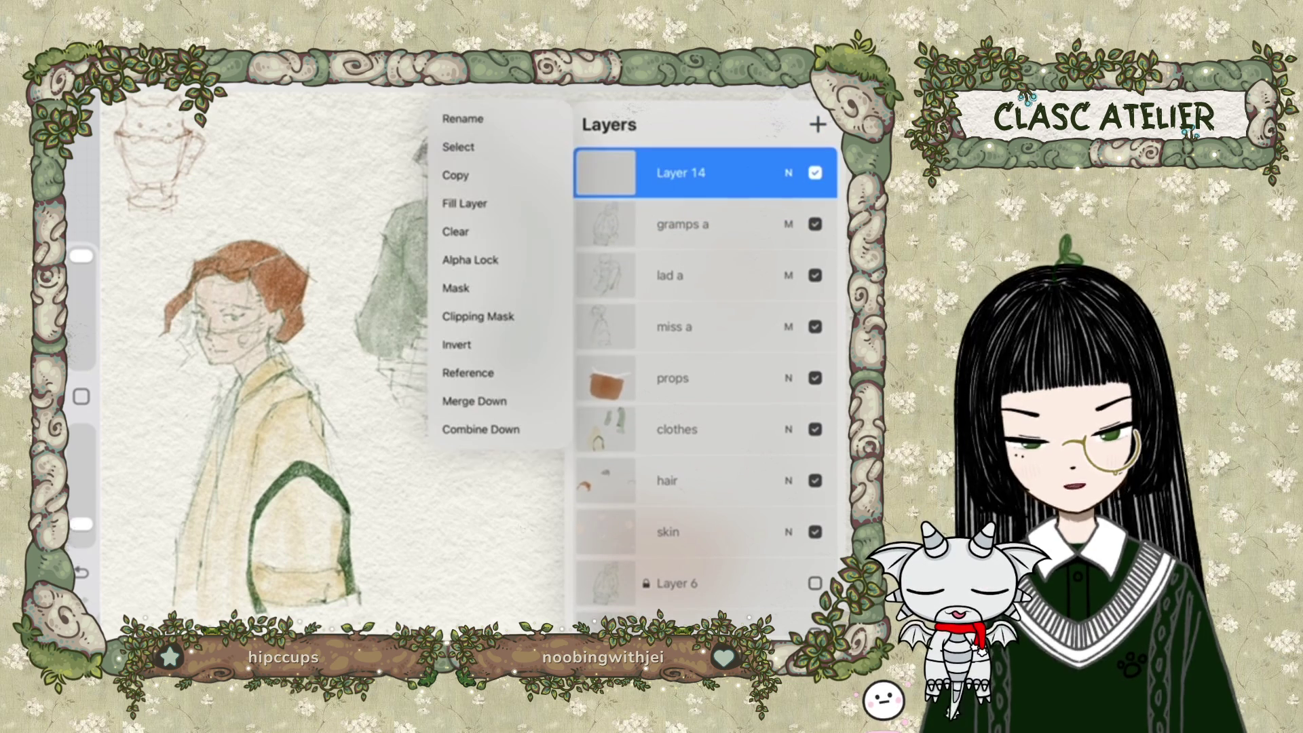
click(460, 123)
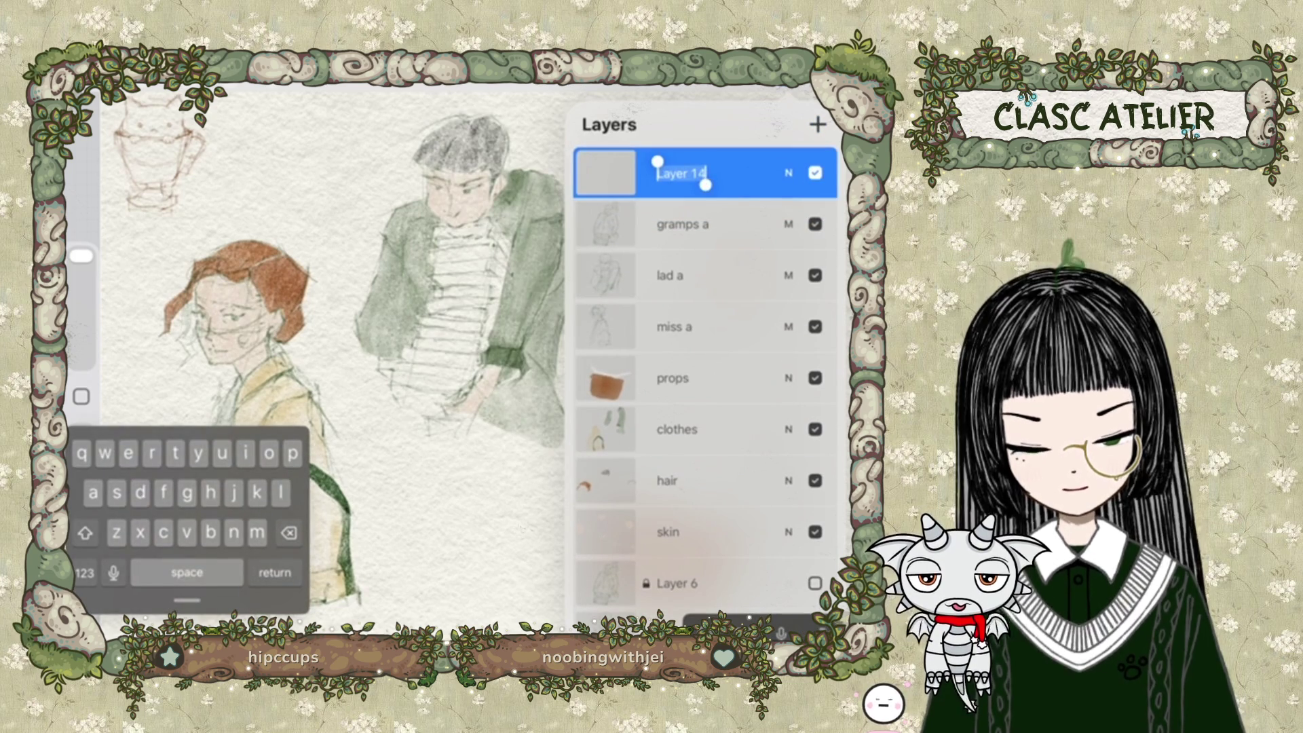
text(notes)
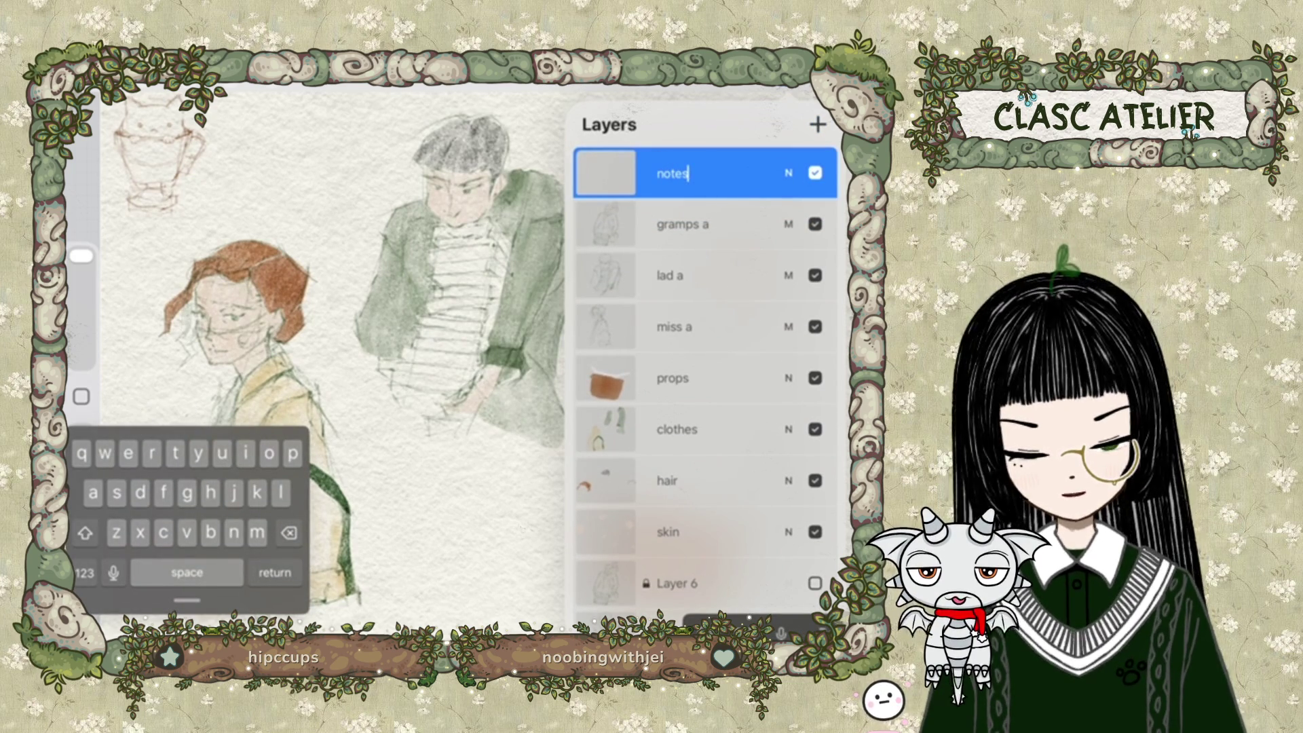
key(Return)
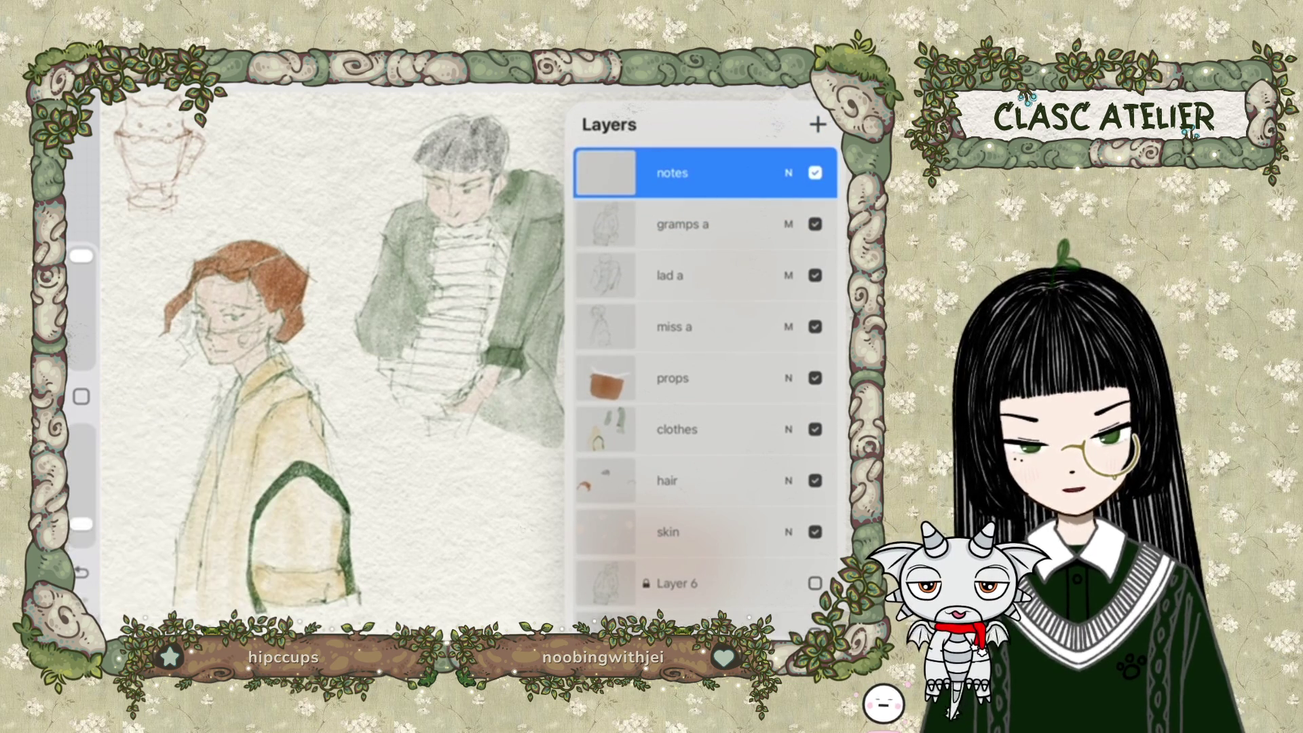
Browse the Inks brushes in the brush library.
key(b)
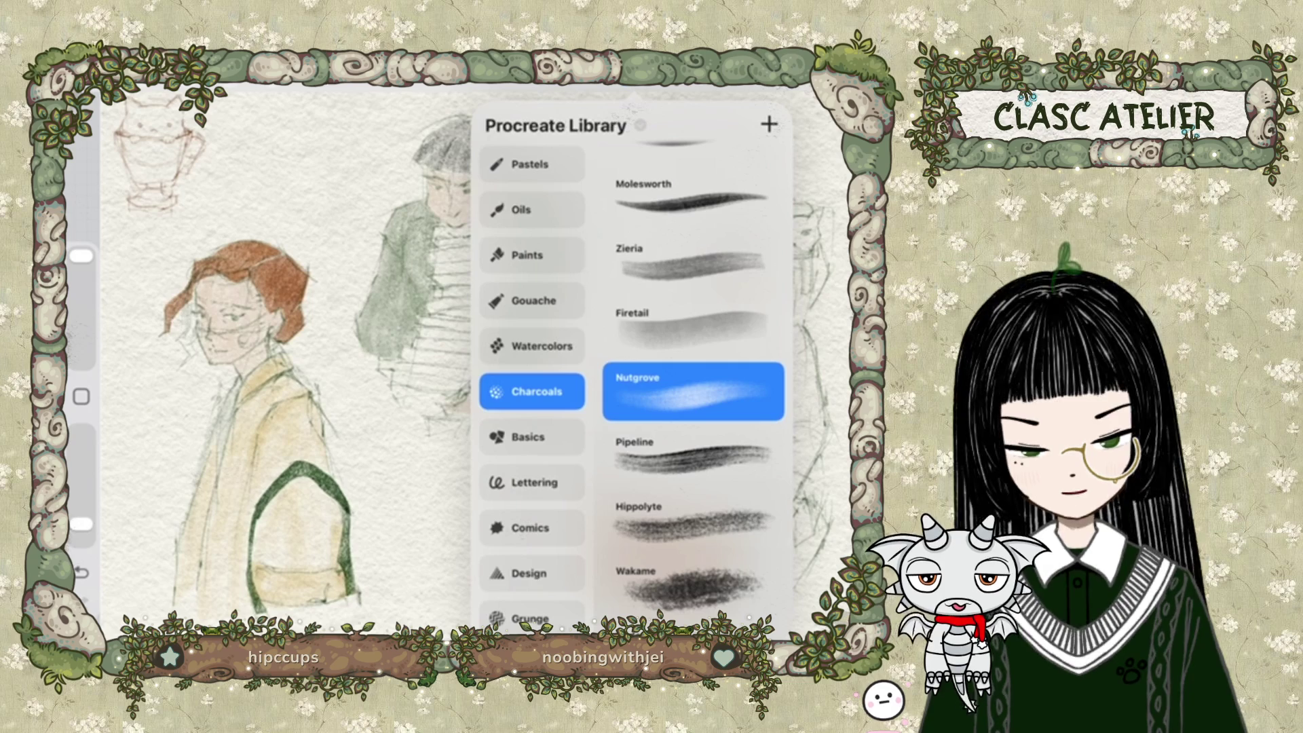
scroll(532, 380, up, 5)
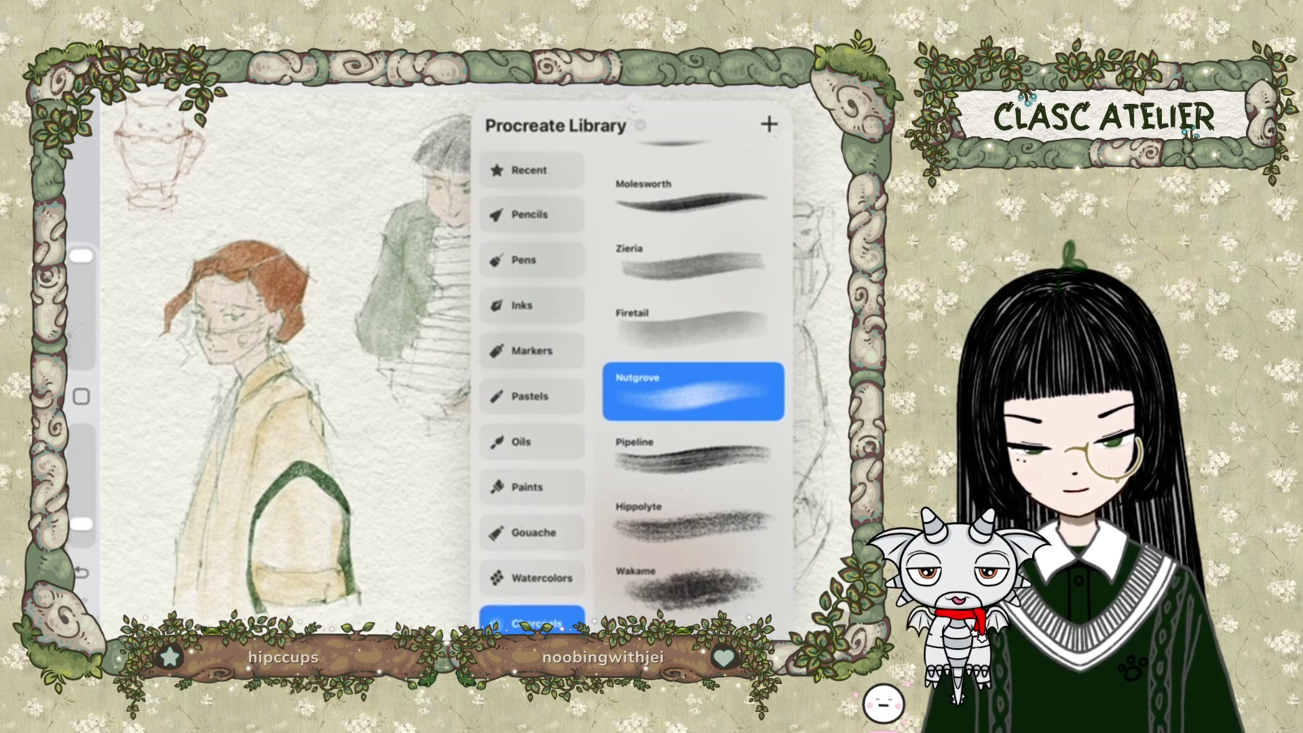
click(532, 302)
scroll(693, 387, down, 1)
scroll(693, 386, up, 1)
key(b)
key(b)
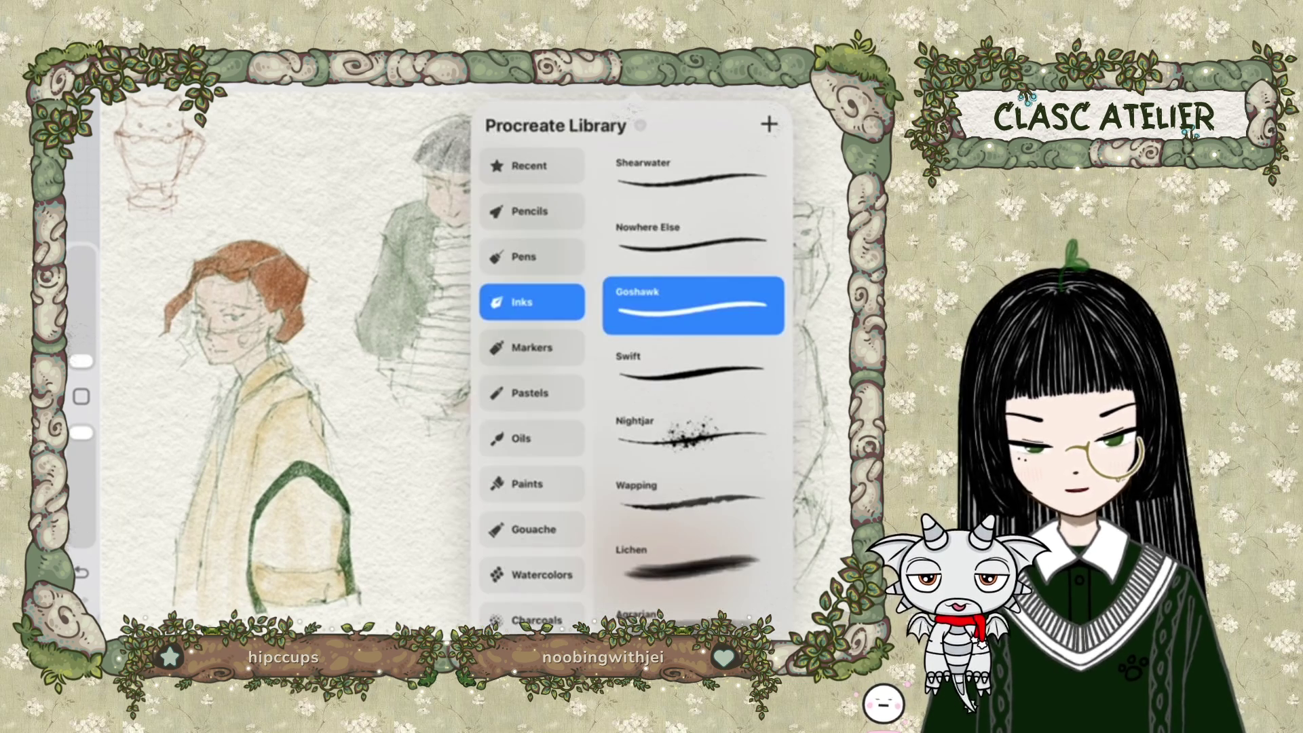
click(640, 126)
click(555, 237)
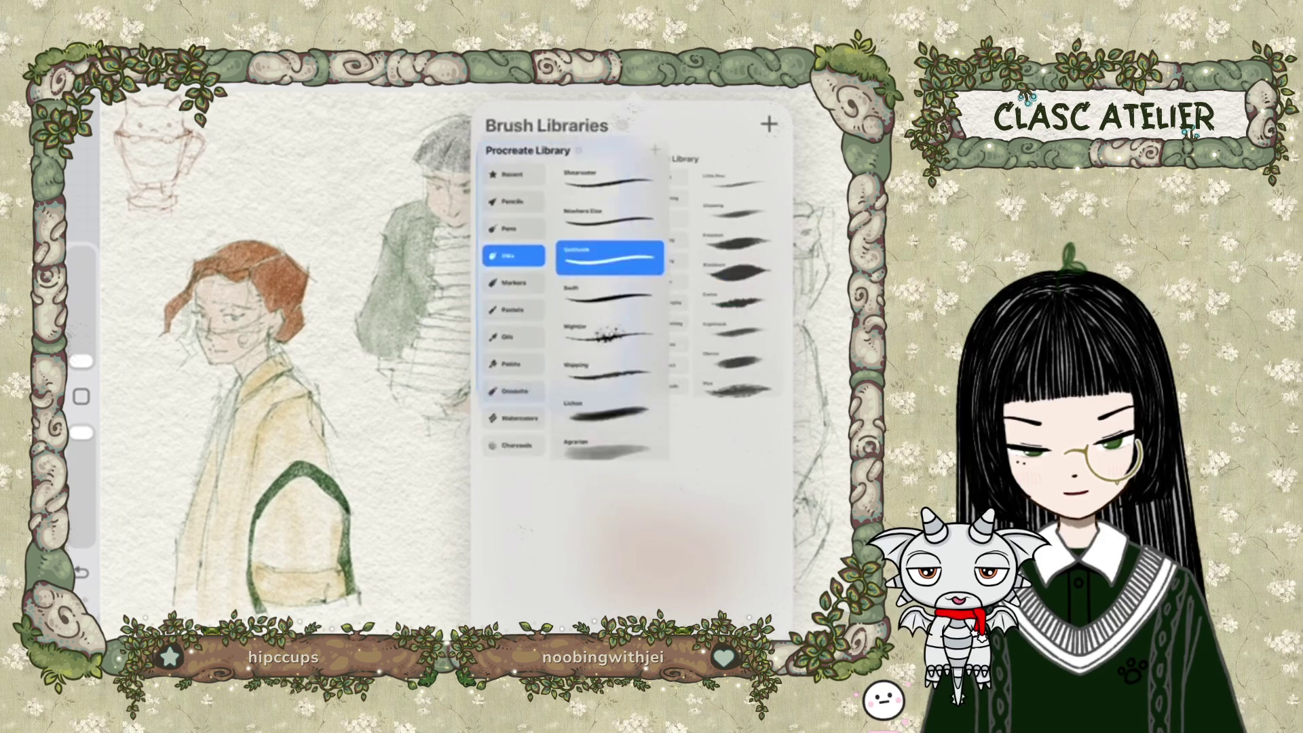
click(713, 279)
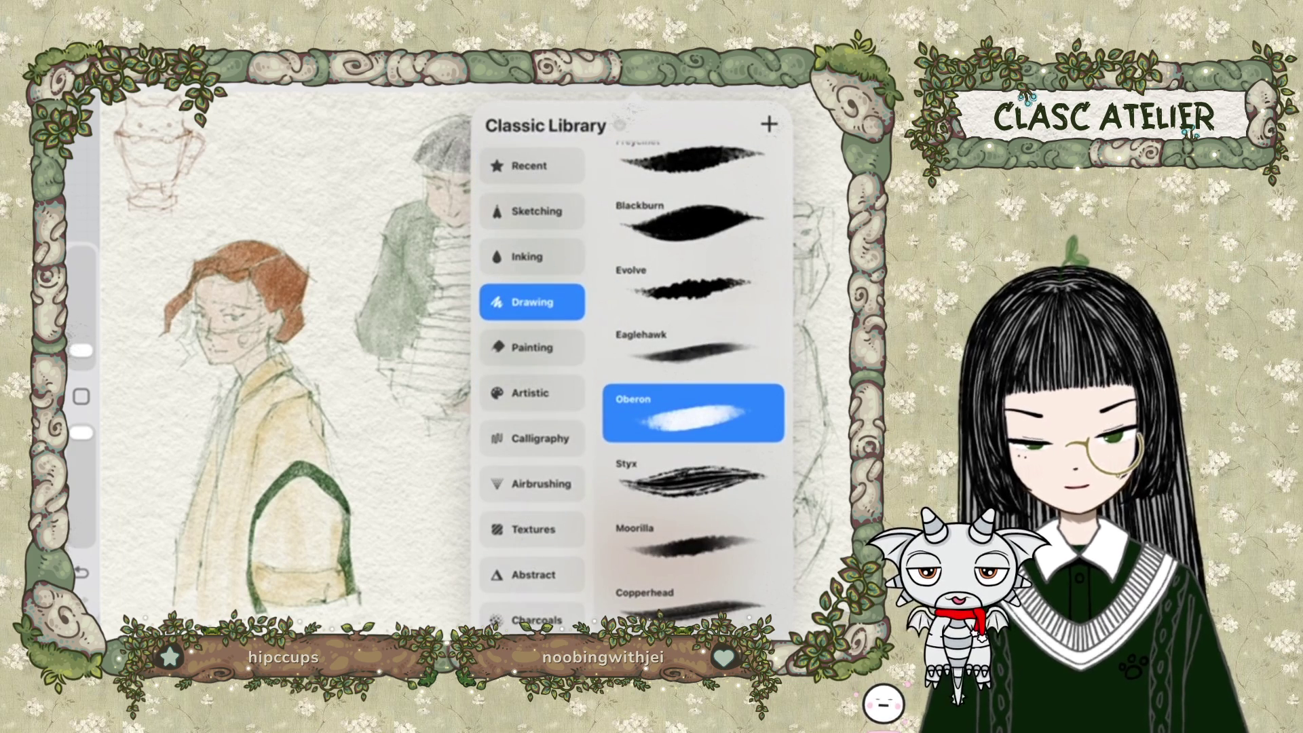
click(533, 256)
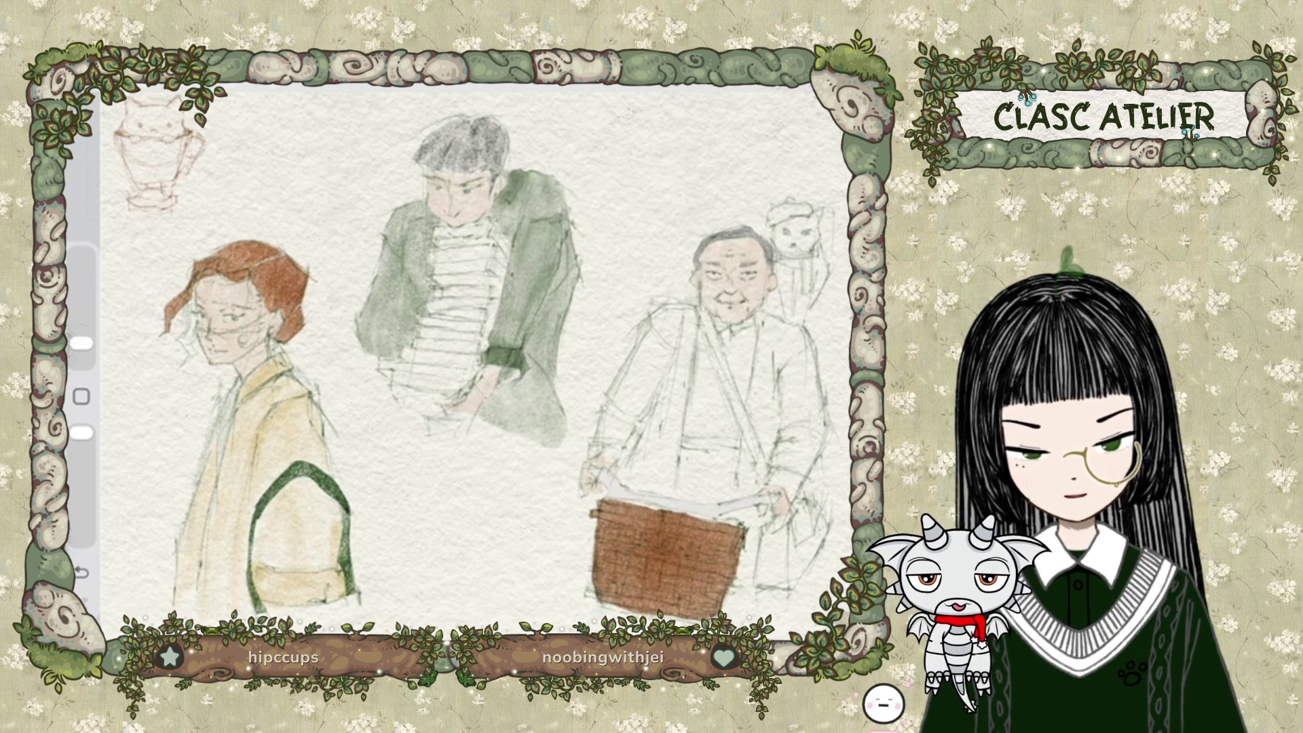
scroll(475, 360, up, 3)
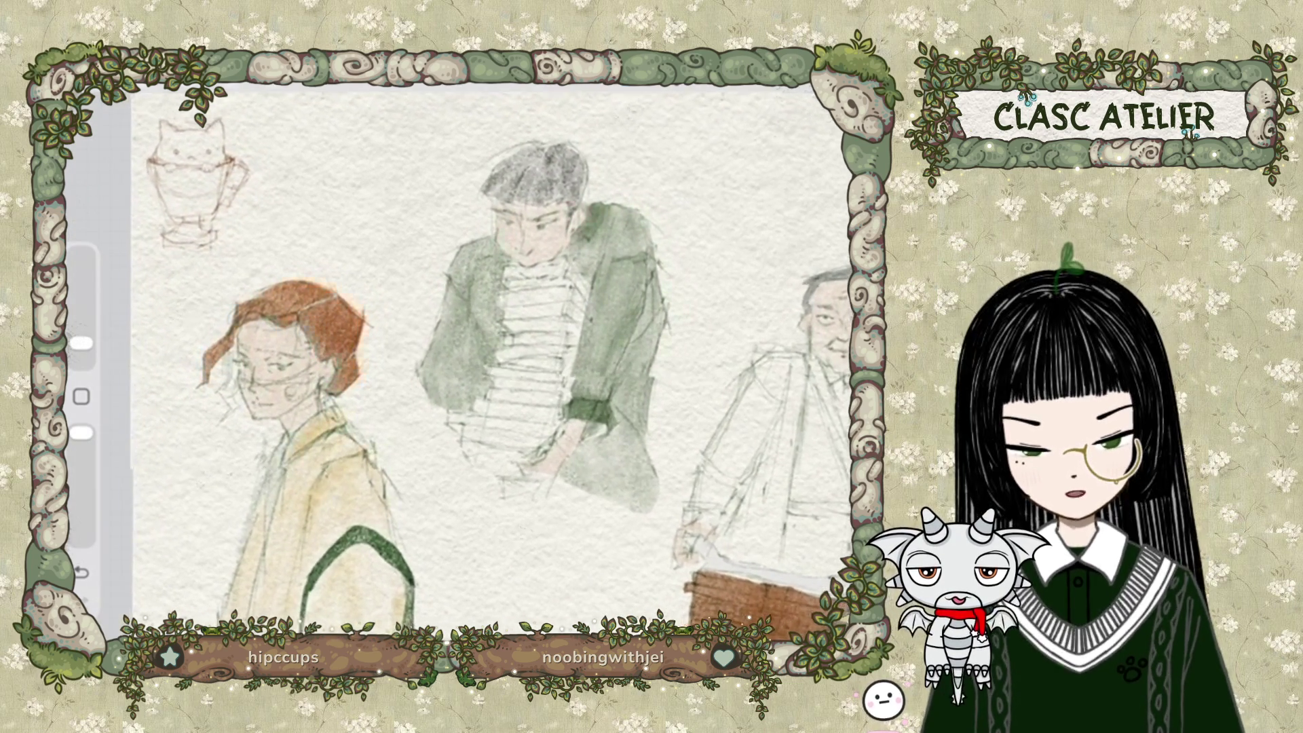
click(777, 110)
click(777, 109)
scroll(475, 366, up, 2)
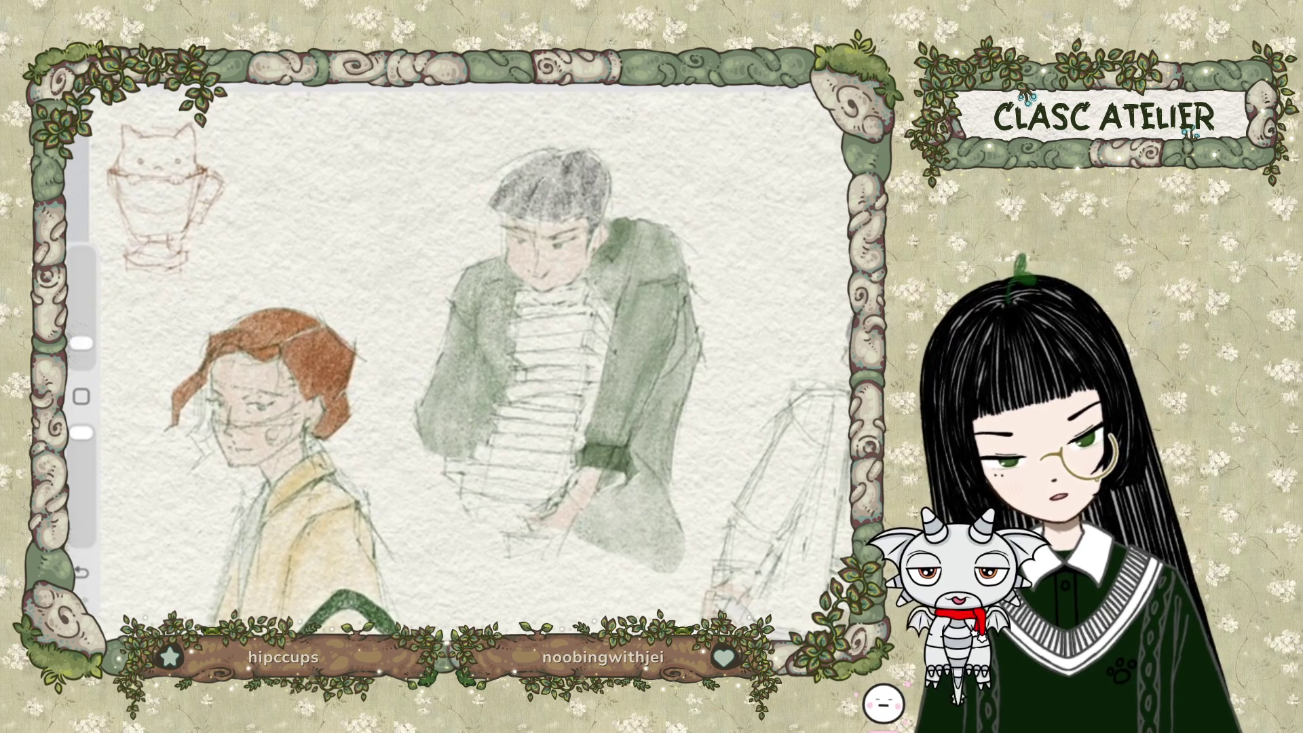
click(815, 109)
Choose dark green as the paint colour, keeping the Dry Ink brush.
click(800, 573)
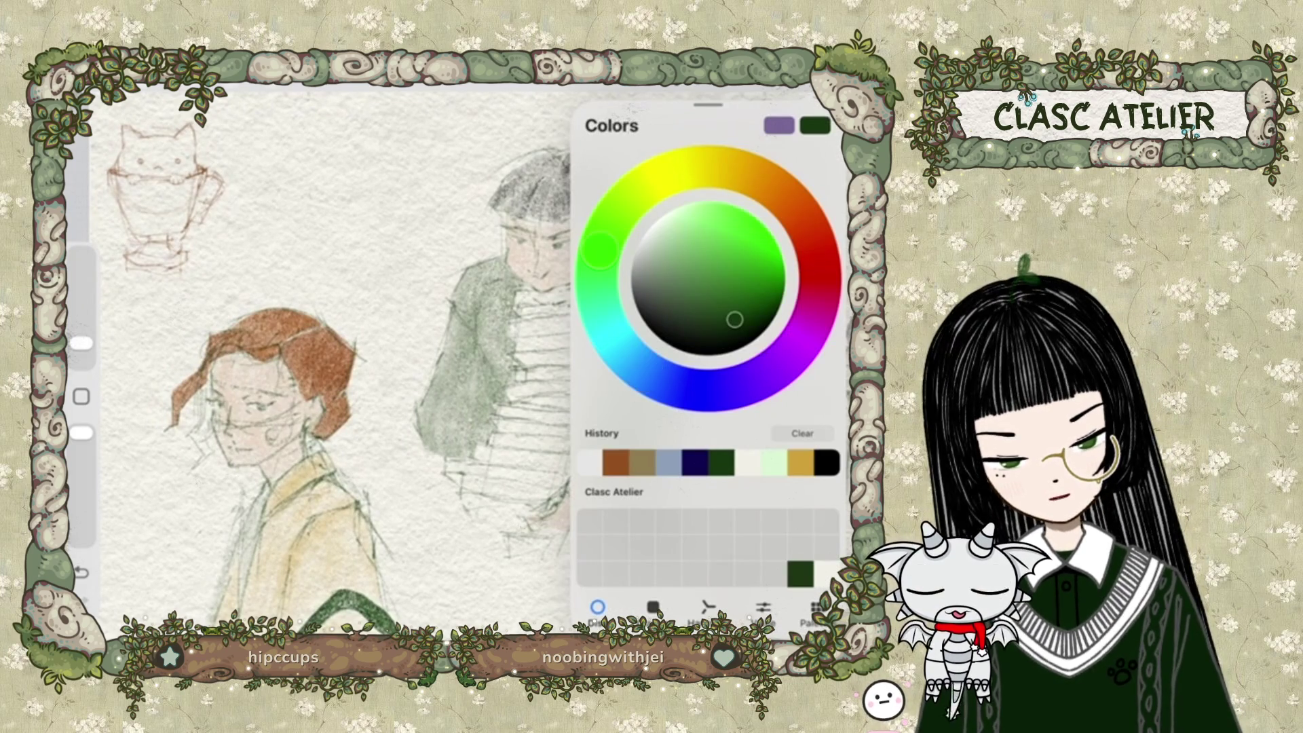
click(638, 92)
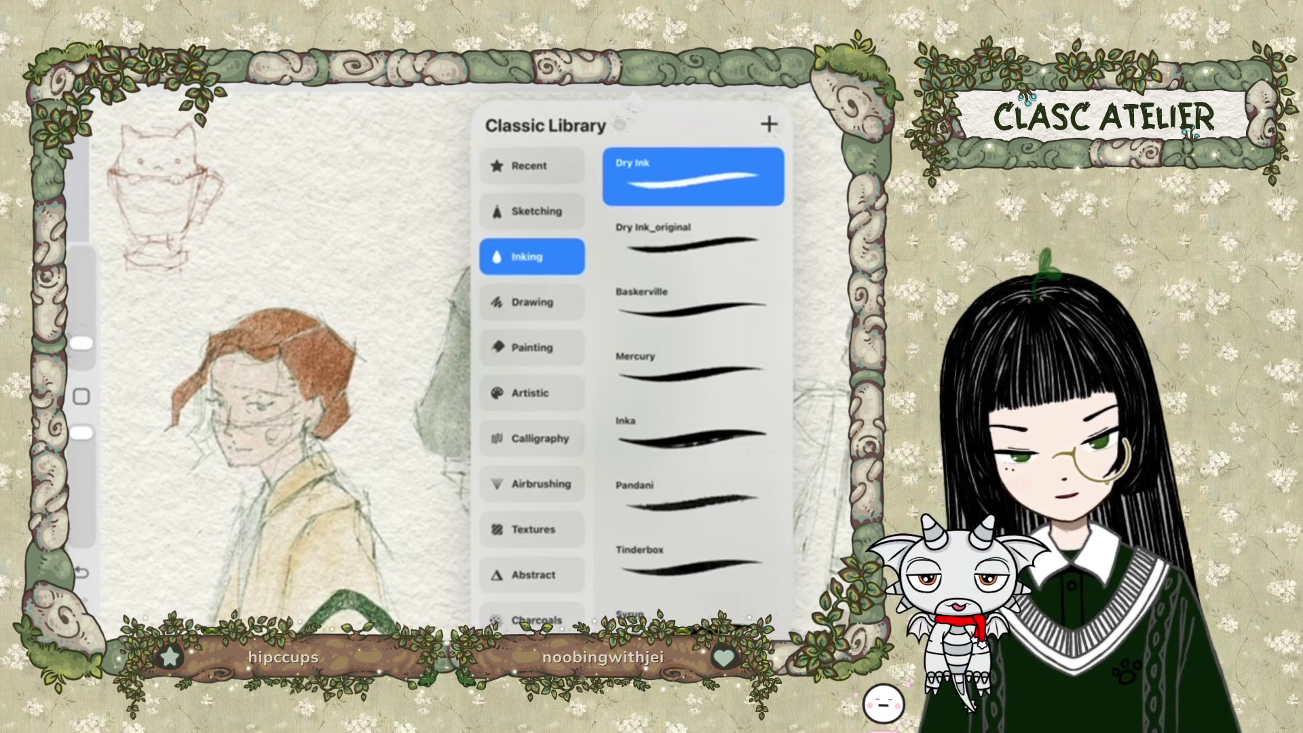
click(638, 91)
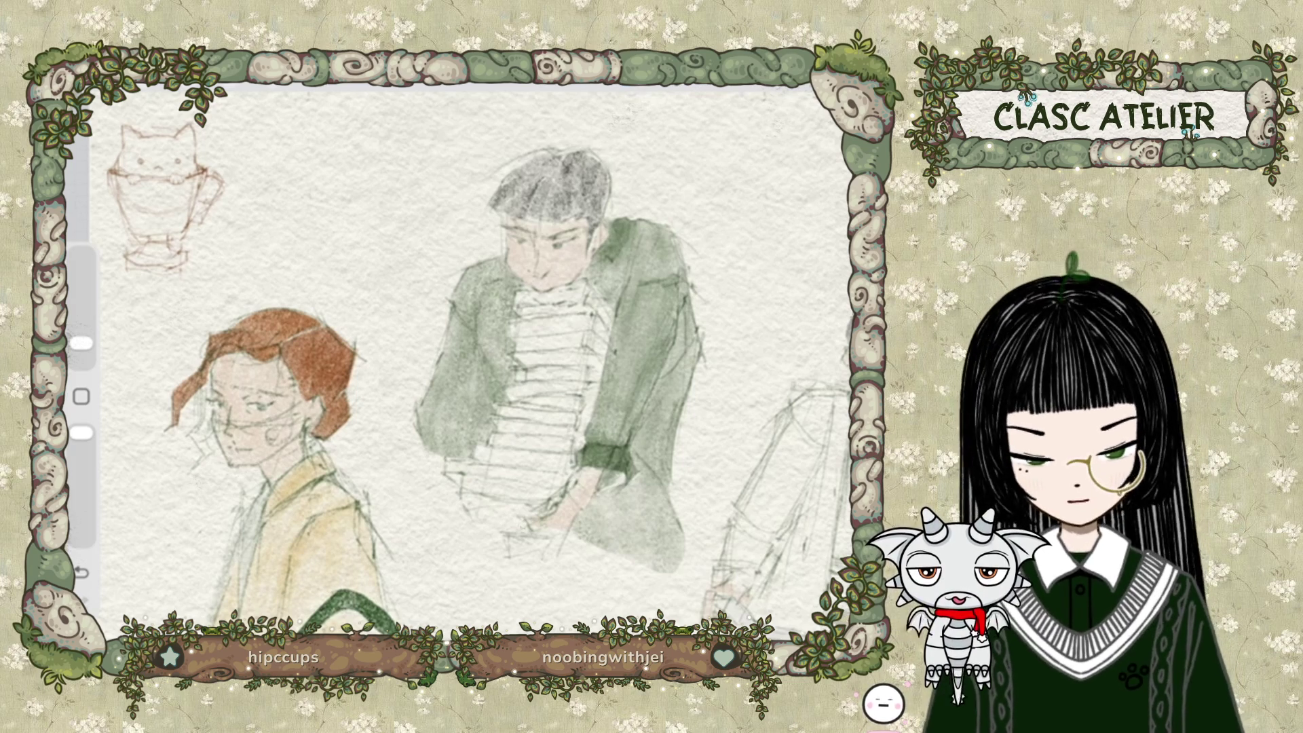
Undo the test strokes and set the Dry Ink brush size to 8%.
drag(253, 147, 259, 146)
click(81, 572)
click(81, 572)
mouse_move(82, 343)
mouse_down()
mouse_move(81, 316)
mouse_move(81, 328)
mouse_up()
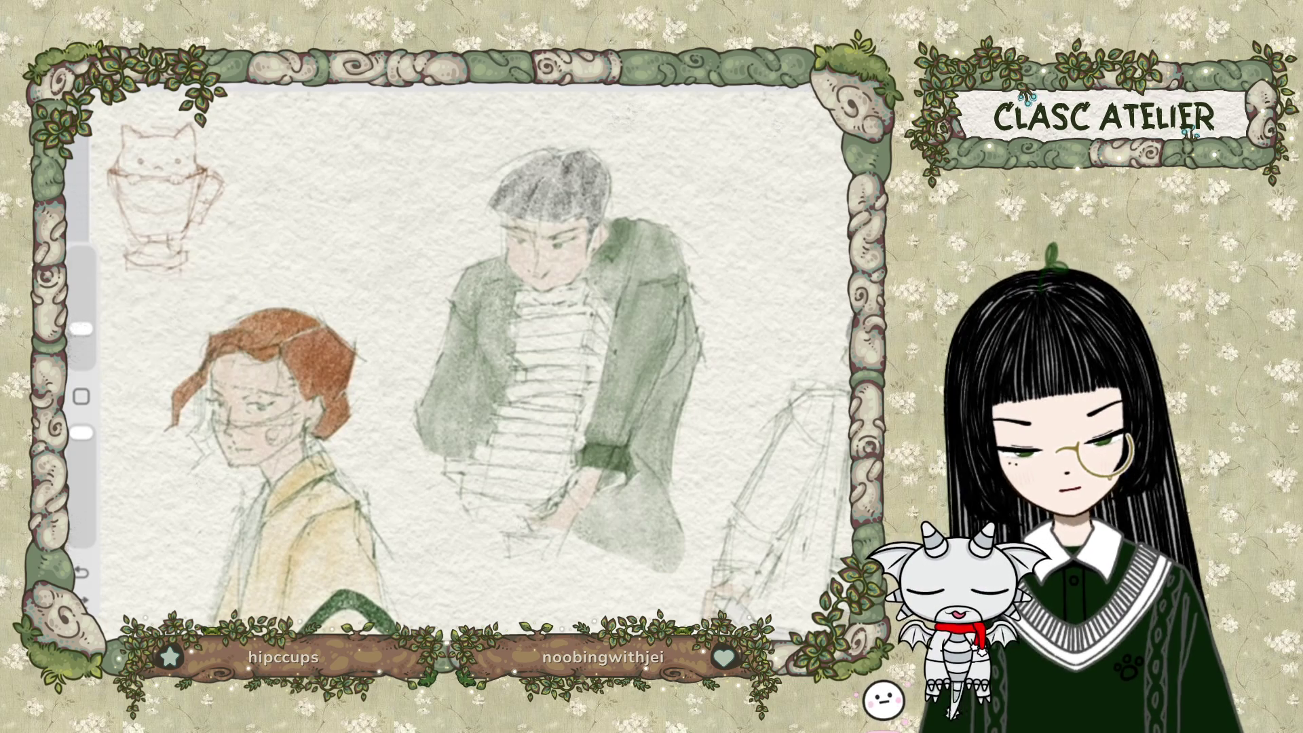
click(833, 76)
Switch the paint colour to brown with the Dry Ink brush.
click(642, 463)
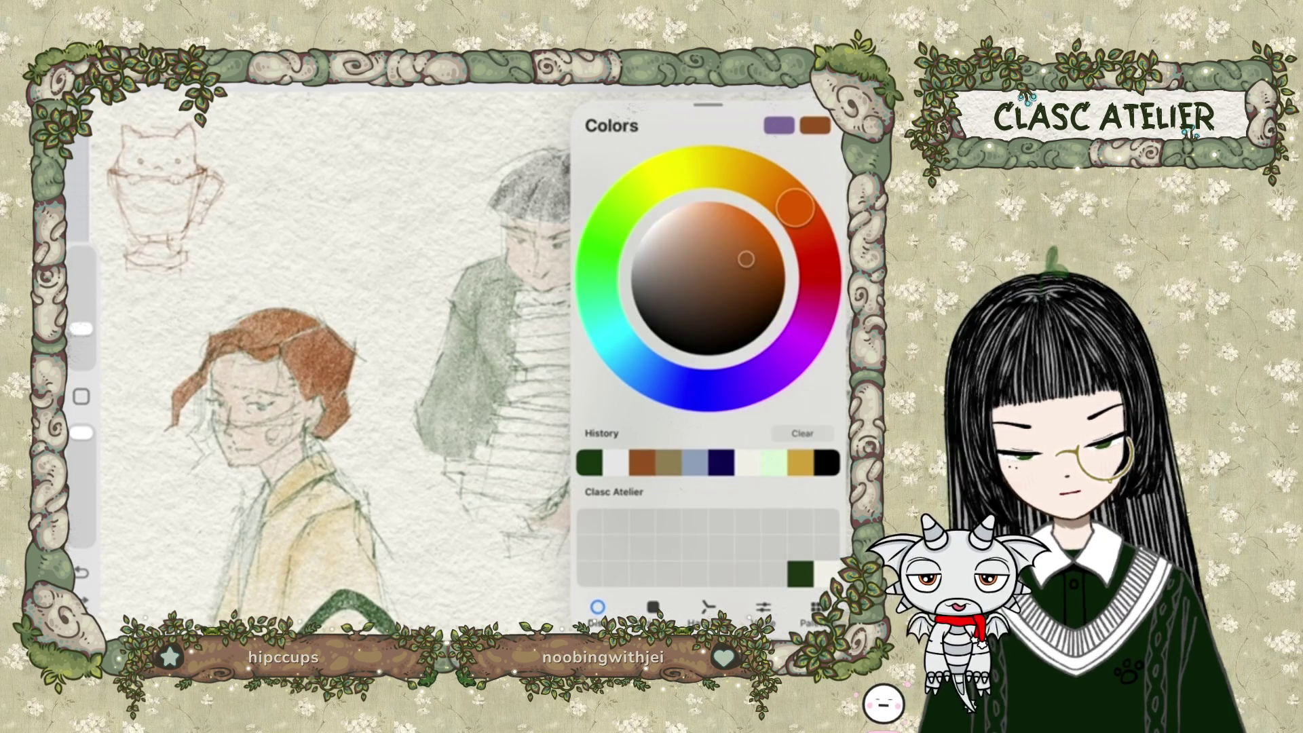
click(747, 76)
click(747, 76)
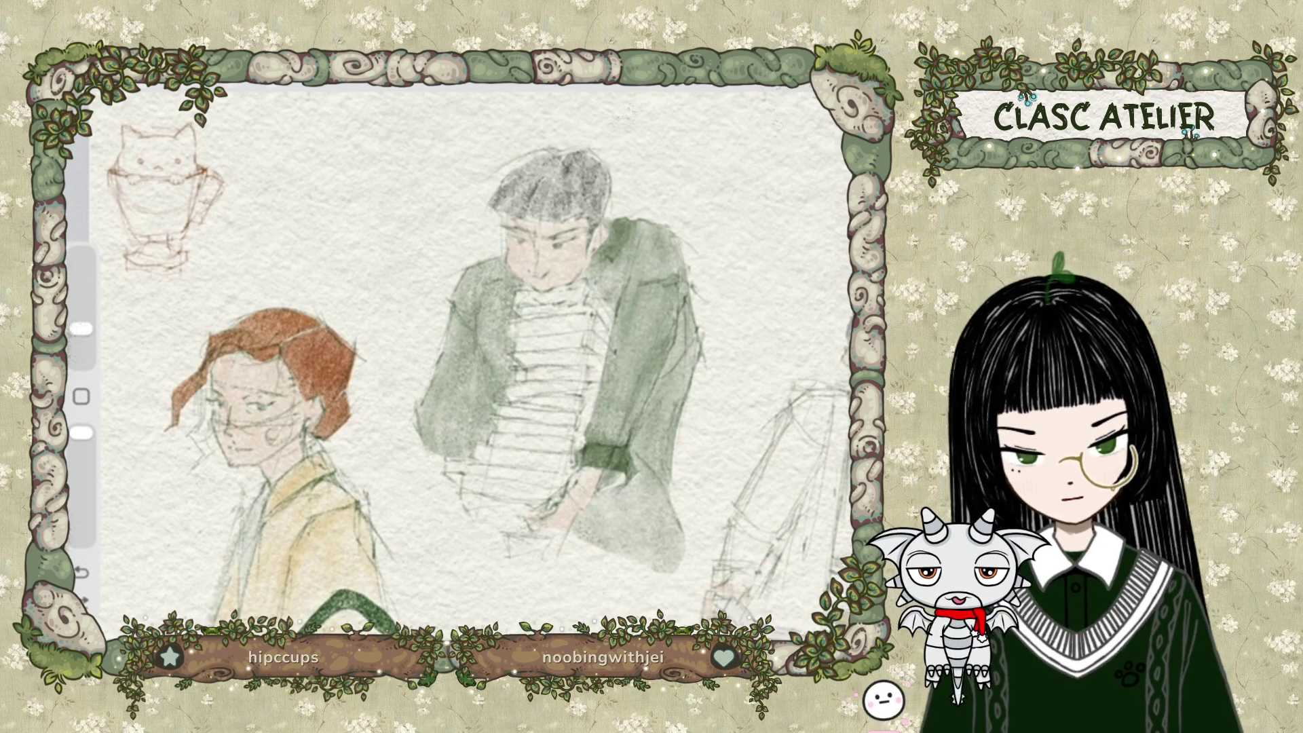
Hand-letter UNDERPAINTING across the top left of the canvas.
mouse_move(242, 142)
mouse_down()
mouse_move(261, 159)
mouse_move(274, 138)
mouse_move(284, 157)
mouse_up()
mouse_move(295, 139)
mouse_down()
mouse_move(296, 156)
mouse_move(305, 138)
mouse_up()
drag(297, 146, 312, 157)
drag(313, 138, 332, 156)
mouse_move(345, 157)
mouse_down()
mouse_move(371, 157)
mouse_move(383, 137)
mouse_move(404, 157)
mouse_up()
drag(412, 156, 447, 157)
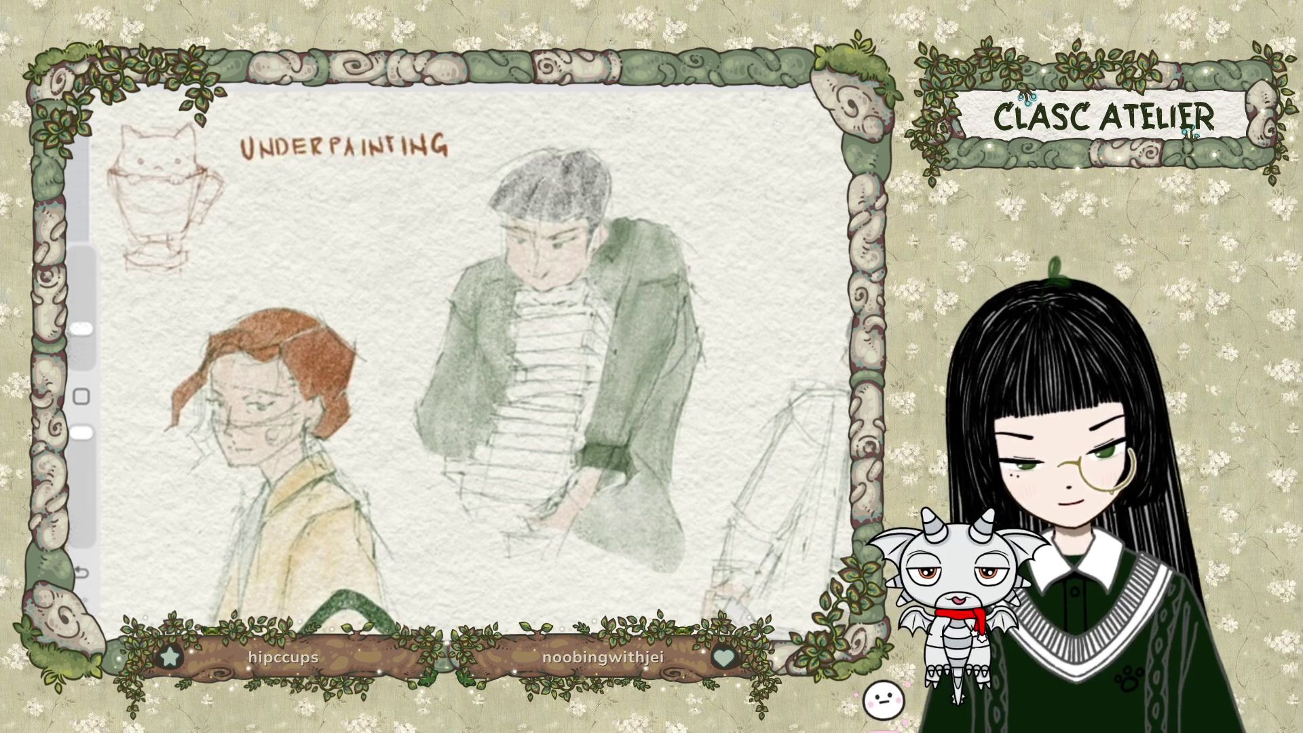
scroll(475, 360, down, 5)
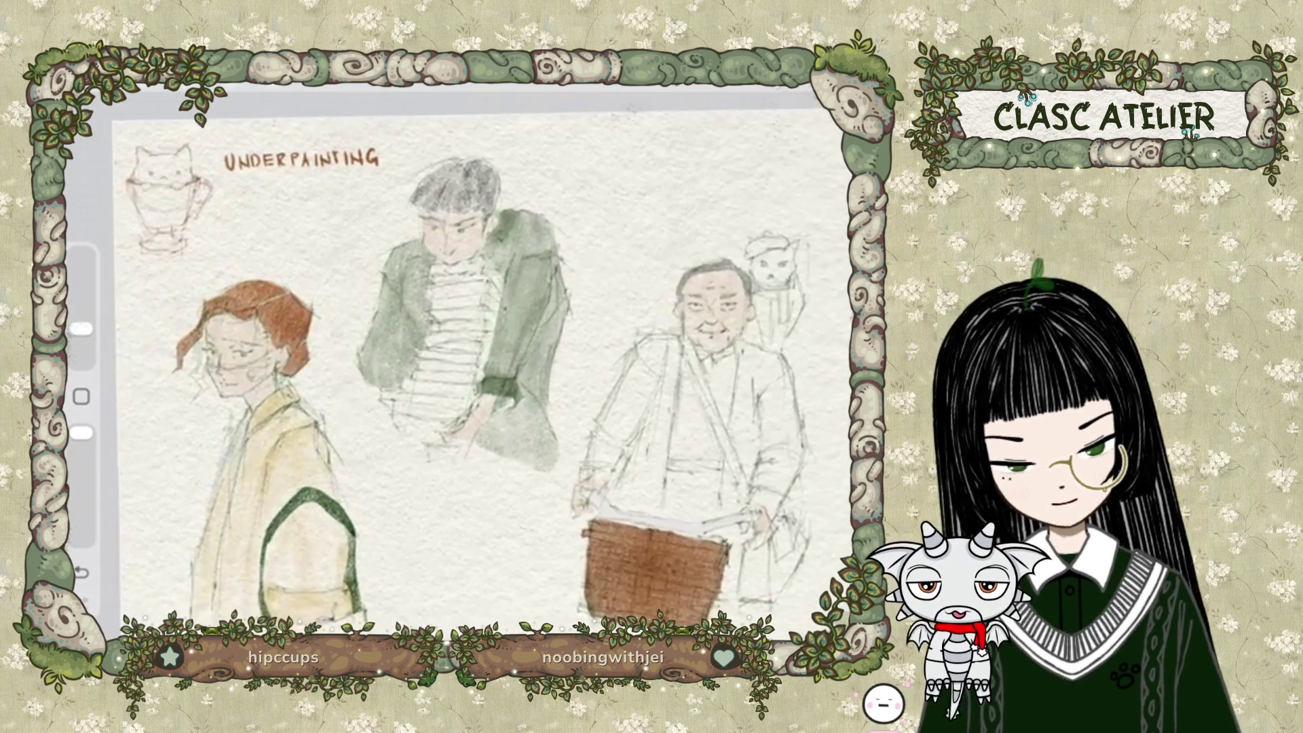
scroll(475, 359, down, 2)
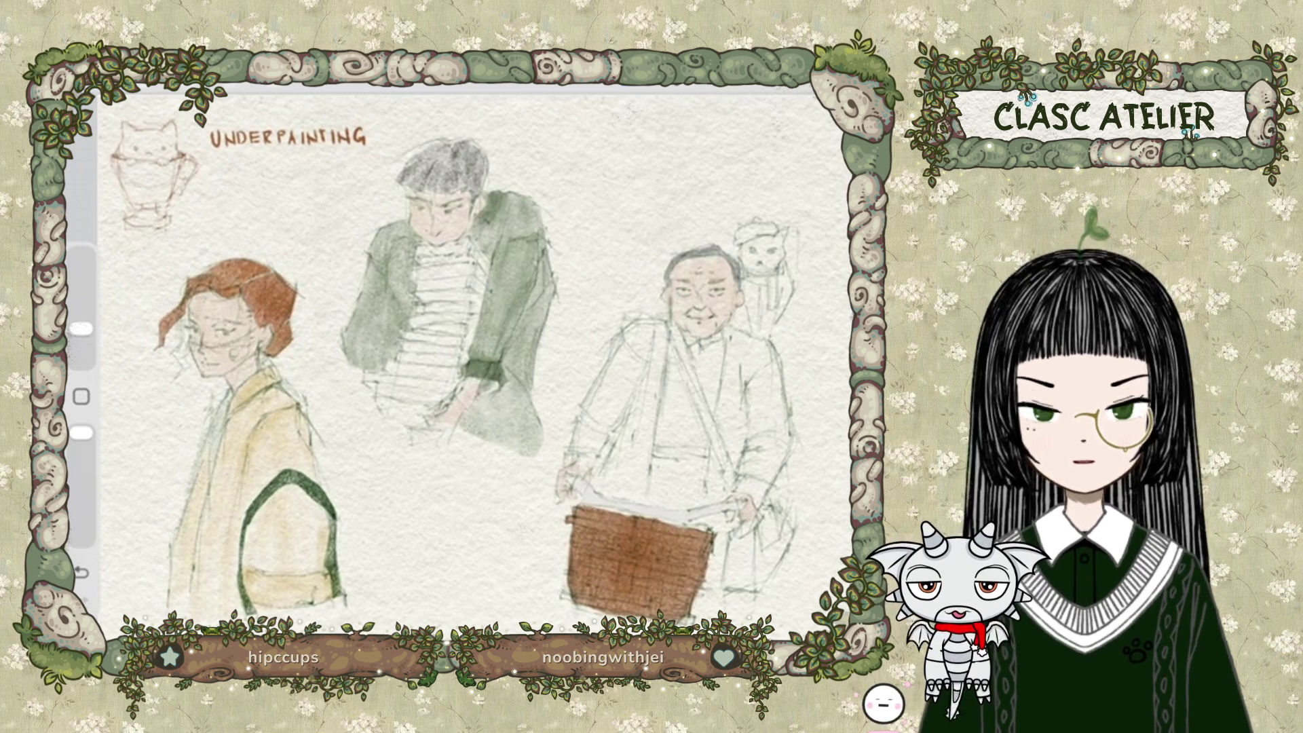
click(815, 81)
Pick the dark green swatch and reduce the brush size to 4%.
click(801, 573)
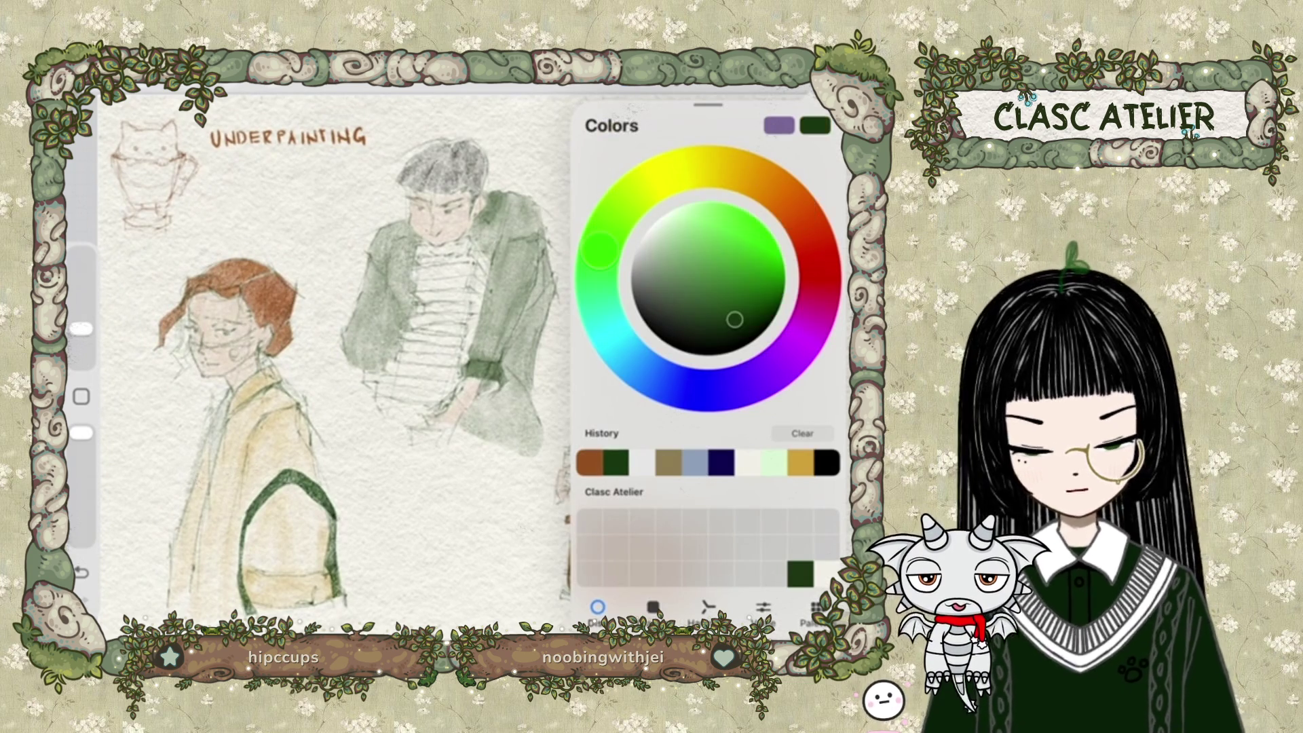
drag(82, 329, 81, 338)
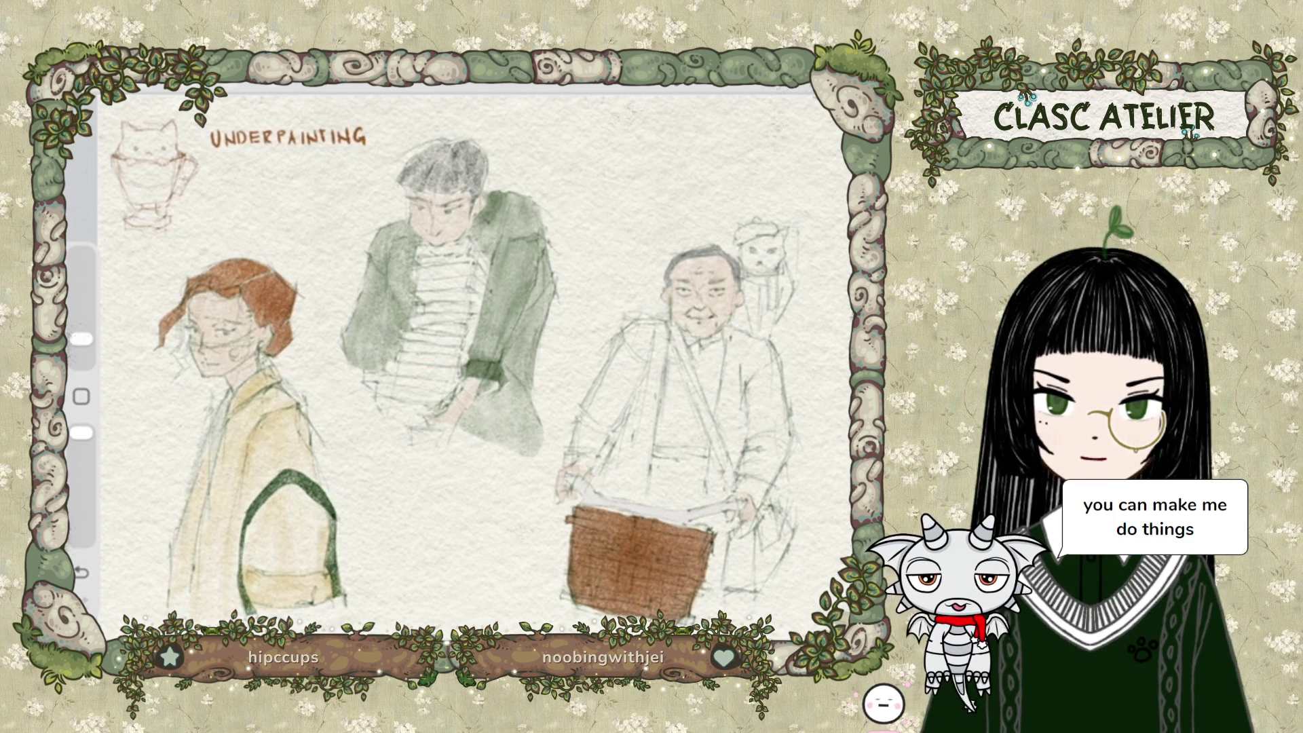
scroll(475, 380, up, 3)
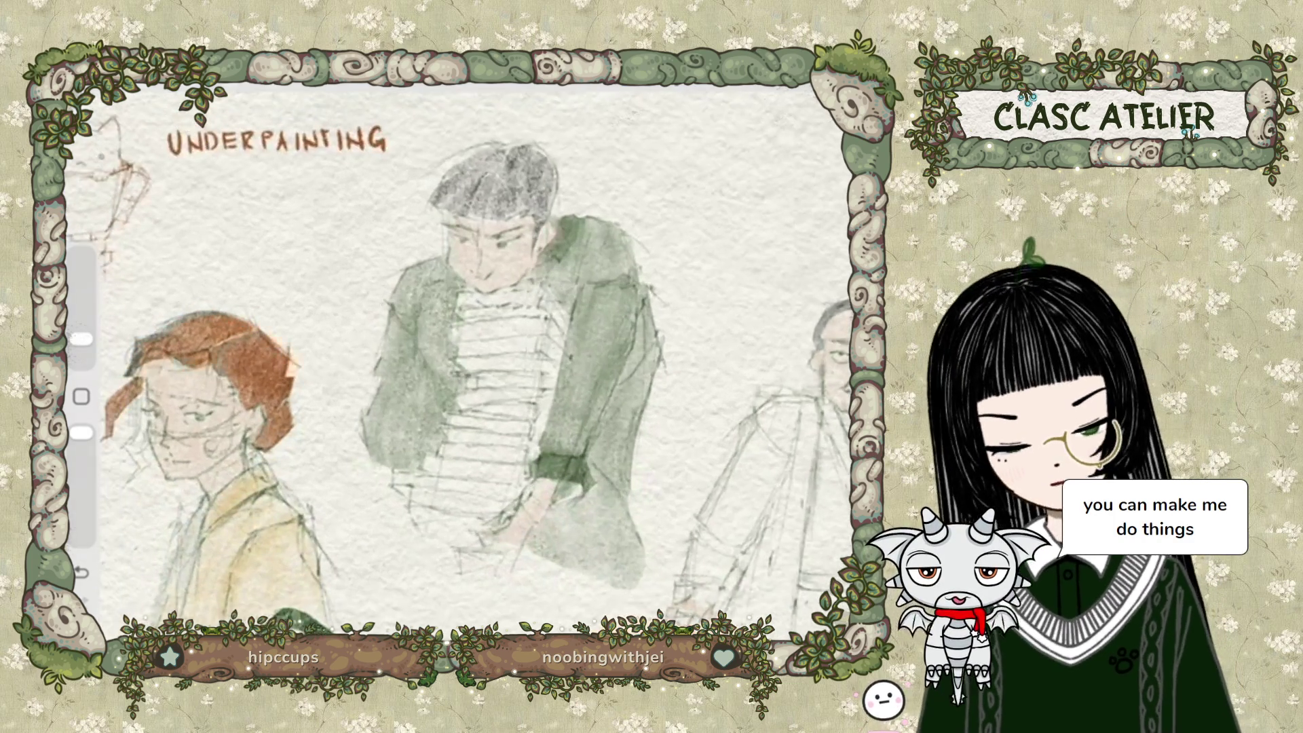
Write 'CREATE A NEW LAYER FOR EACH ITEM:' beneath the heading.
drag(239, 169, 281, 171)
drag(277, 175, 299, 176)
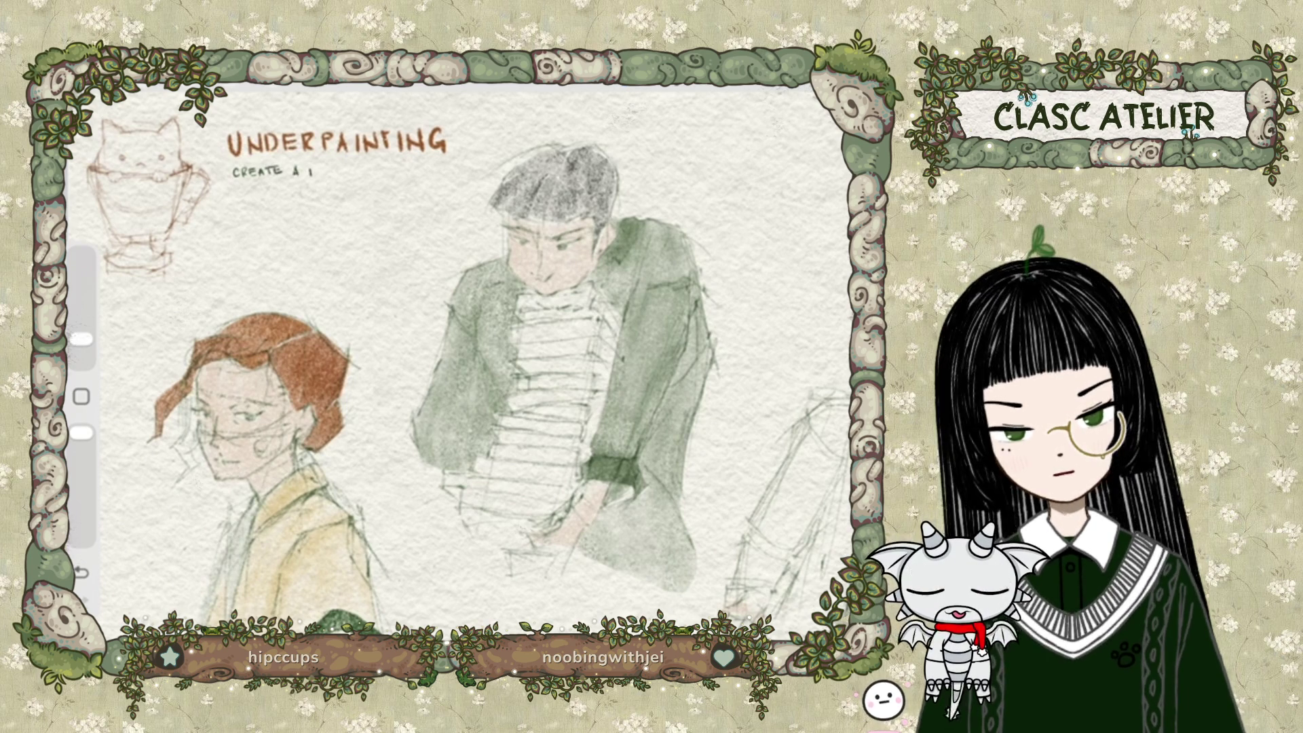
drag(333, 170, 341, 170)
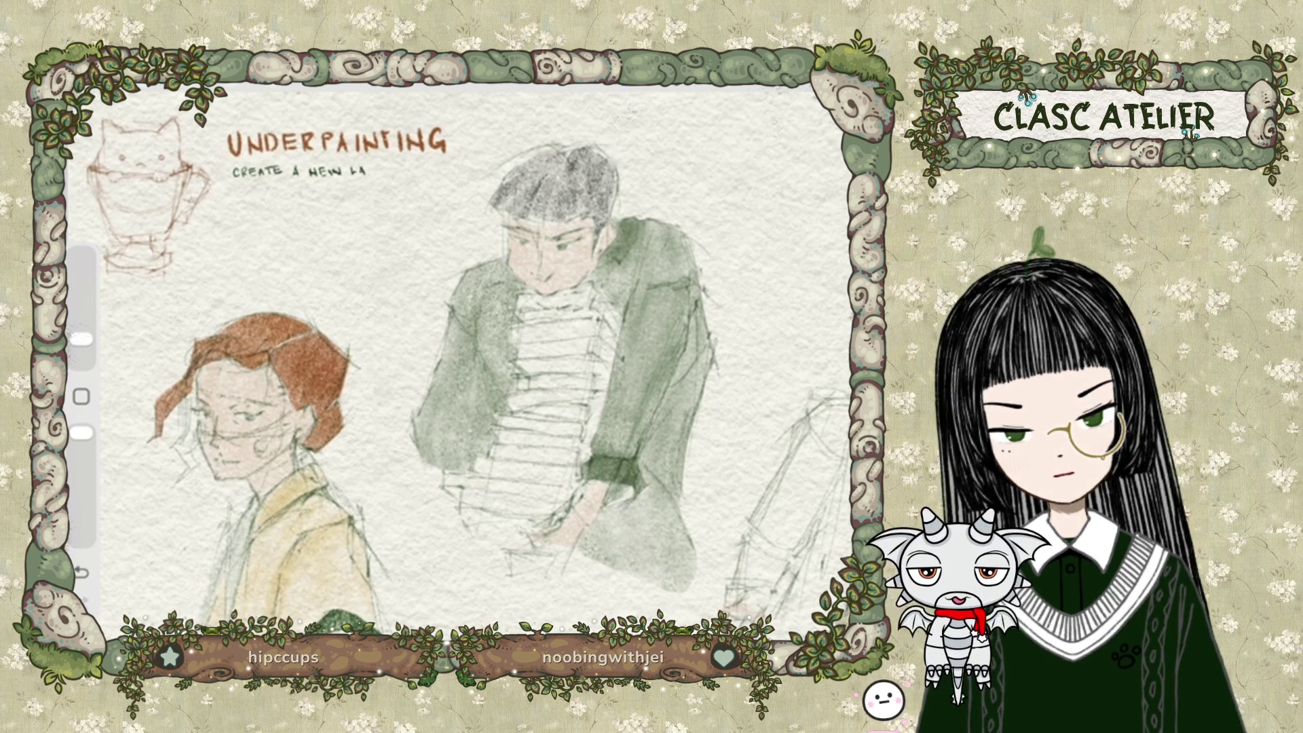
drag(388, 166, 394, 174)
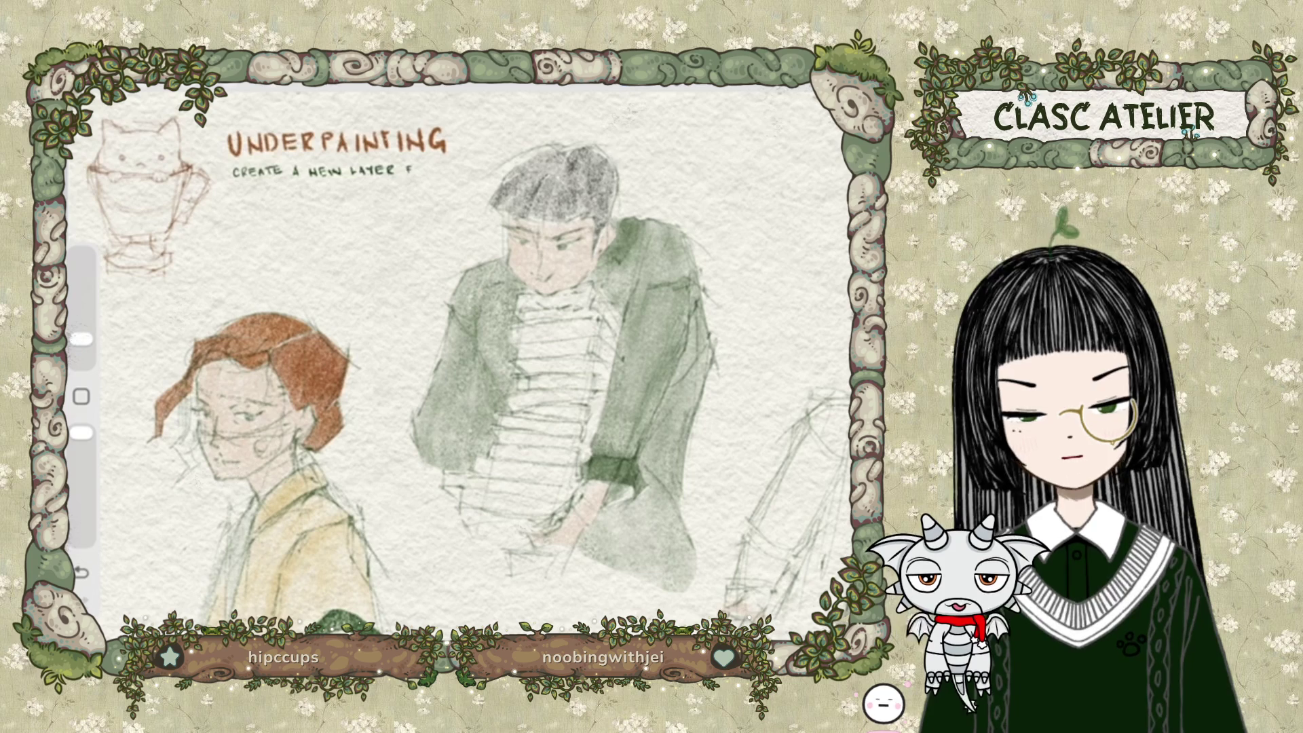
mouse_move(235, 193)
mouse_down()
mouse_move(242, 182)
mouse_move(265, 194)
mouse_up()
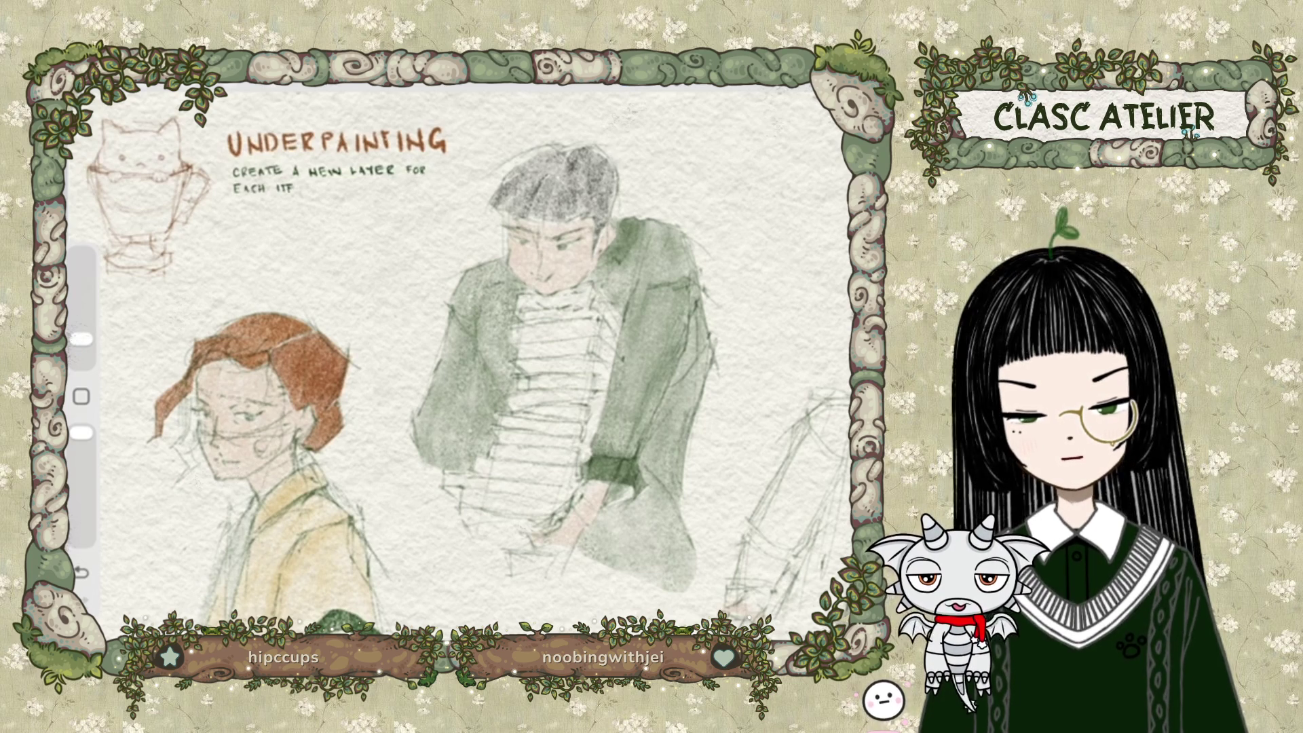
drag(302, 185, 303, 194)
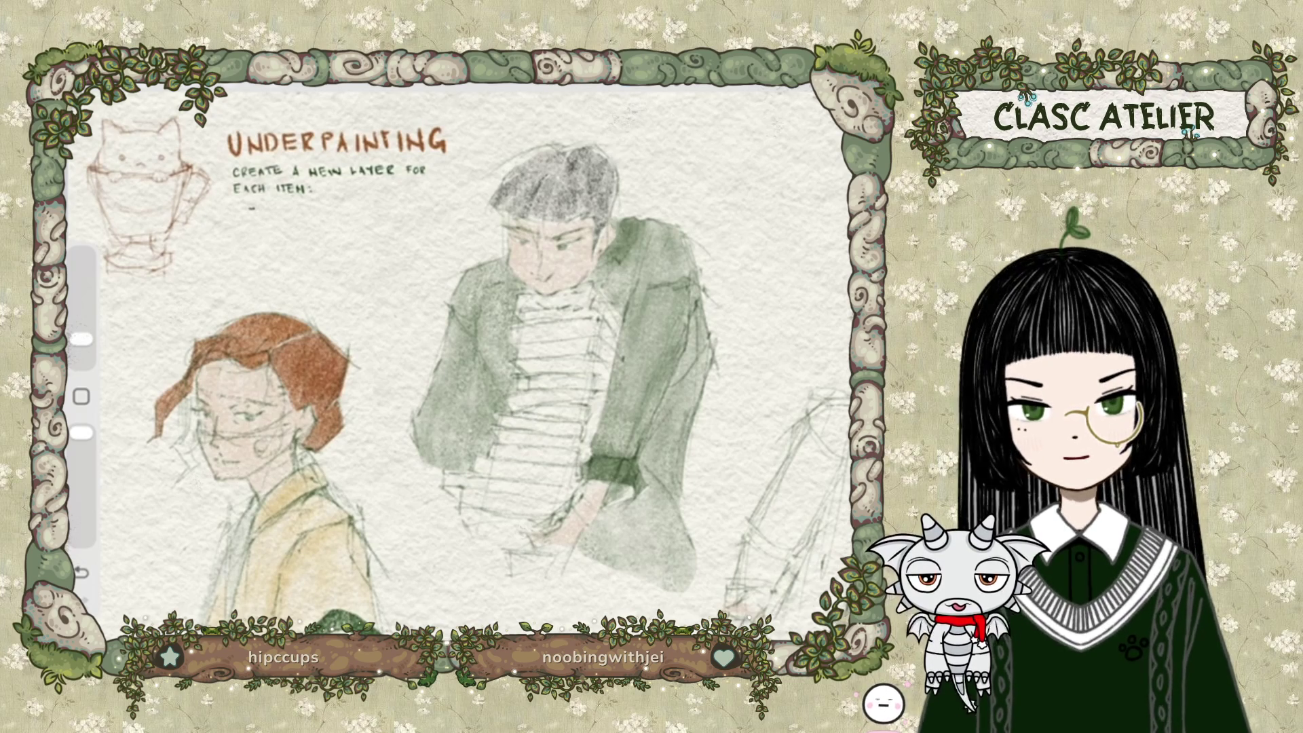
List hair, clothing, accessories and etc. as bullet items below it.
mouse_move(265, 205)
mouse_down()
mouse_move(289, 216)
mouse_move(266, 232)
mouse_up()
drag(270, 222, 297, 221)
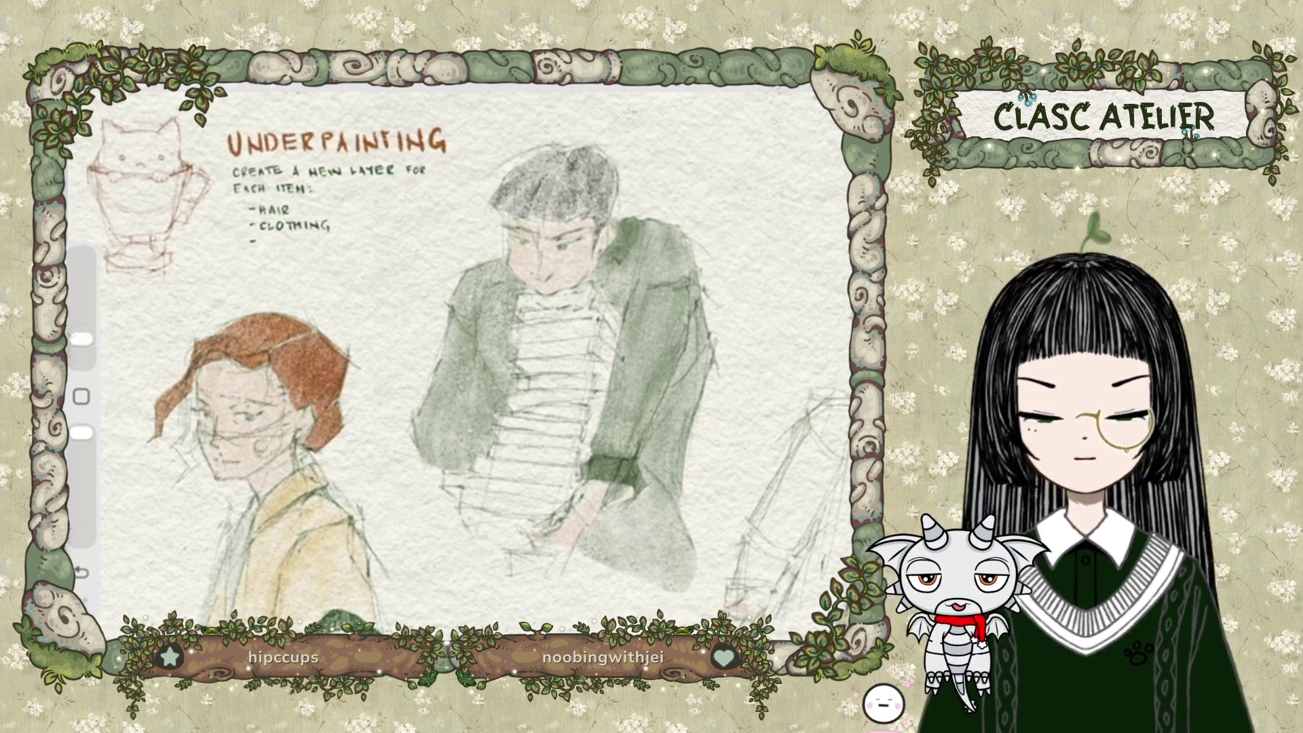
drag(275, 239, 339, 247)
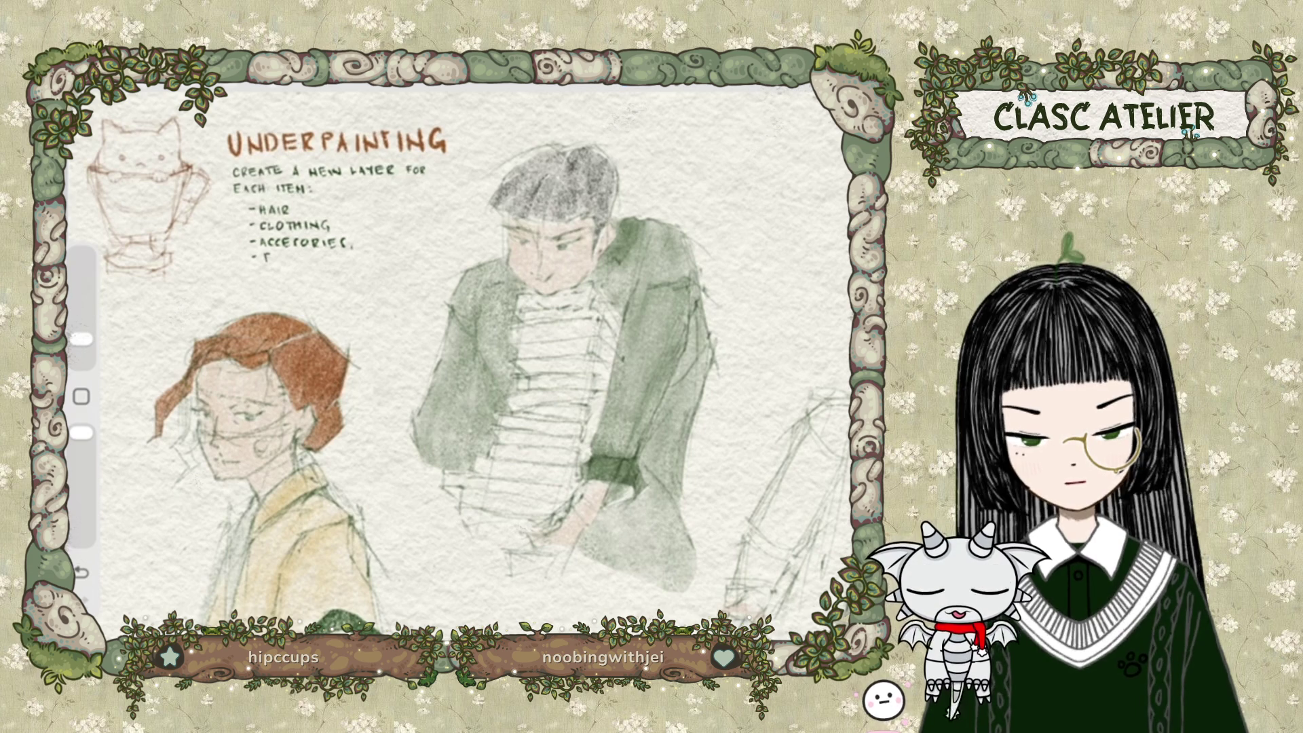
drag(286, 254, 285, 262)
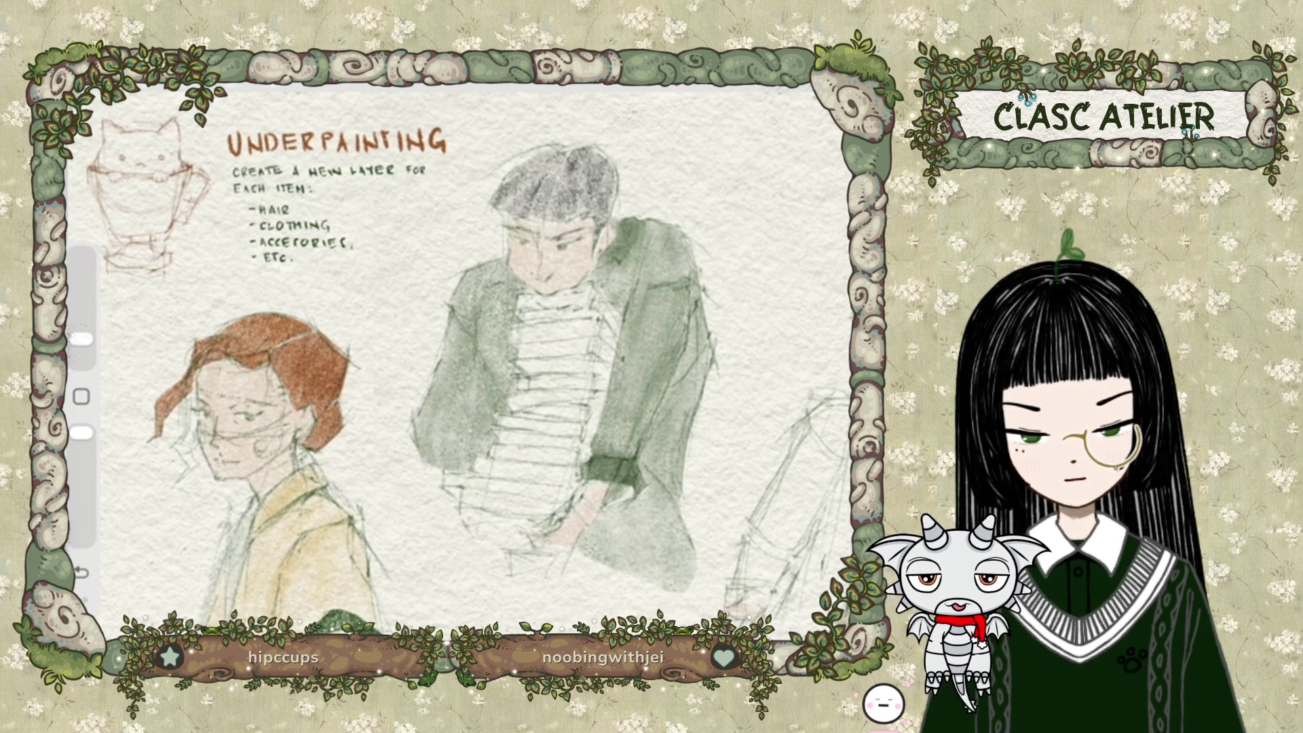